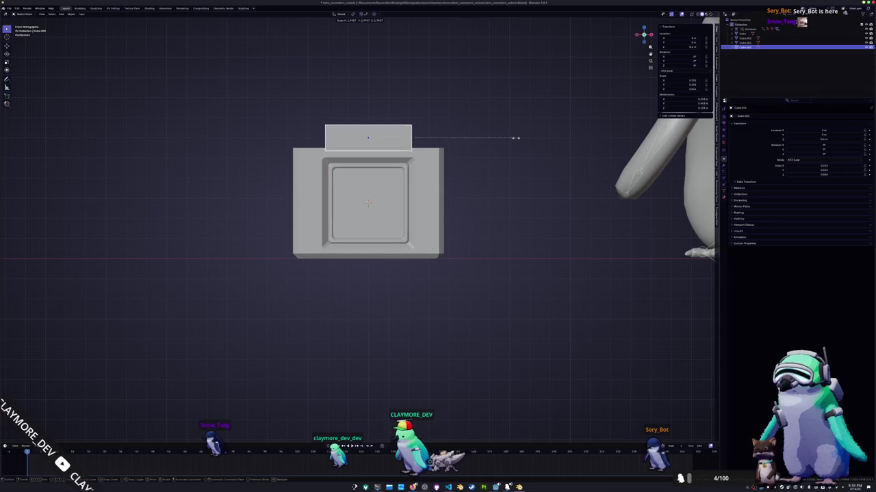
Step: Scale the lid slab up in the front and top views so it overhangs the crate body
left_click(530, 147)
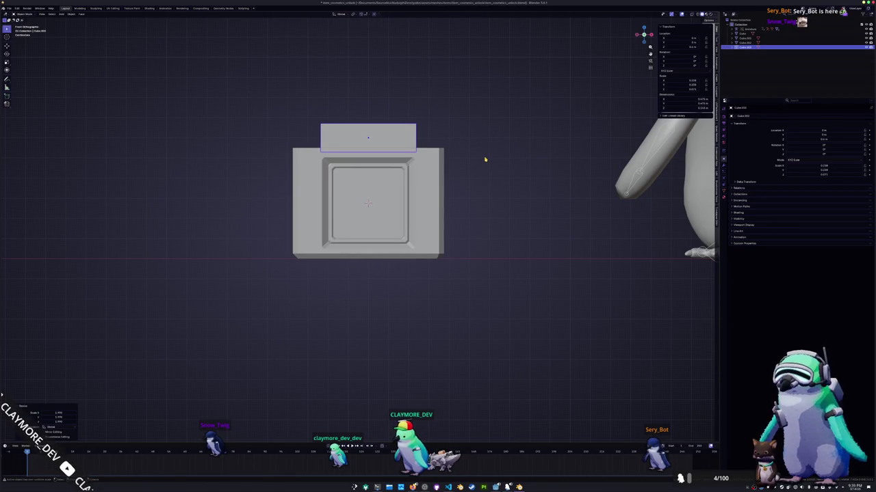
key("KP_7")
key("s")
key("shift+z")
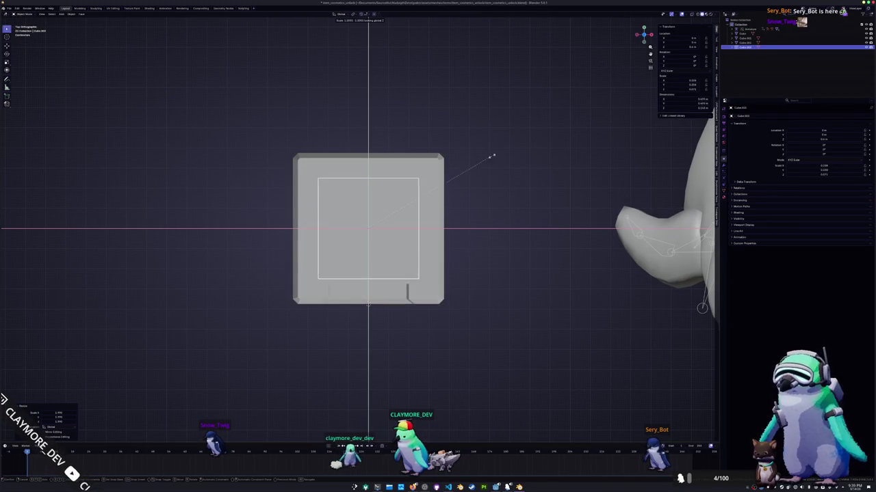
left_click(566, 158)
key("KP_1")
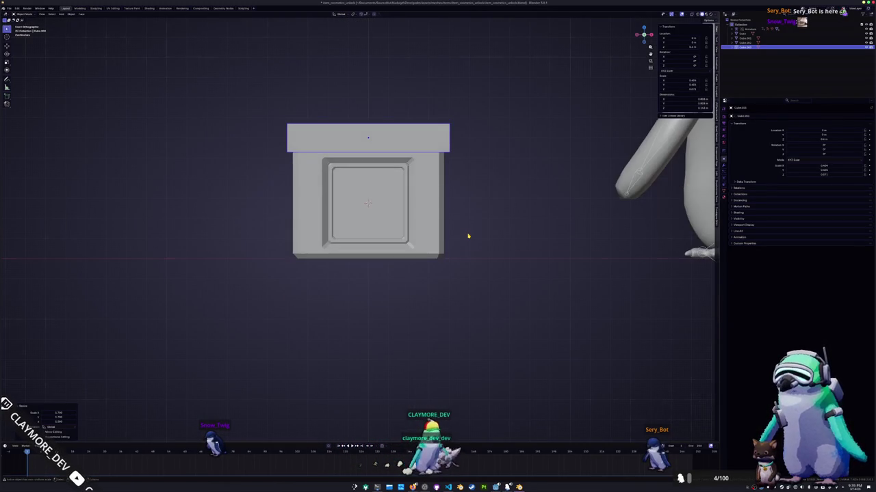
middle_click_drag(472, 164, 484, 184, "shift")
Step: Flatten the lid along Z to make it thinner, then enter Edit Mode on it
key("s")
key("z")
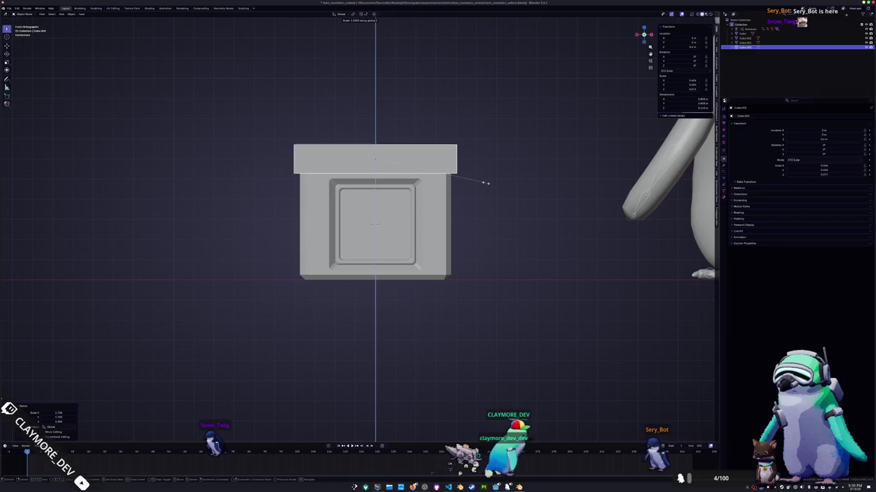
left_click(499, 177)
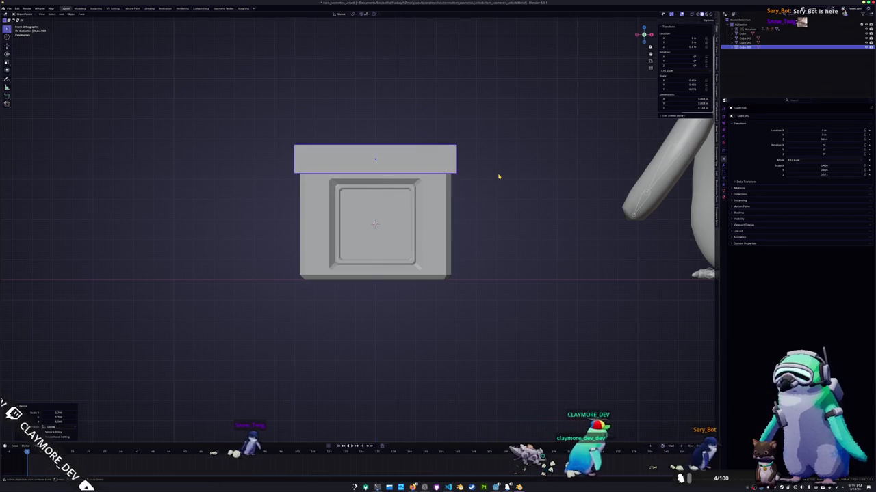
middle_click_drag(499, 176, 486, 195)
key("Tab")
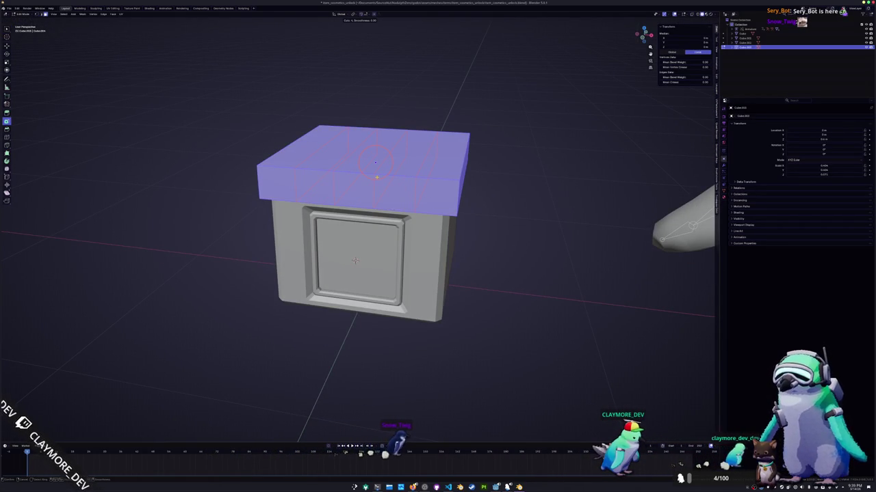
Step: Deselect all and cut several edge loops across the lid with Ctrl+R
key("alt+a")
key("ctrl+r")
scroll(376, 178, "up", 3)
left_click(377, 178)
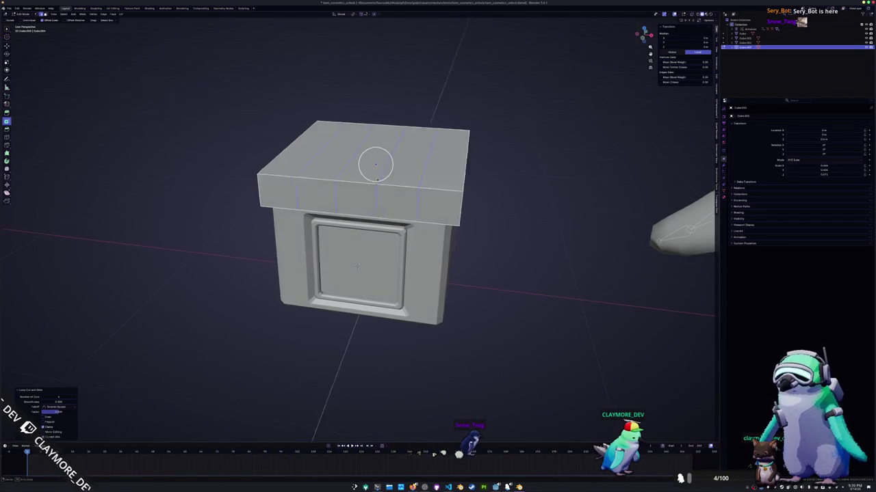
middle_click_drag(376, 178, 529, 140)
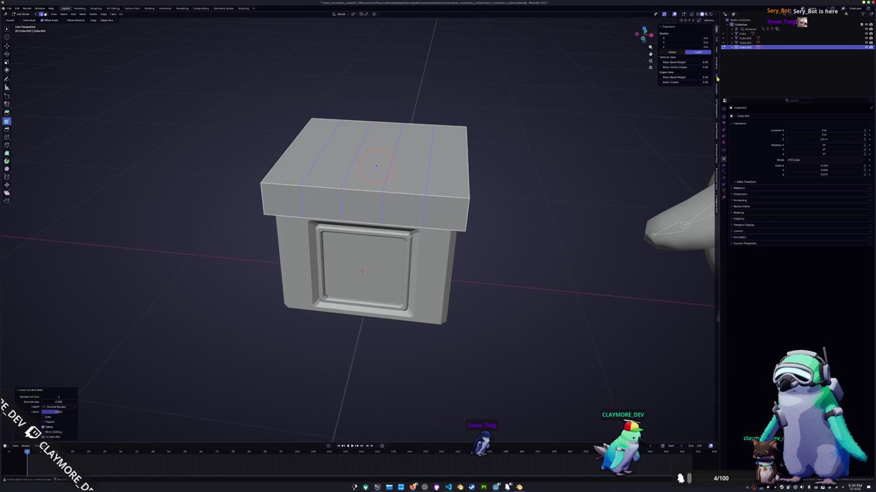
left_click(717, 79)
left_click(671, 33)
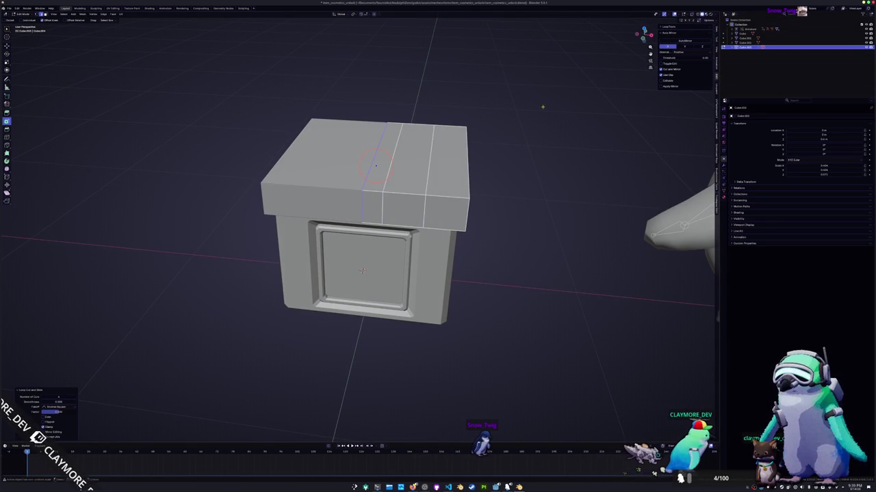
Step: Slide one loop along X, add a loop stretched along Y, and select the rectangular panel face
left_click(386, 168, "alt")
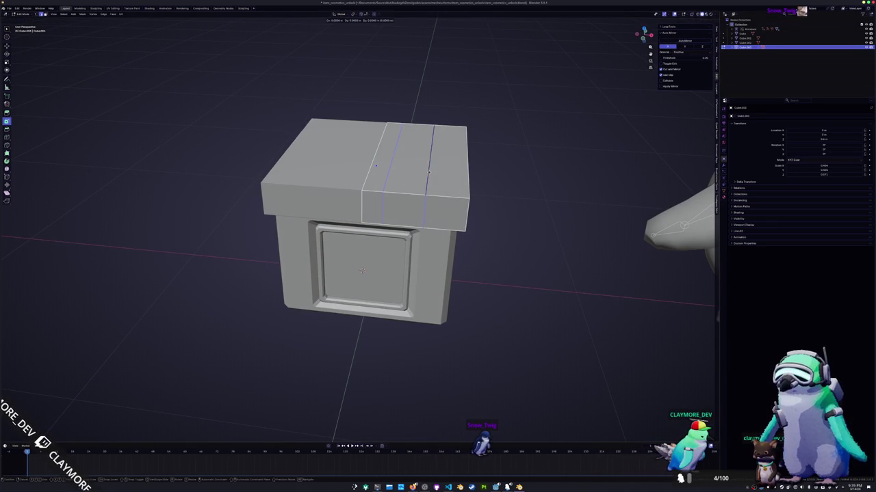
key("x")
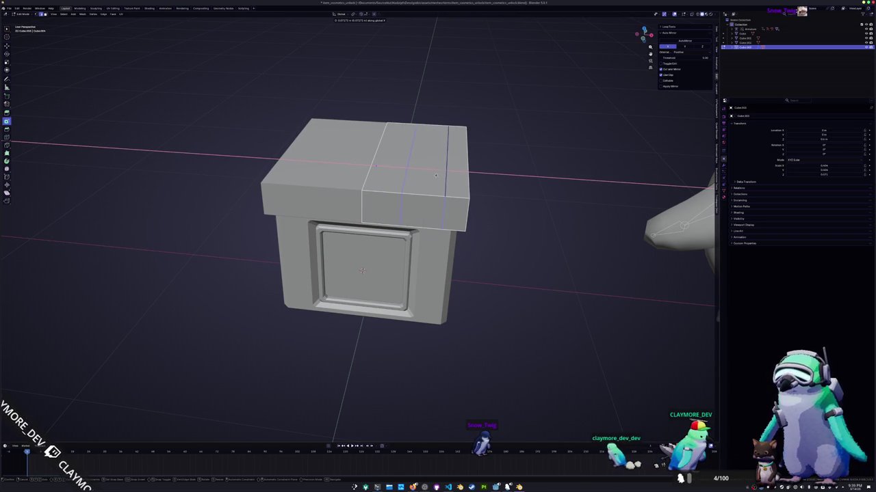
left_click(429, 176)
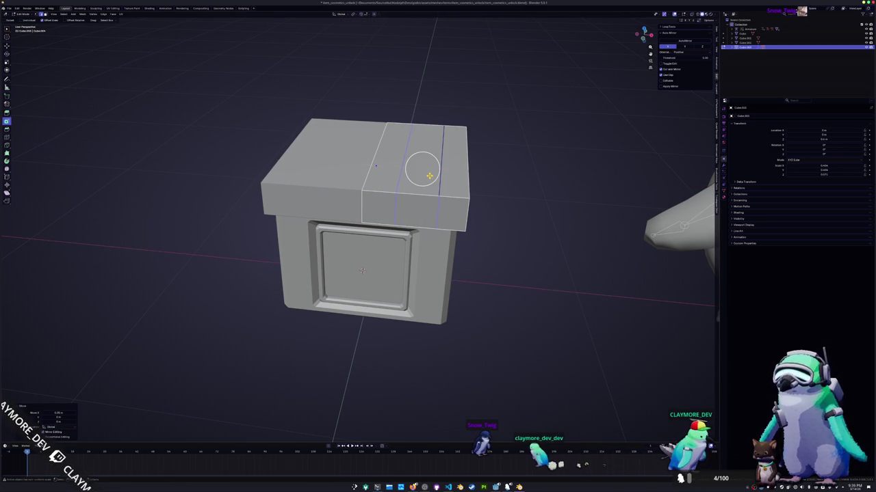
middle_click_drag(418, 186, 410, 181)
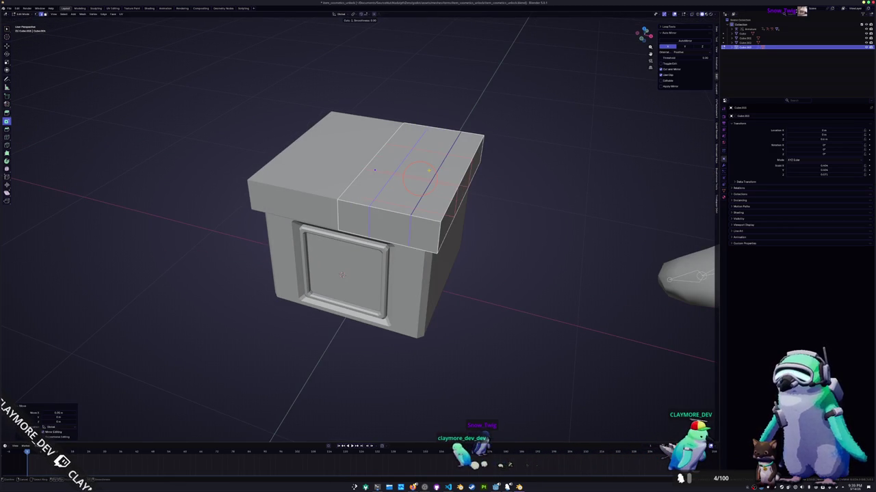
left_click(419, 176)
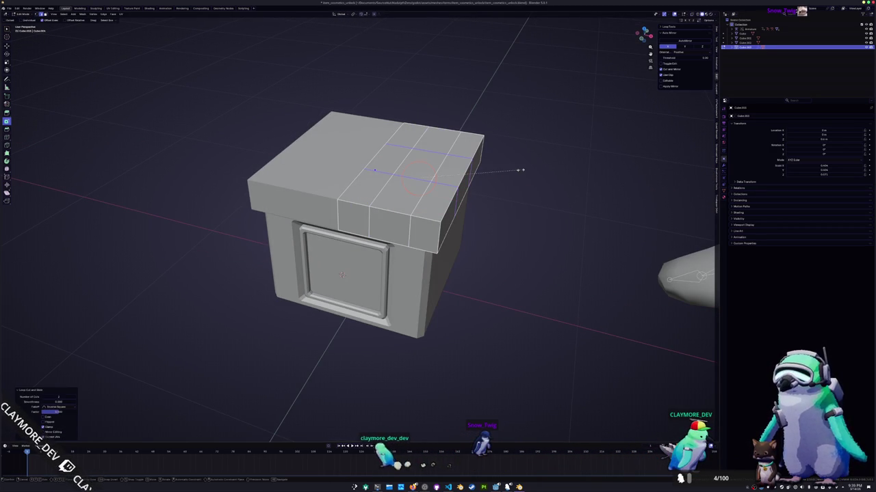
key("y")
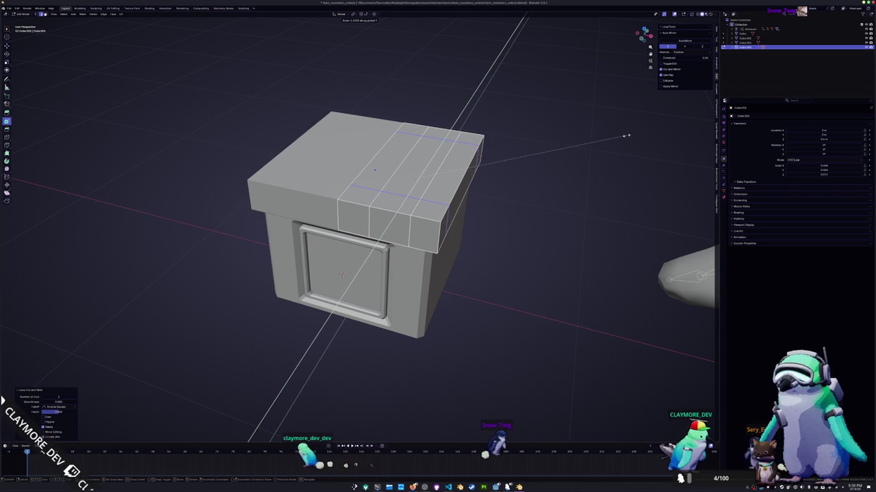
left_click(615, 138)
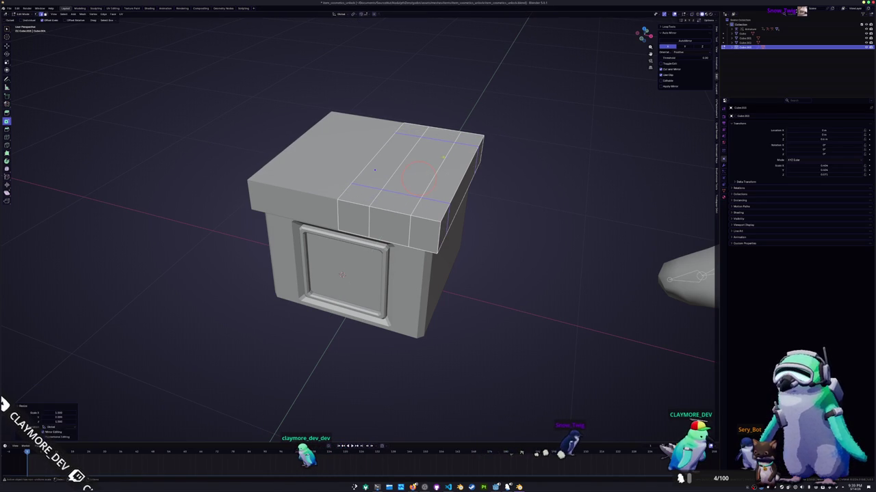
left_click(416, 168)
mouse_move(415, 168)
middle_mouse_down()
mouse_move(466, 147)
mouse_move(374, 169)
middle_mouse_up()
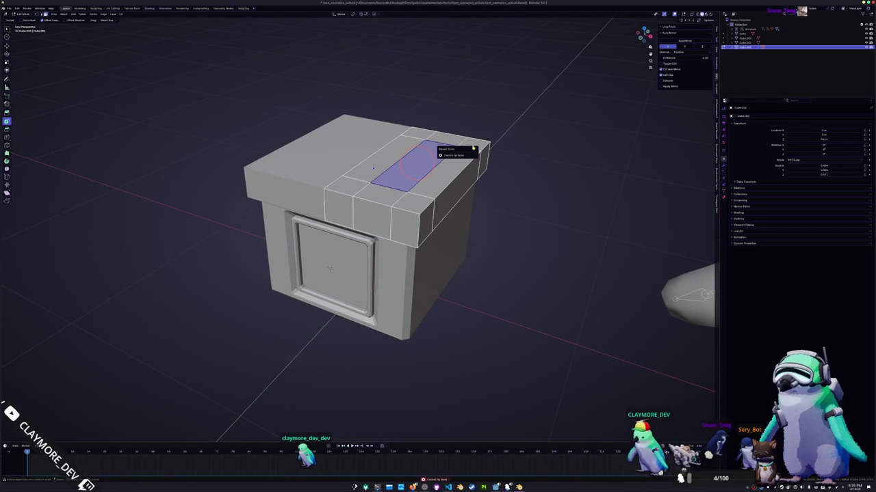
Step: Try collapsing the panel face into a ridge line, then undo back to the flat panel
middle_click_drag(512, 148, 492, 140)
key("s")
key("y")
key("0")
key("Return")
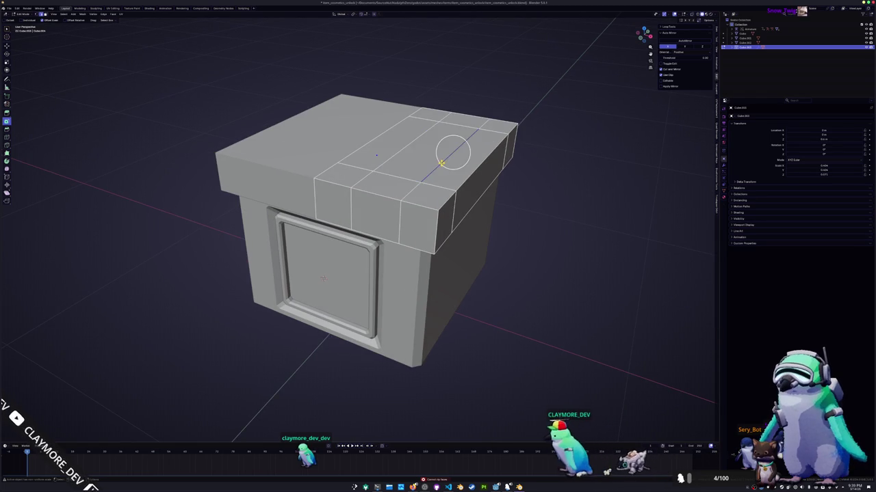
key("g")
key("z")
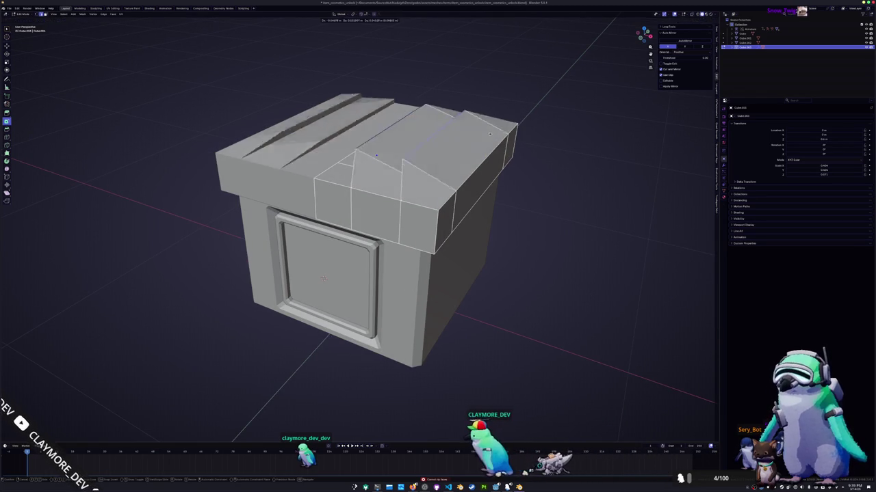
key("Escape")
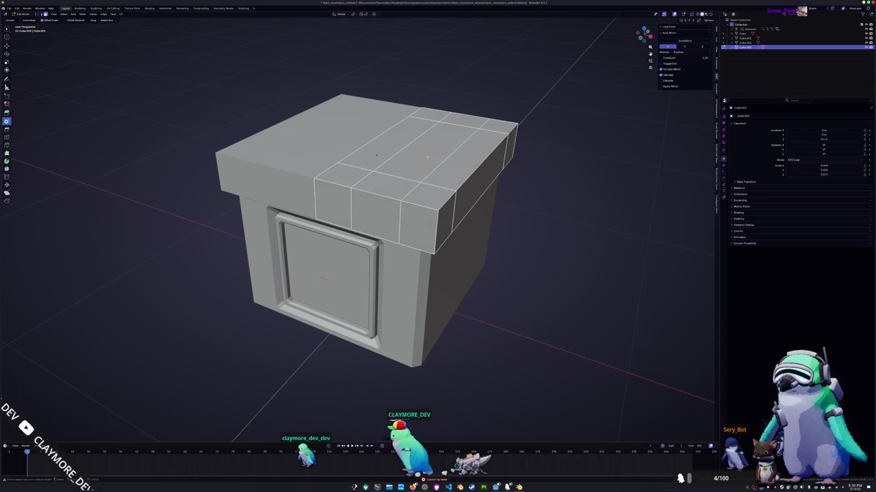
key("ctrl+z")
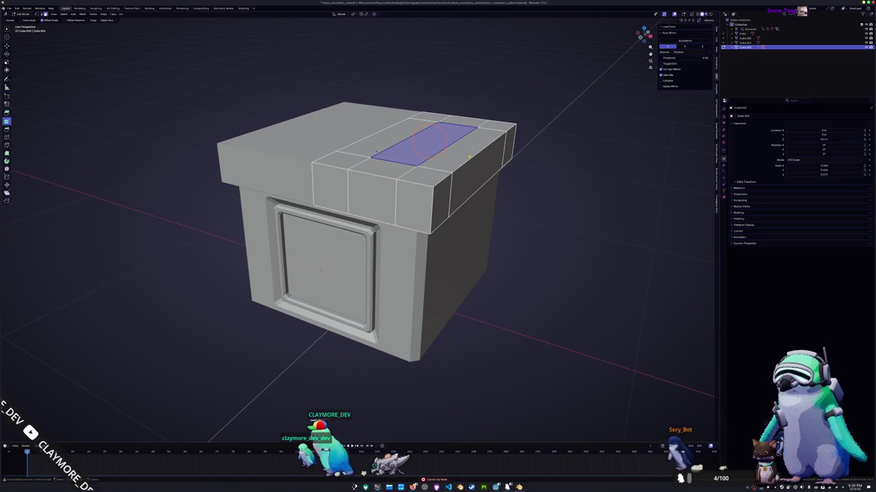
Step: Extrude the panel face upward into a raised block, then select its top and move it down along Z
key("e")
left_click(394, 155)
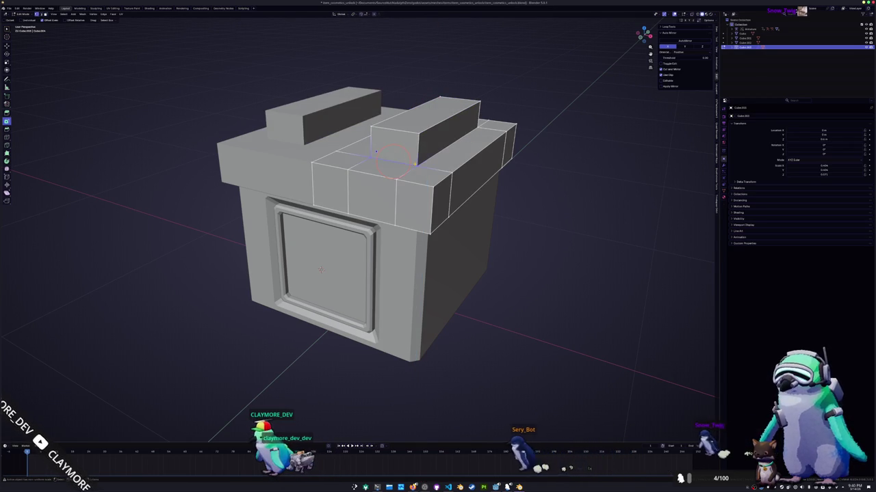
key("ctrl+shift+e")
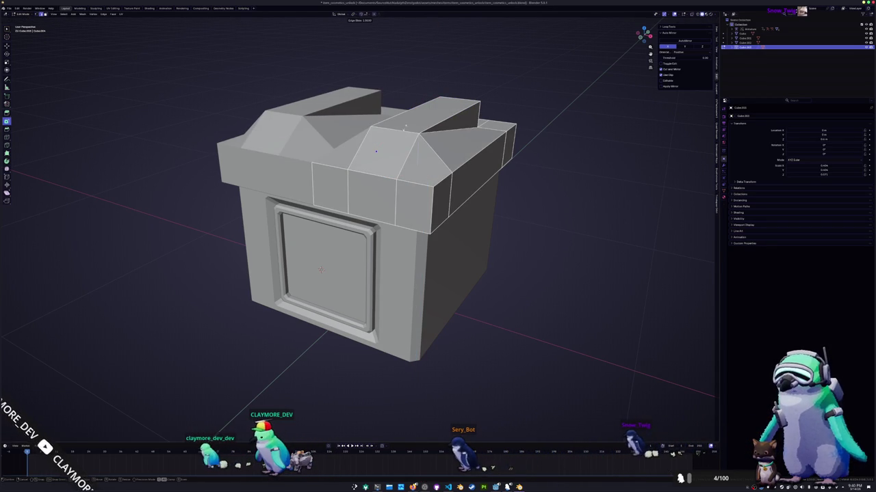
key("Escape")
key("c")
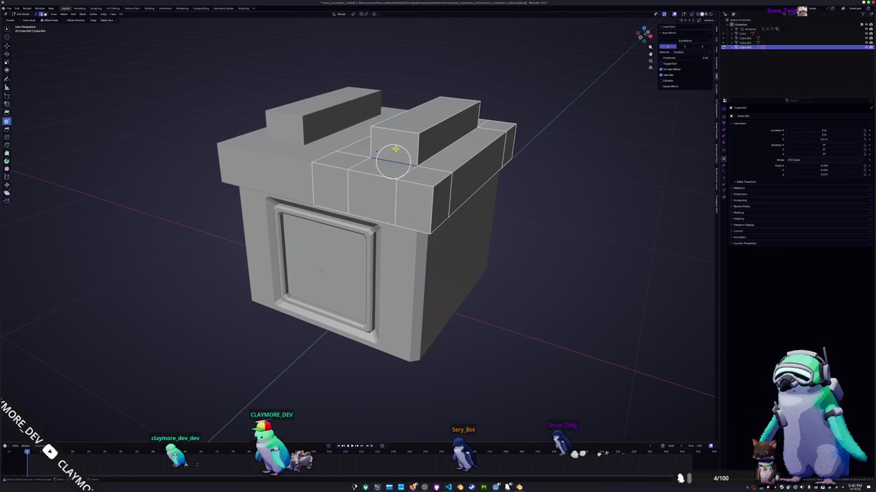
middle_click_drag(390, 153, 417, 162)
left_click(435, 107)
key("g")
key("z")
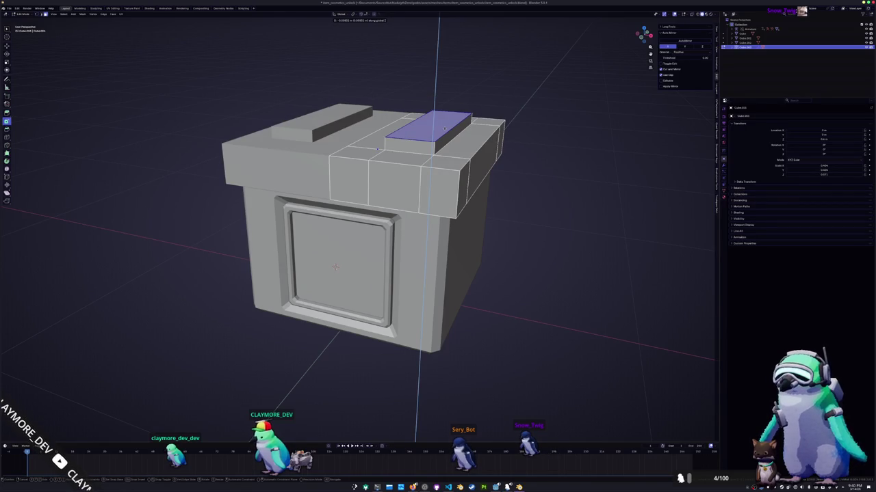
Step: Confirm the lowered block top and add centred loop cuts on the raised block
left_click(445, 128)
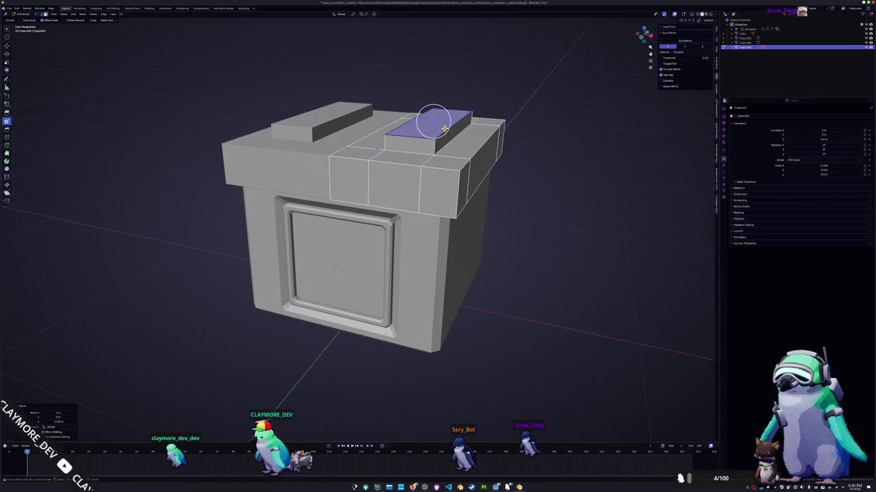
middle_click_drag(435, 127, 404, 141)
key("ctrl+r")
left_click(386, 146)
right_click(387, 146)
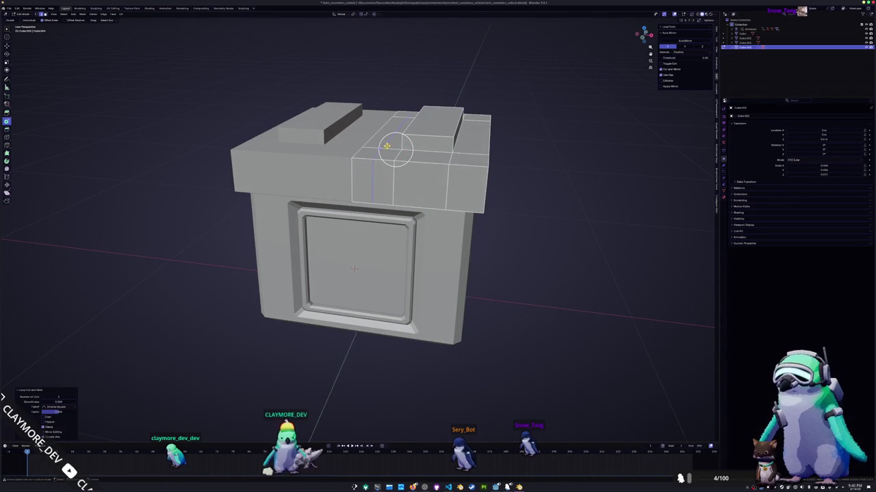
left_click(374, 164)
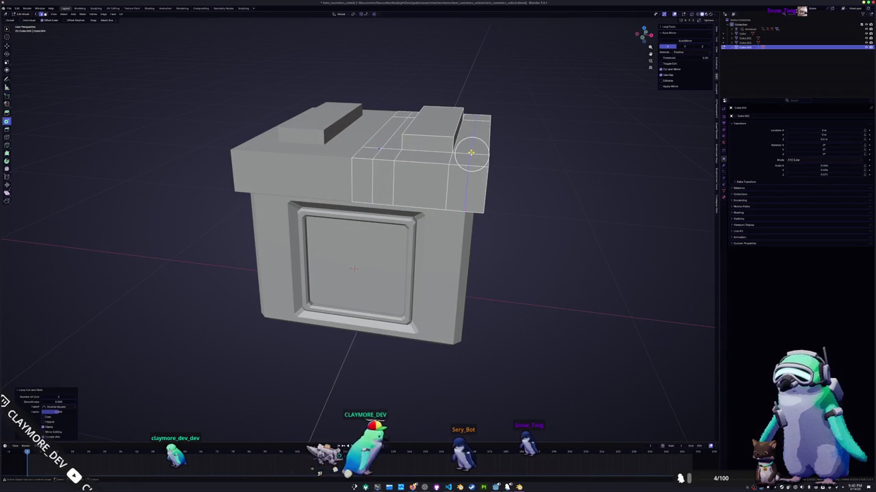
middle_click_drag(468, 152, 465, 167)
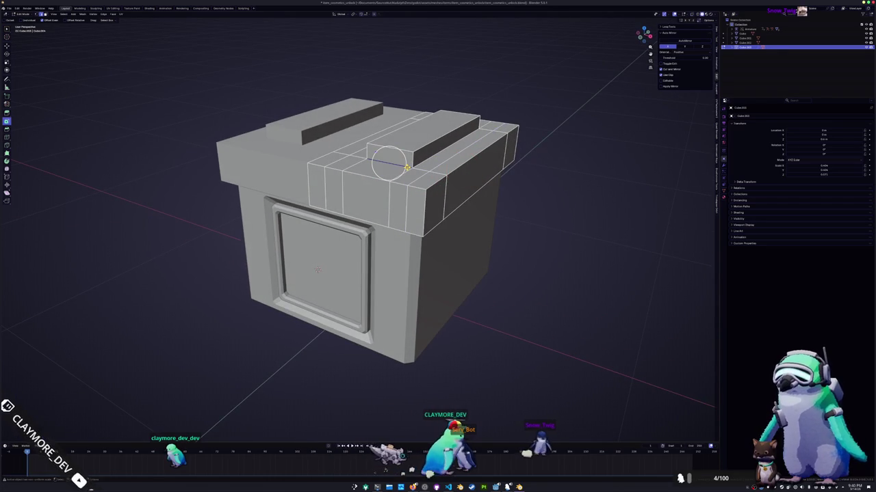
Step: Attempt edge moves on the block, select a lid top face, and undo the recent block edits
key("g")
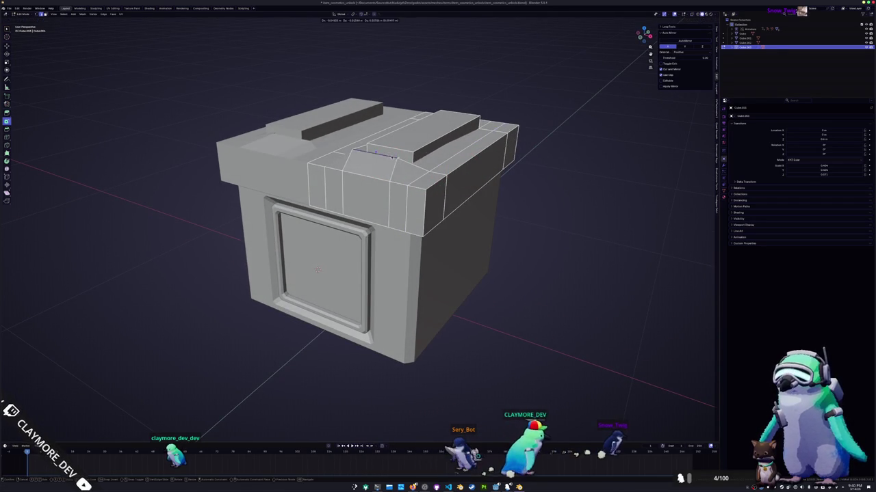
key("g")
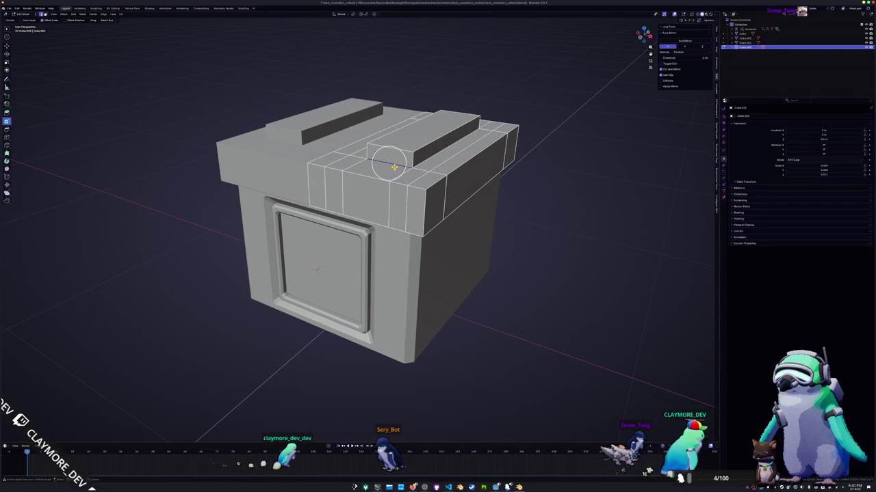
key("g")
key("g")
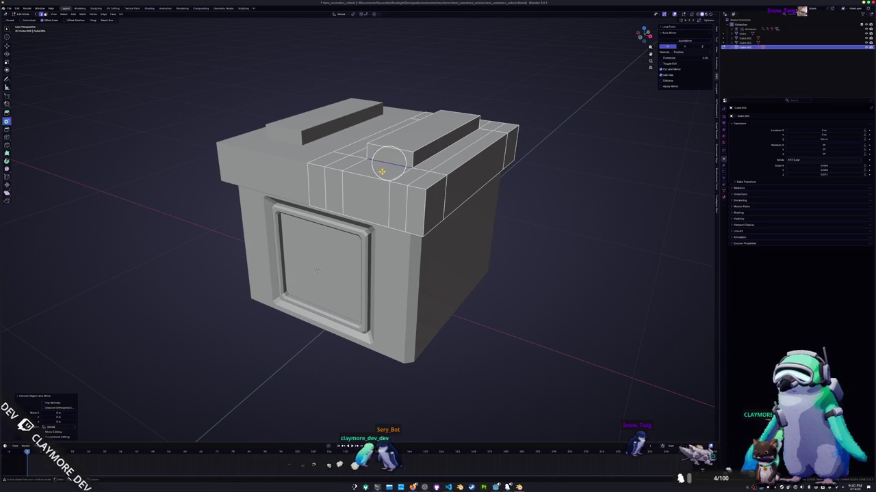
left_click(378, 169)
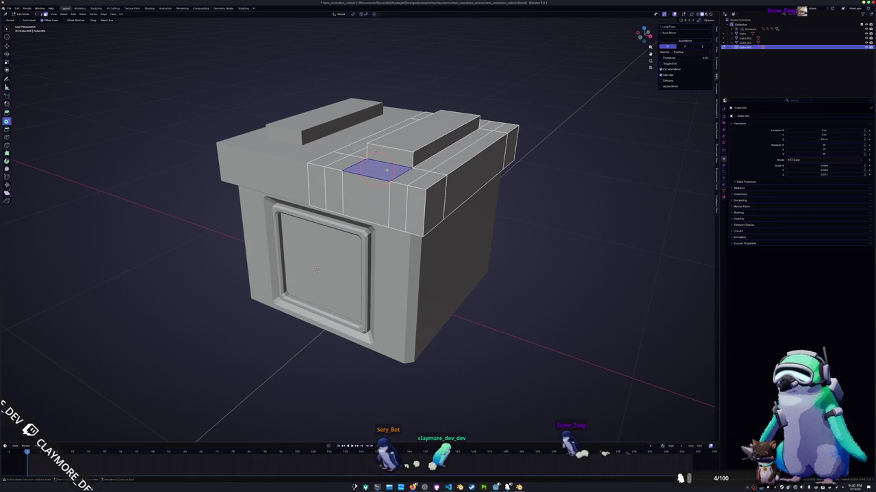
key("ctrl+z")
key("ctrl+z")
key("ctrl+z")
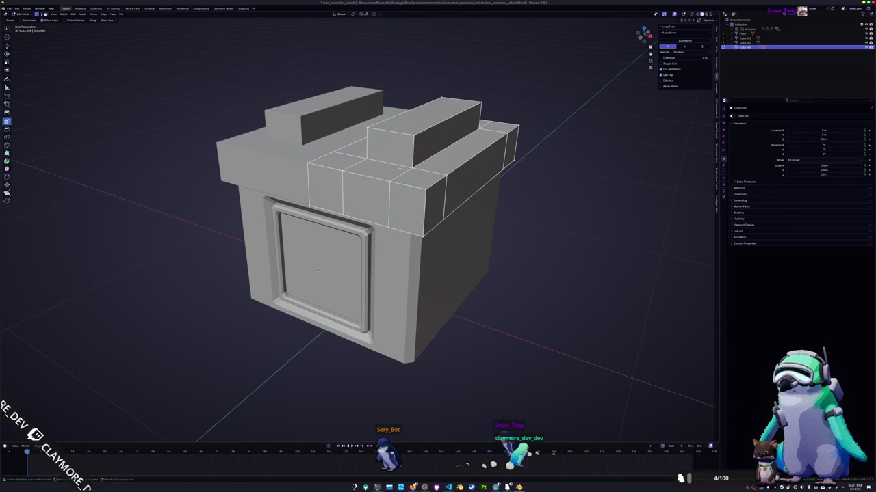
key("ctrl+z")
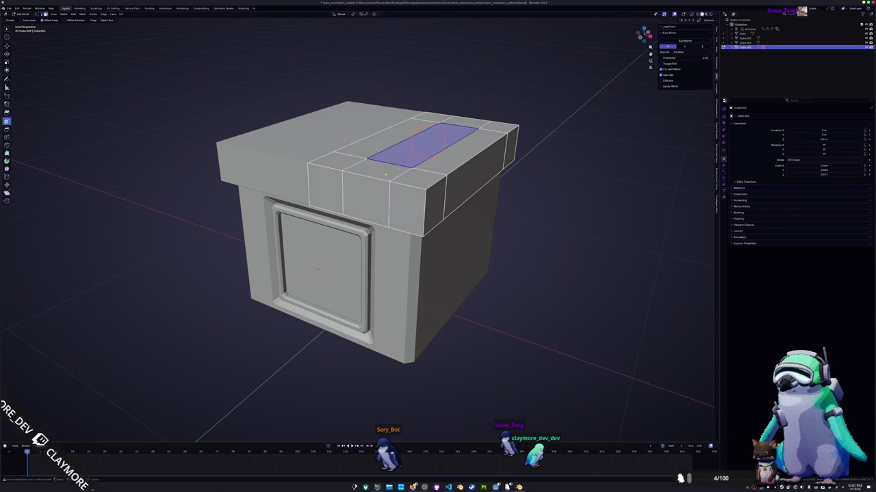
Step: Extrude the lid's top strip upward, loop-cut it, and slide the new edges into a slope
left_click(383, 149, "alt")
key("e")
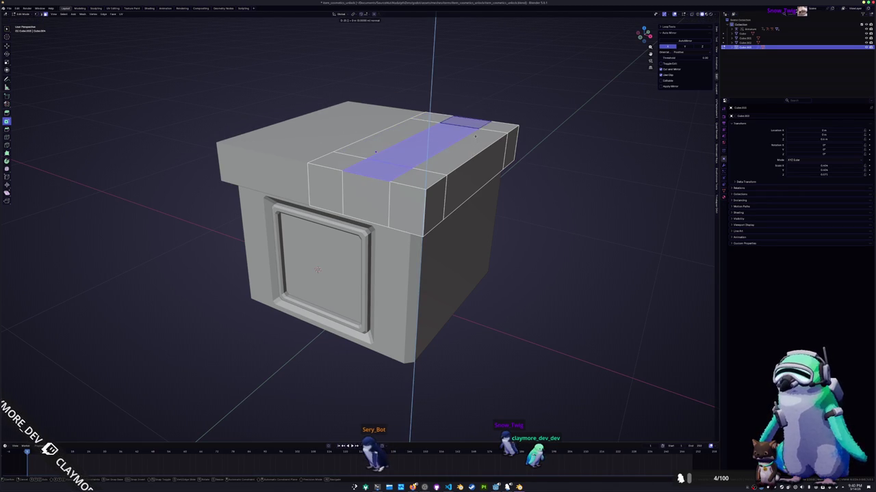
left_click(427, 127)
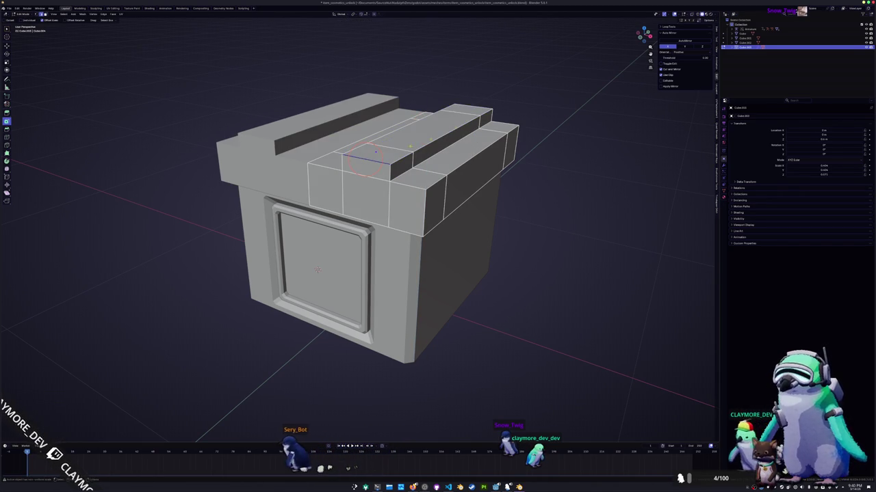
key("ctrl+r")
left_click(444, 132)
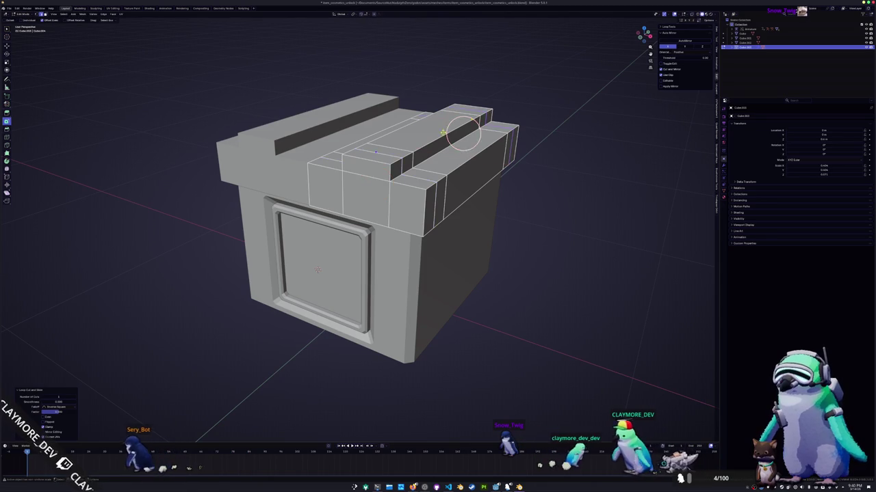
key("g")
key("g")
left_click(366, 171)
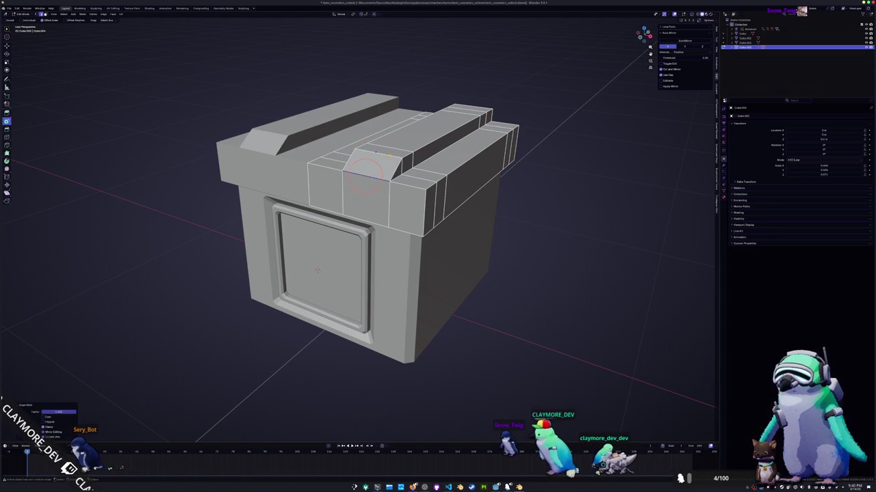
Step: Move the ridge edge and shift geometry vertically, undoing and redoing to restore the sloped chamfer faces
left_click(387, 167)
key("g")
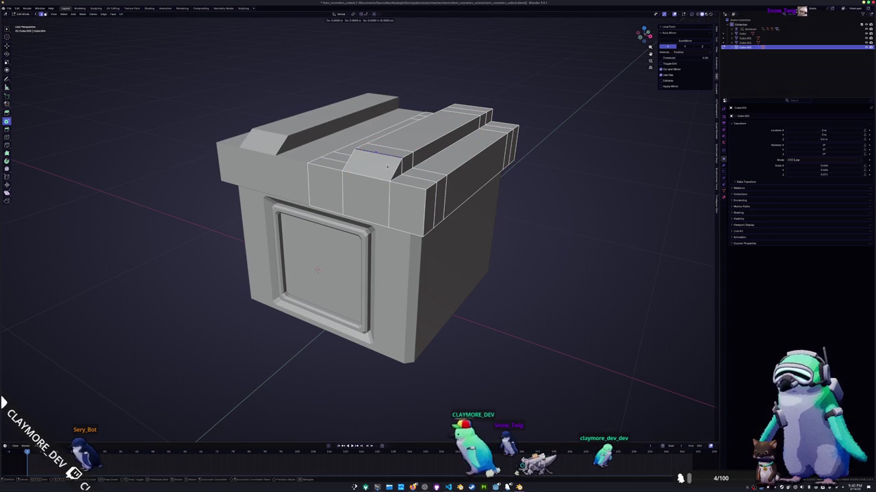
left_click(387, 166)
mouse_move(387, 166)
middle_mouse_down()
mouse_move(390, 184)
mouse_move(374, 158)
middle_mouse_up()
key("g")
key("z")
left_click(380, 201)
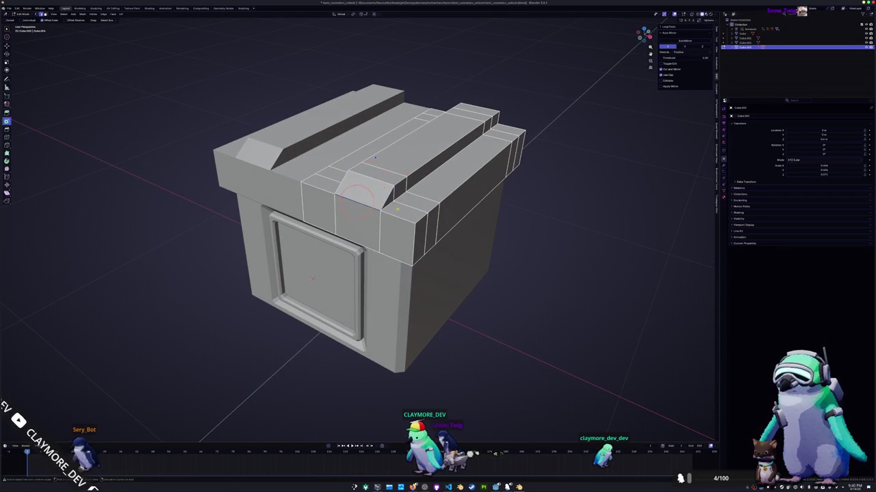
key("ctrl+z")
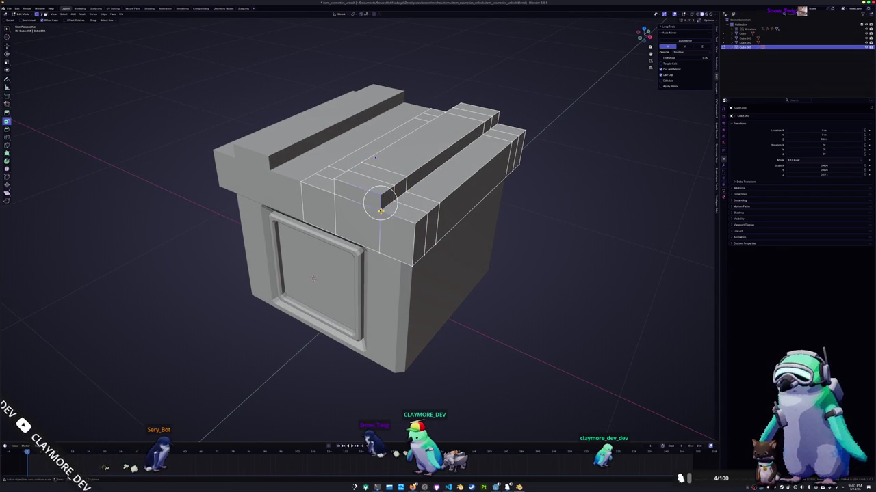
key("ctrl+alt+z")
left_click(375, 205)
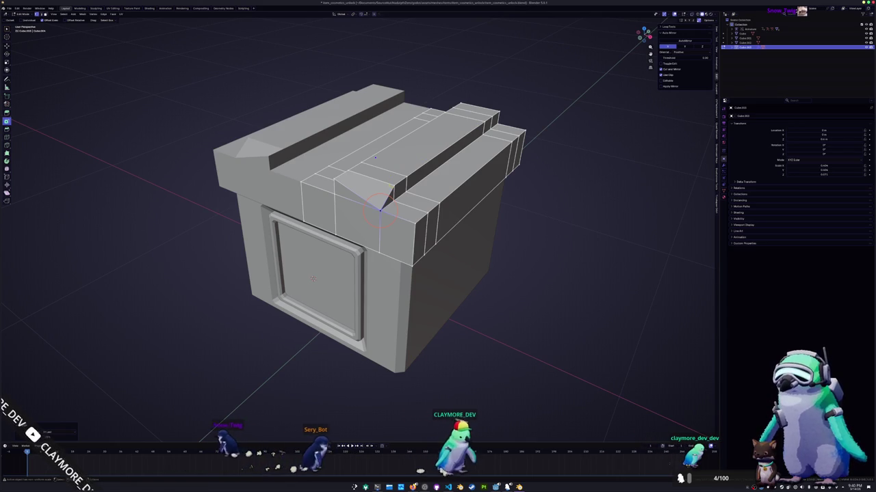
Step: Vertex-slide the front and ridge corner vertices, then undo back to the earlier ridge shape
key("shift+v")
left_click(375, 158)
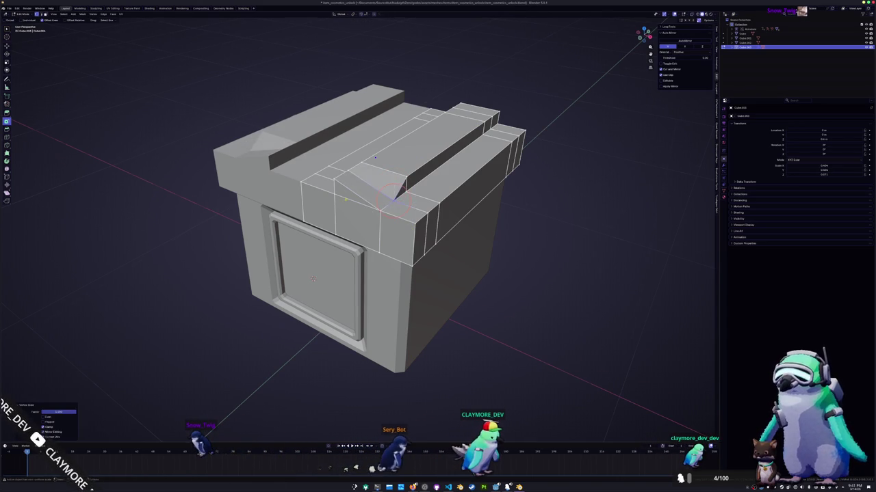
middle_click_drag(374, 157, 502, 159)
key("shift+v")
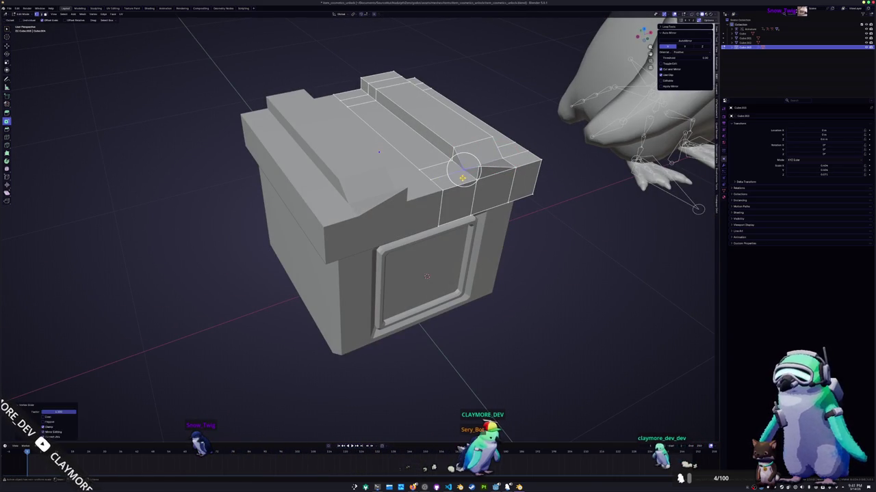
middle_click_drag(379, 152, 344, 154)
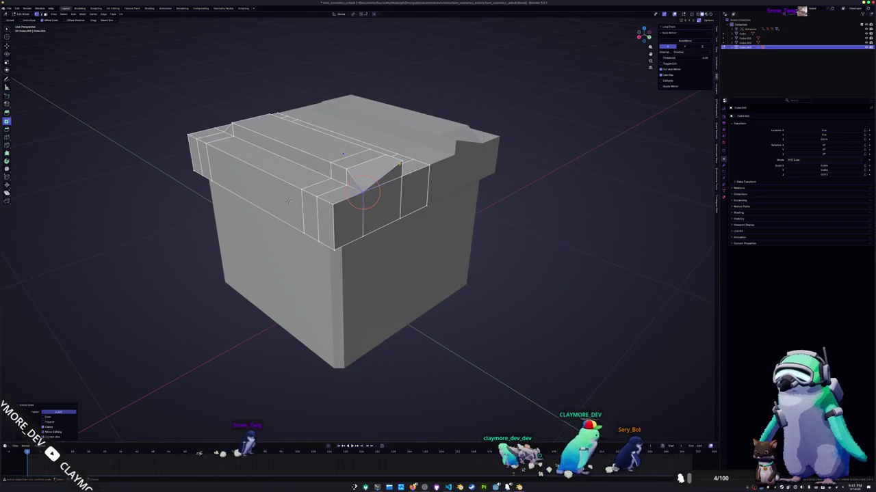
left_click(396, 188)
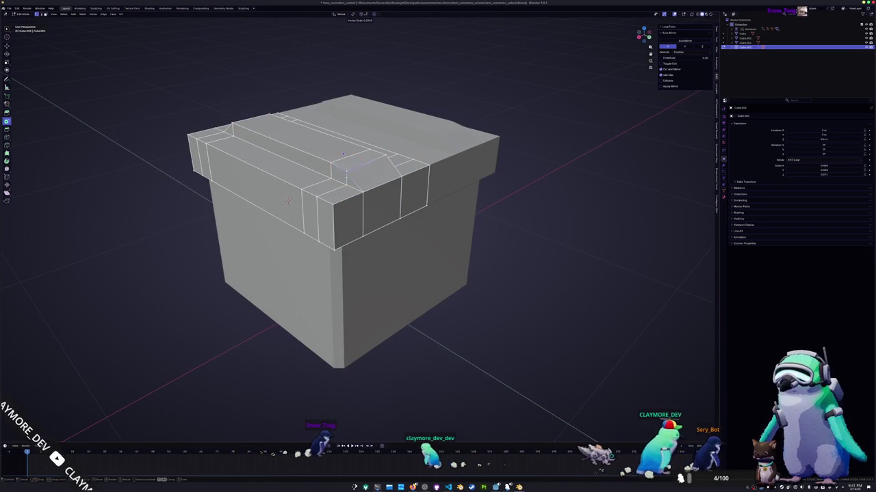
key("ctrl+z")
key("ctrl+z")
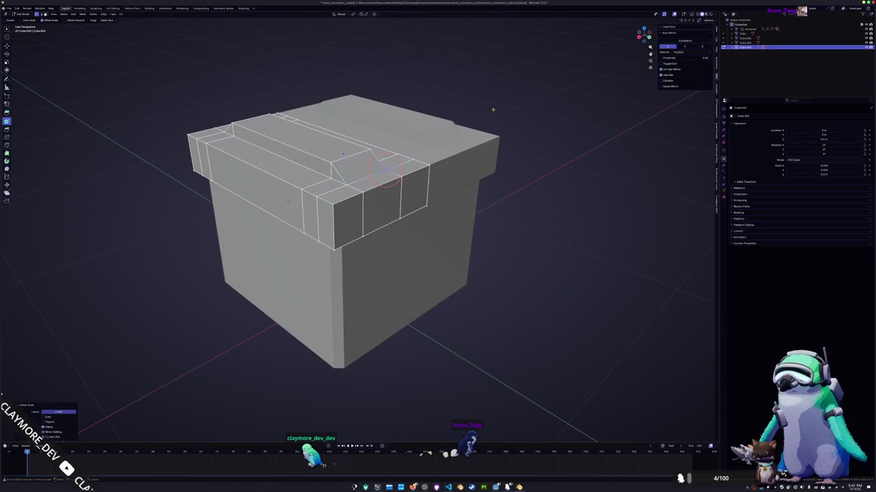
key("ctrl+z")
key("ctrl+z")
key("ctrl+z")
key("ctrl+z")
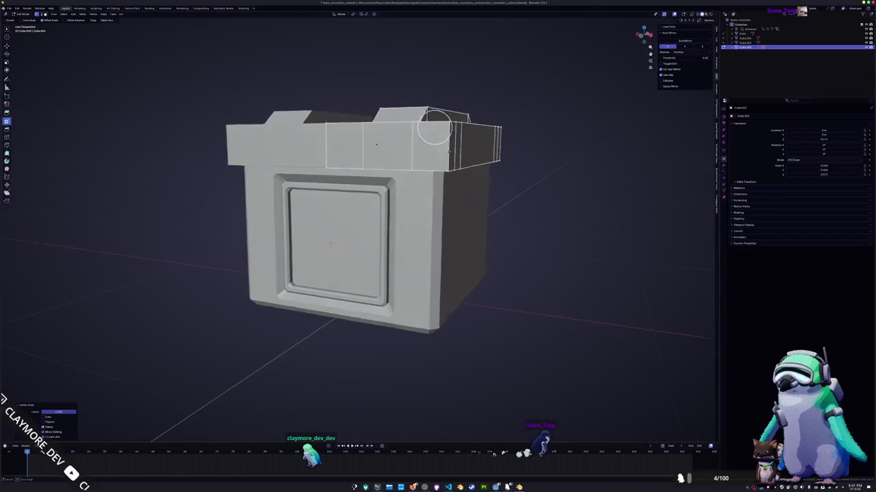
middle_click_drag(451, 137, 461, 156)
scroll(462, 156, "down", 3)
Step: Add a new cube mesh and scale it down small in the front view
key("shift+a")
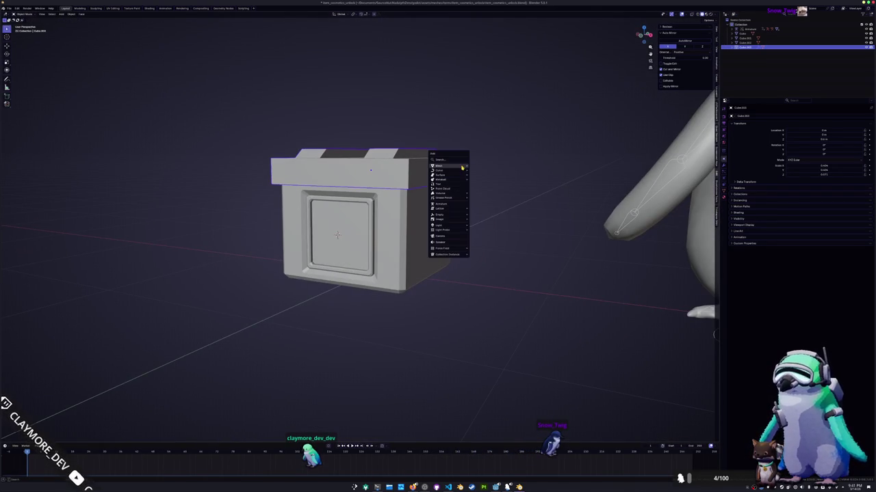
left_click(481, 173)
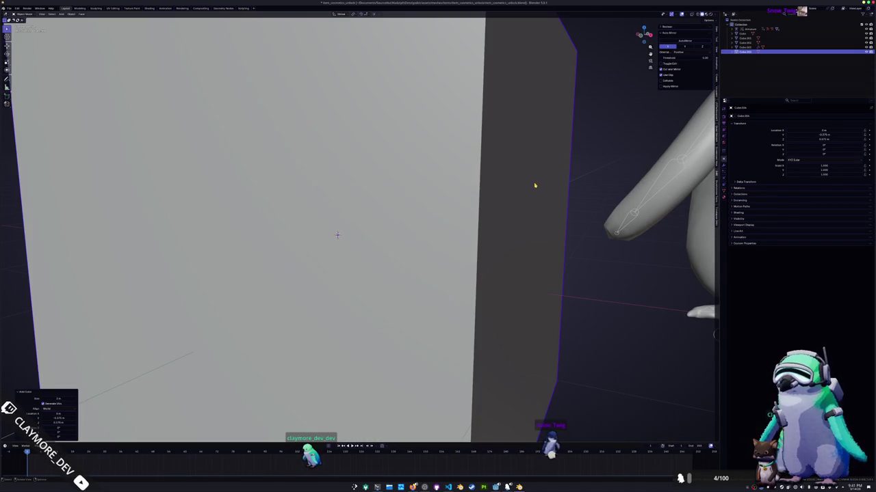
key("KP_1")
key("s")
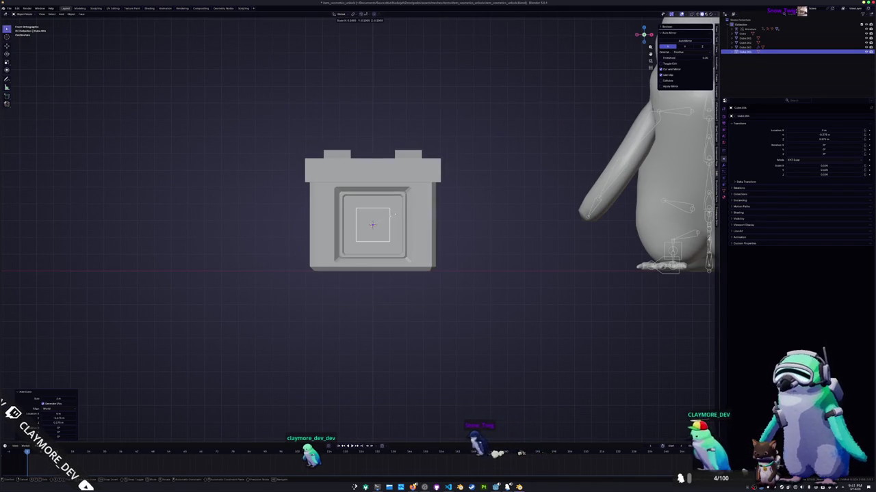
left_click(388, 223)
Step: Move the small cube along X to the crate's right side and along Z up beside the lid
key("g")
key("x")
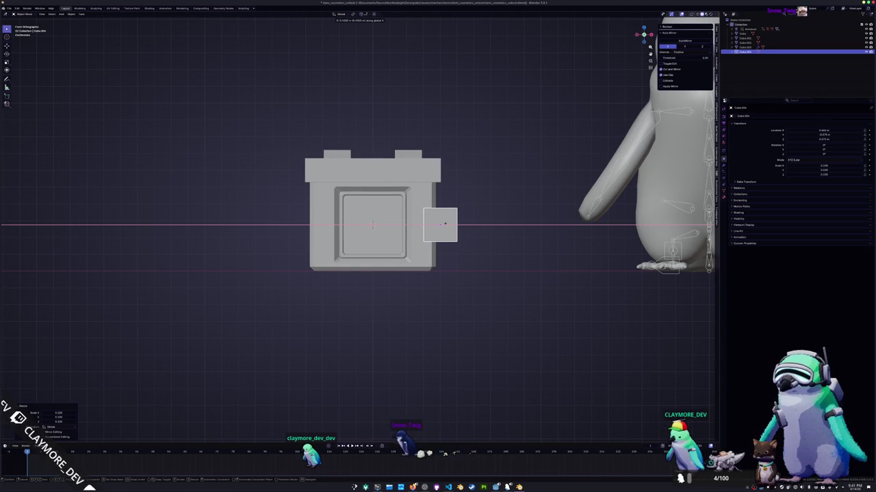
left_click(440, 224)
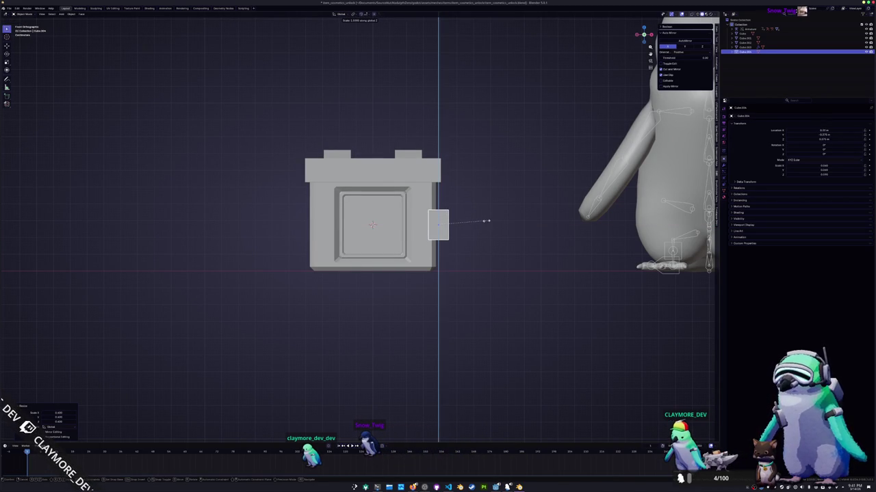
key("KP_7")
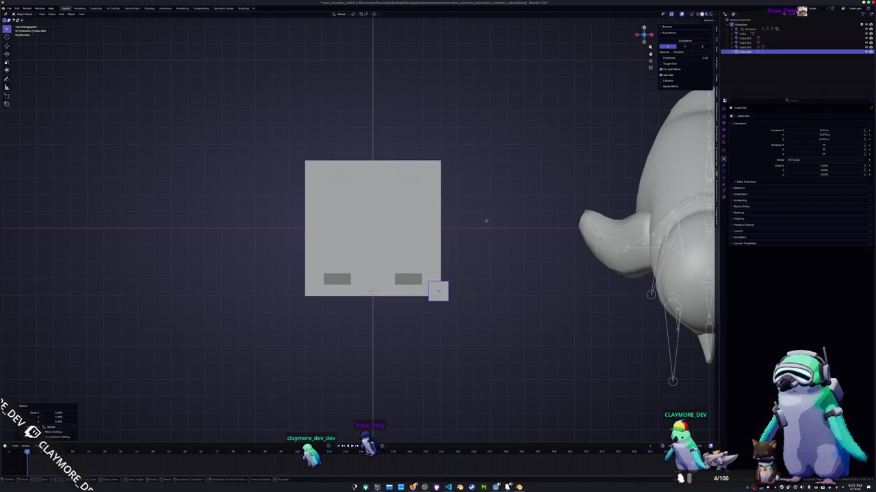
middle_click_drag(484, 208, 420, 209)
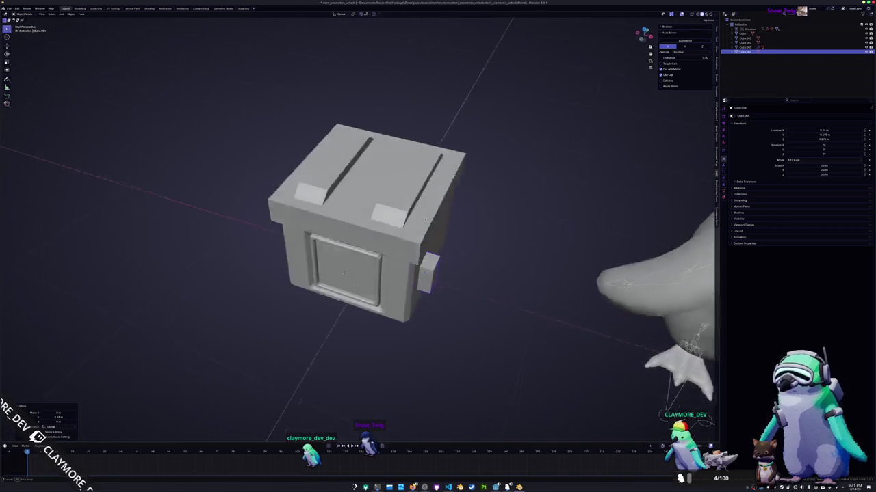
key("g")
key("z")
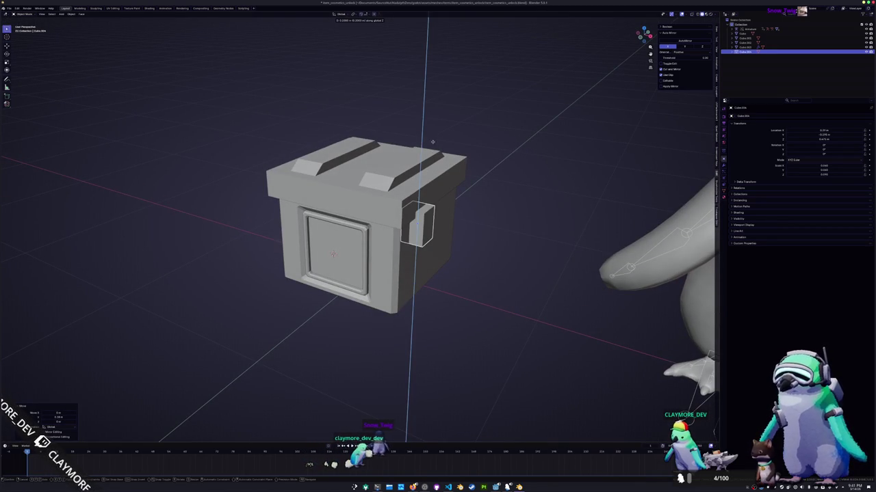
left_click(433, 126)
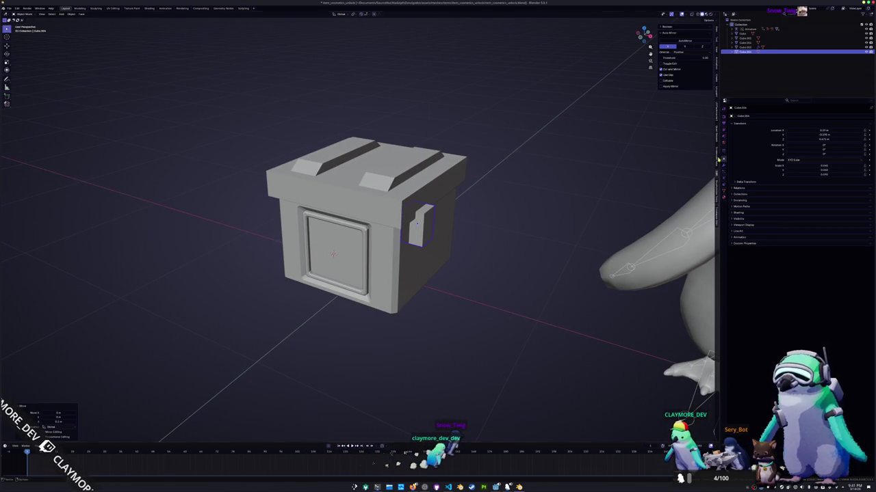
Step: Add a Mirror modifier to the latch using the crate object Cube as mirror object
left_click(724, 164)
left_click(766, 117)
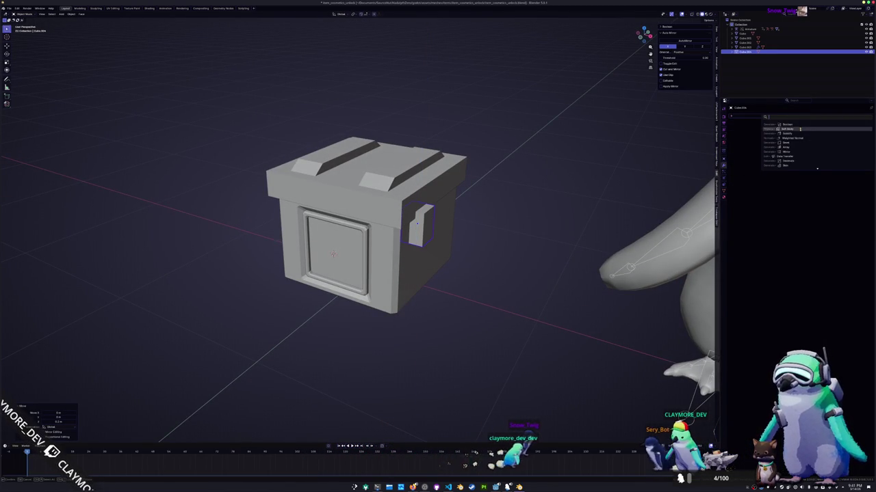
left_click(795, 147)
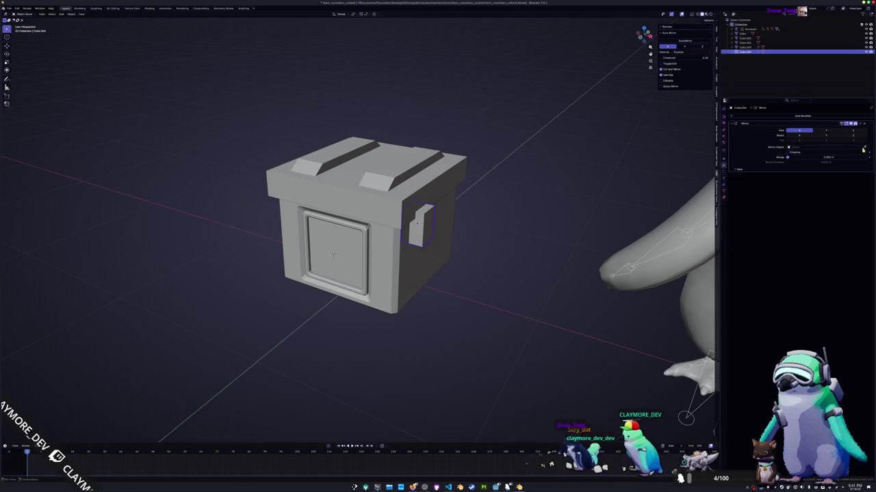
left_click(795, 147)
left_click(797, 163)
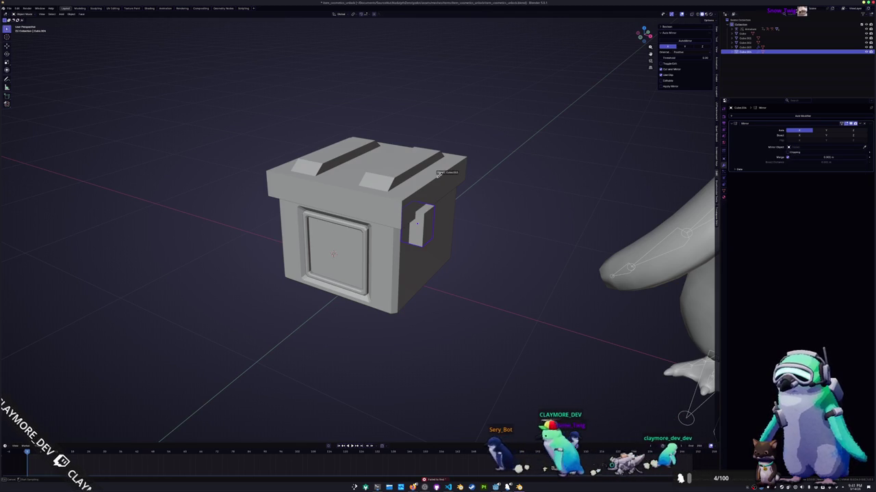
scroll(513, 226, "up", 3)
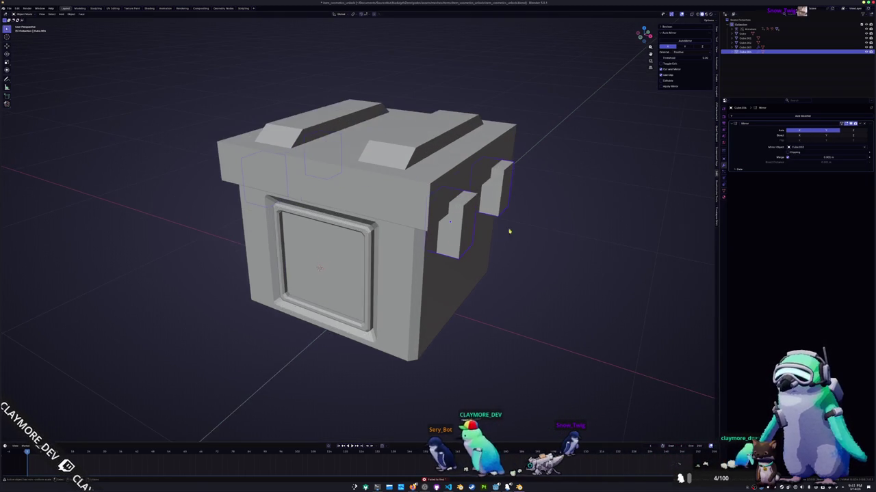
Step: In Edit Mode on the front latch, extrude its top face upward to lengthen it
left_click(542, 227)
middle_click_drag(542, 227, 479, 225)
left_click(415, 182)
key("Tab")
middle_click_drag(416, 182, 438, 205)
left_click(405, 240)
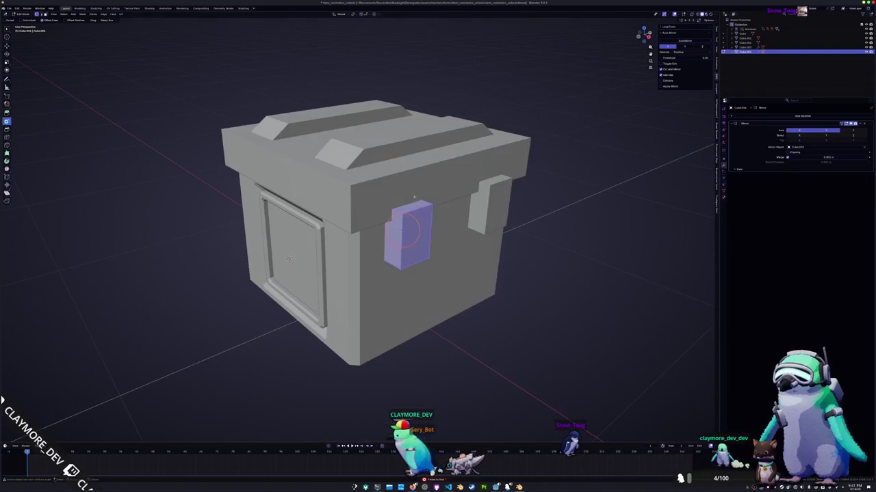
left_click(403, 209)
key("e")
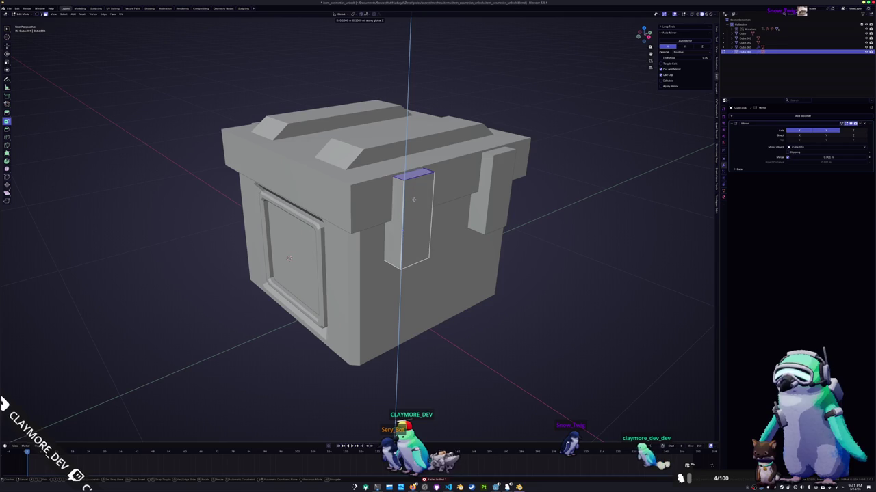
left_click(414, 200)
Step: Scale the extruded latch face along the Y axis
middle_click_drag(414, 201, 412, 95)
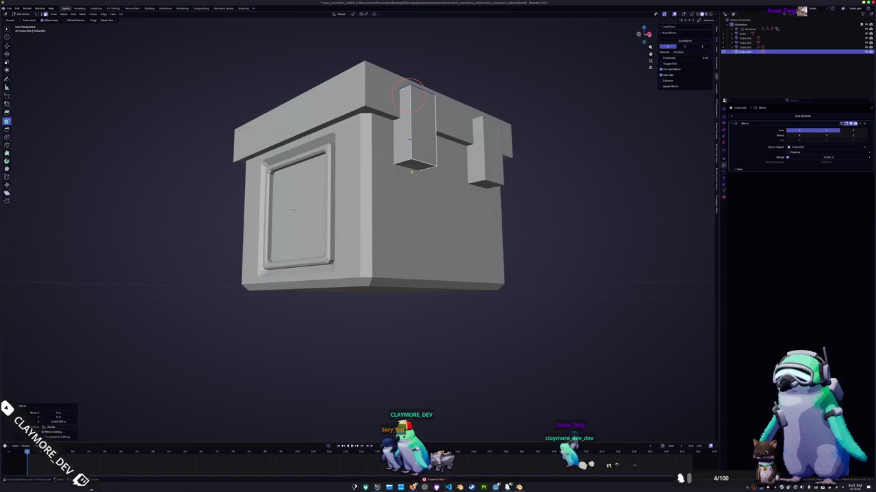
middle_click_drag(411, 166, 329, 209)
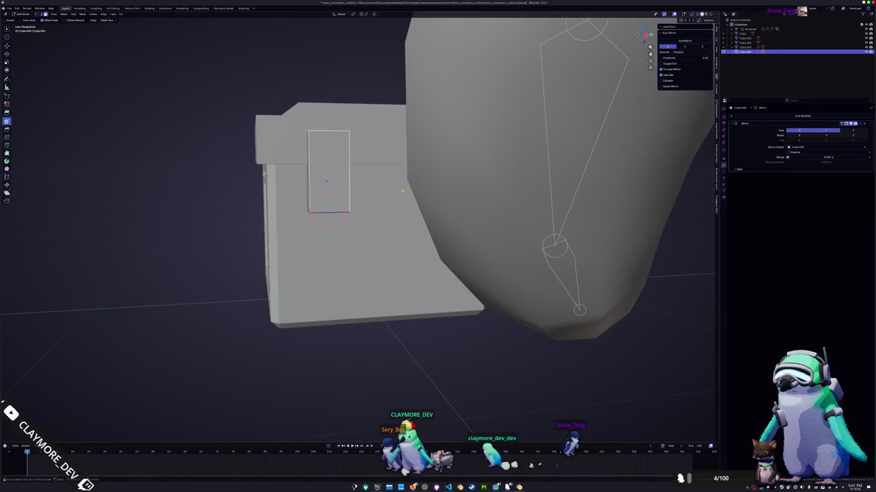
key("y")
left_click(459, 184)
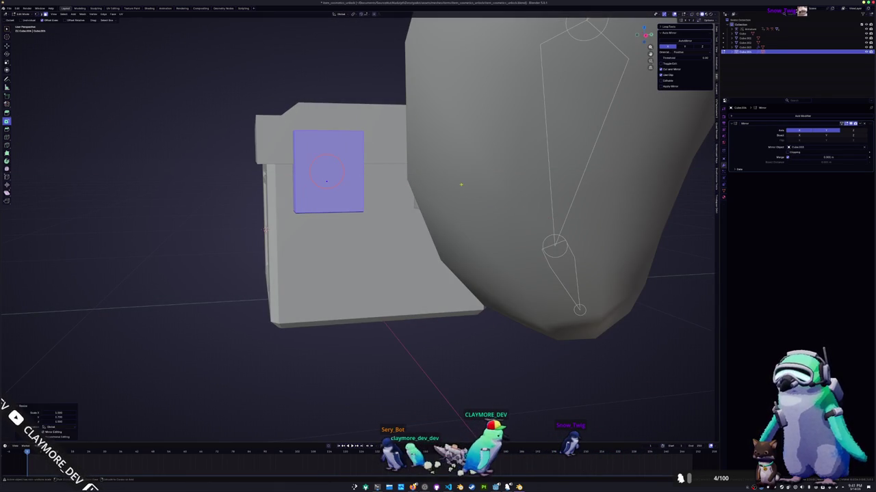
middle_click_drag(459, 184, 349, 131)
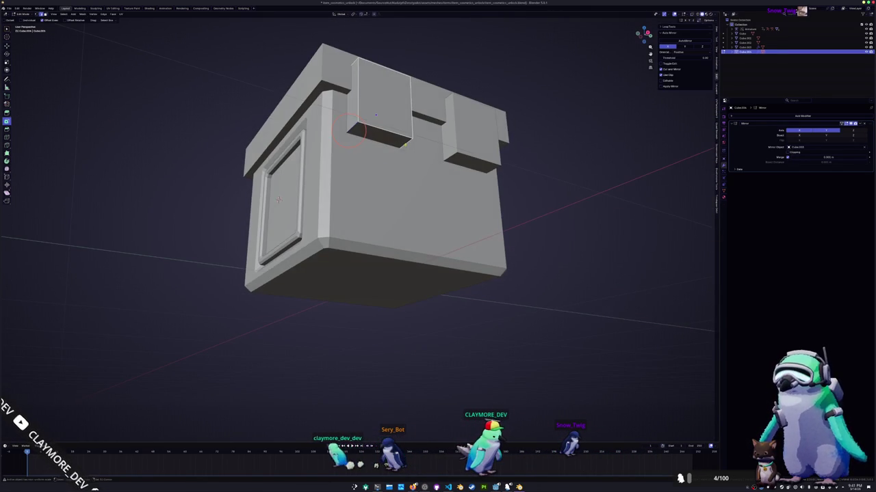
Step: Bevel the latch's bottom edges into chamfers and return to Object Mode
right_click(444, 157)
left_click(445, 158)
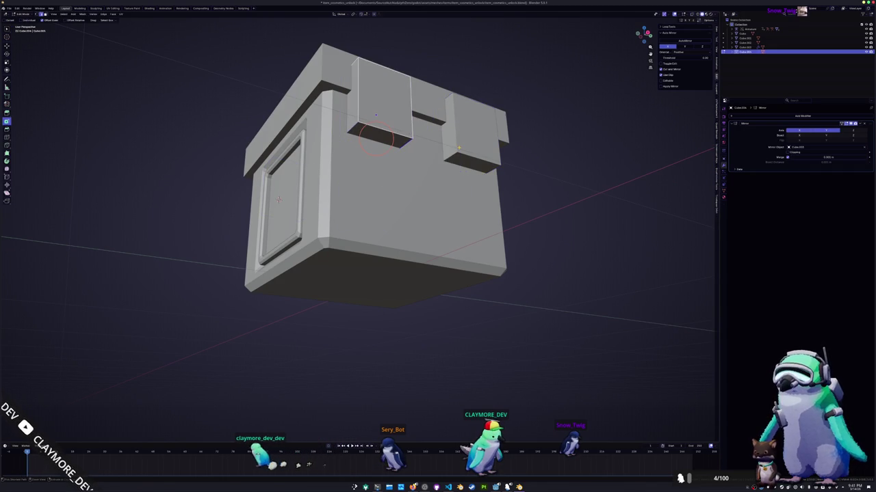
left_click(473, 142)
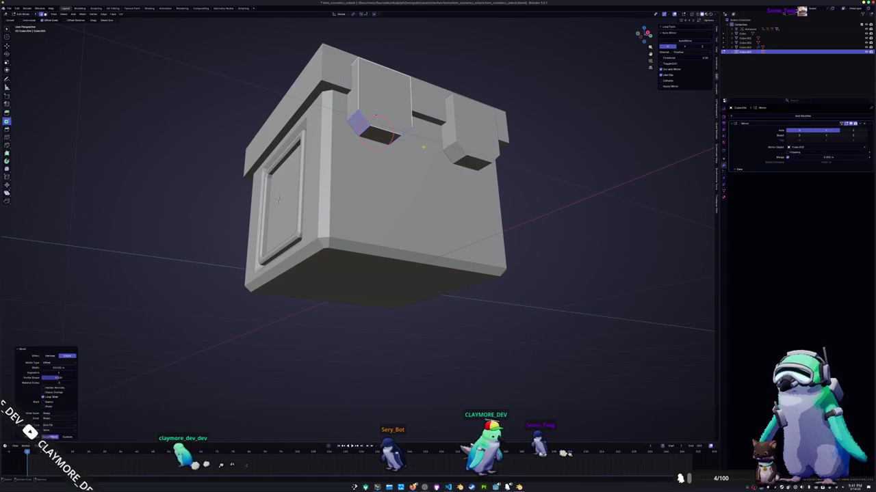
middle_click_drag(474, 141, 411, 185)
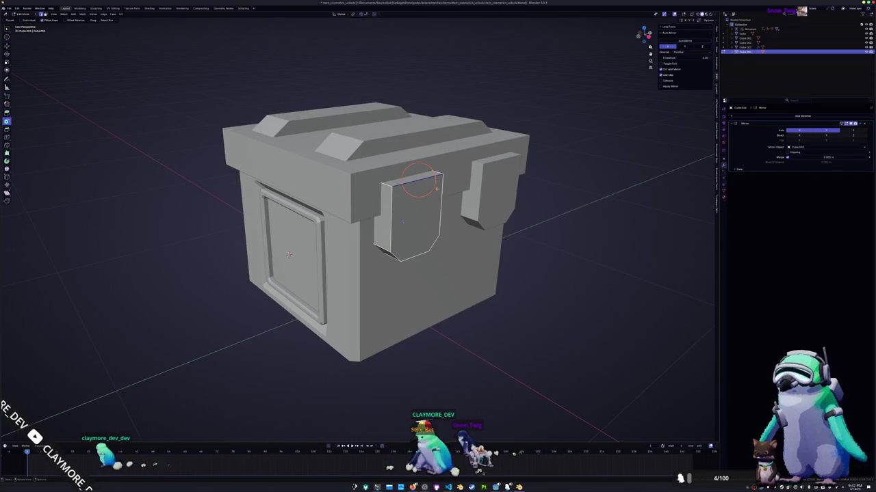
key("Tab")
key("shift+a")
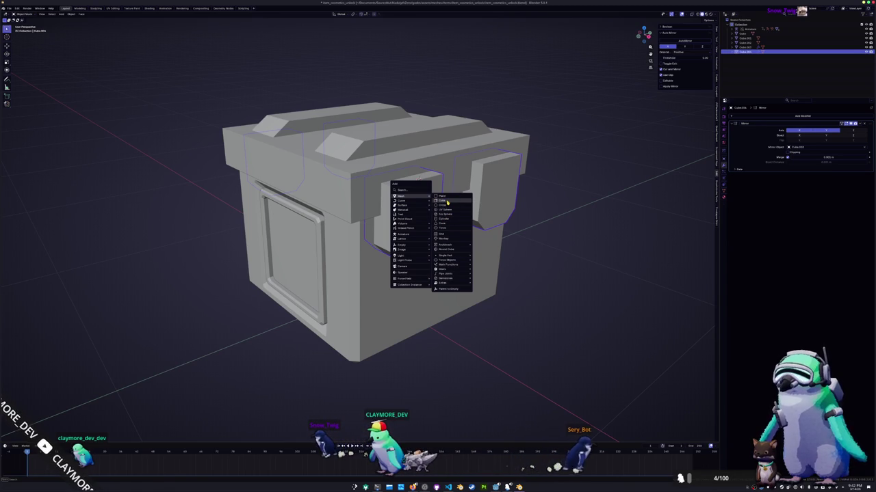
Step: Add a new cube beside the crate and shrink it to a small block
key("Escape")
left_click(457, 168)
key("Tab")
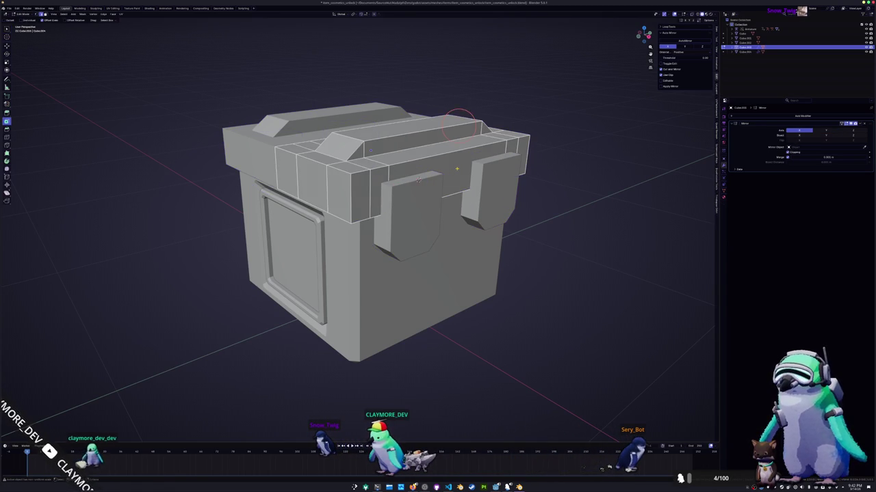
key("Tab")
key("shift+a")
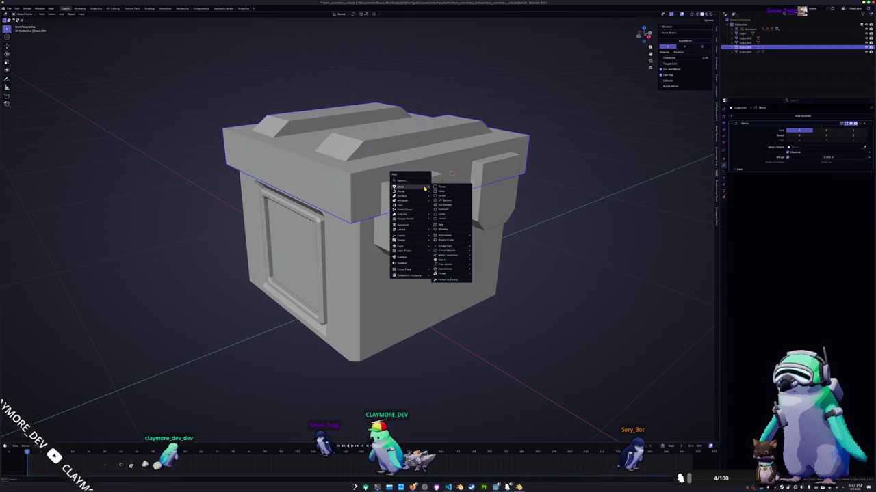
left_click(444, 195)
scroll(410, 206, "down", 5)
key("s")
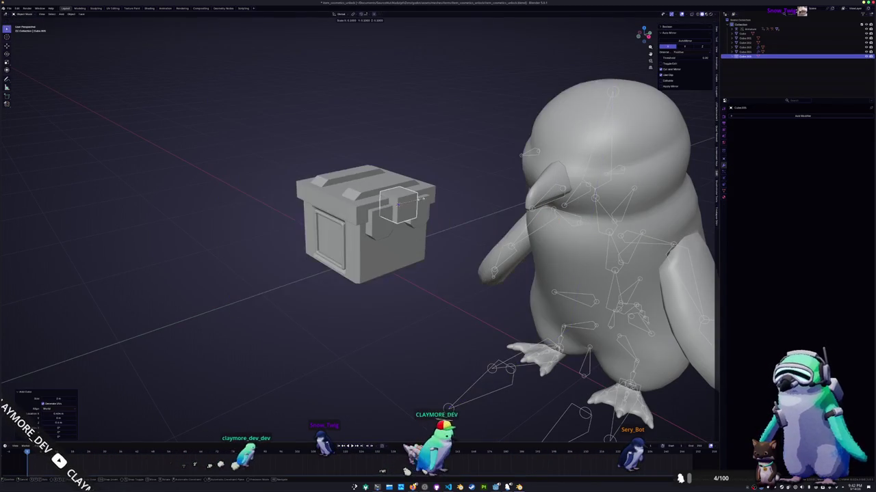
left_click(397, 202)
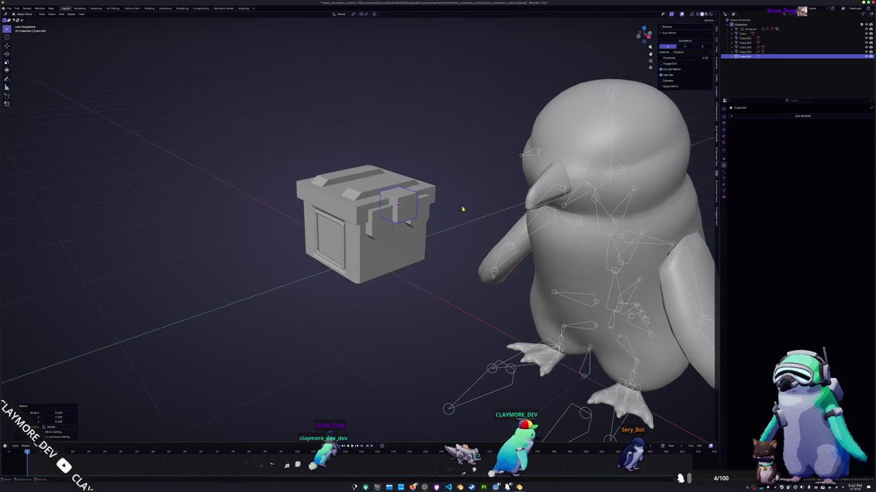
Step: Flatten the block along Z and stretch it lengthwise along Y
scroll(479, 205, "up", 3)
key("s")
key("z")
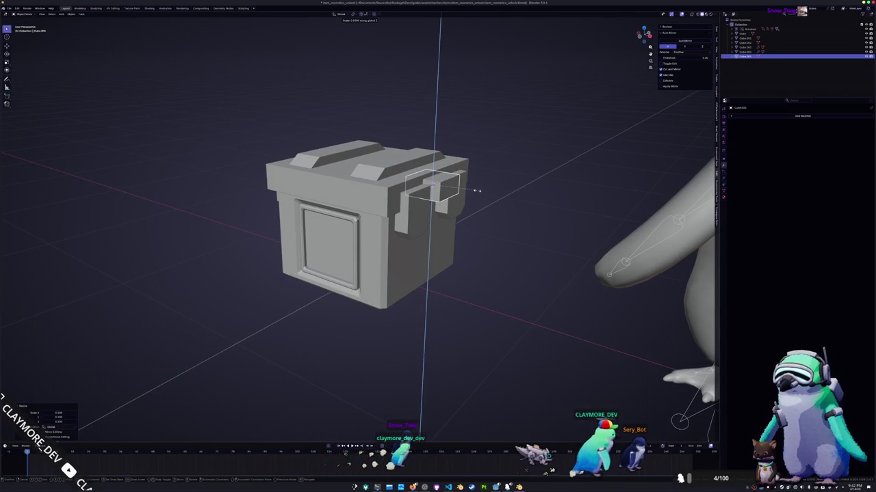
left_click(478, 191)
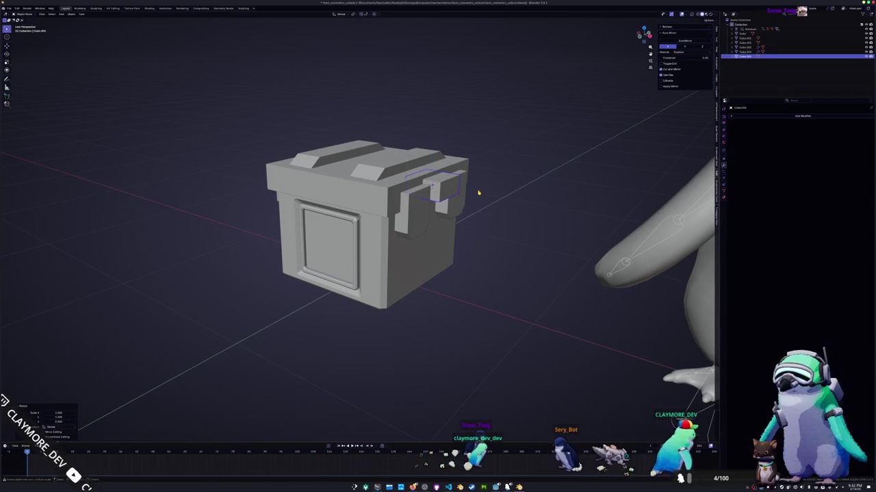
key("KP_7")
key("KP_1")
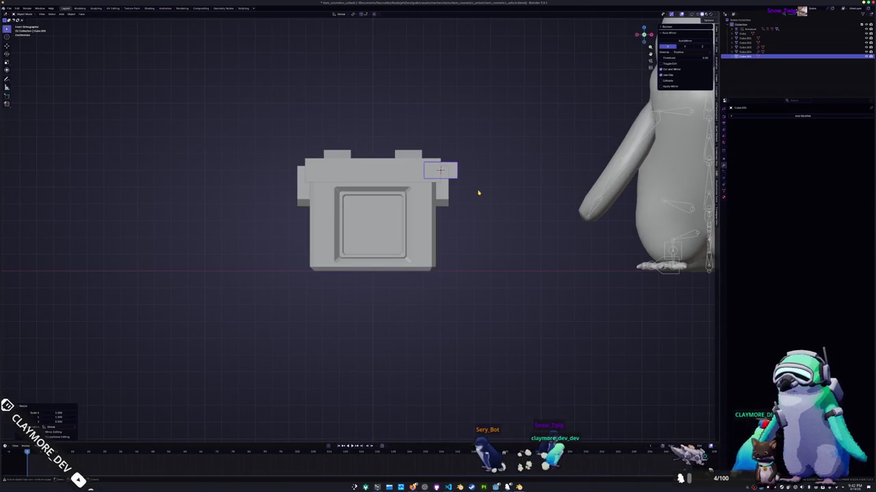
key("KP_7")
key("s")
key("y")
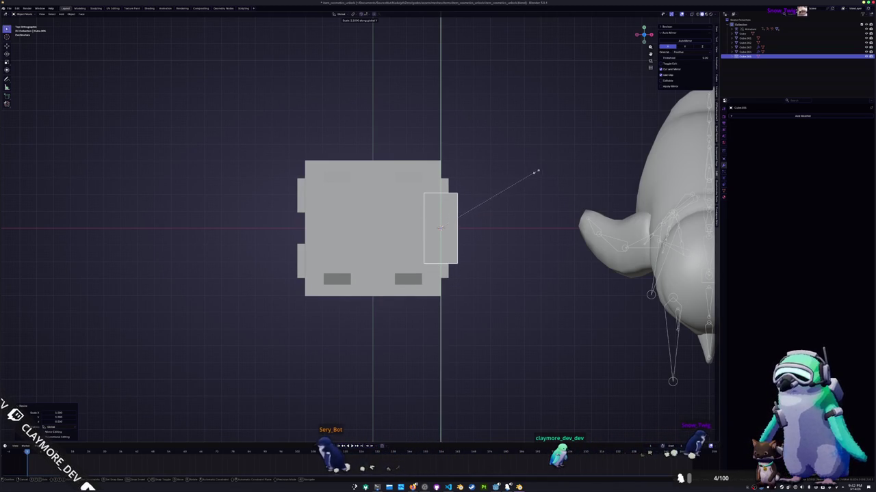
left_click(537, 172)
Step: Cut edge loops across the block in see-through Edit Mode
key("Tab")
key("alt+z")
scroll(465, 242, "up", 1)
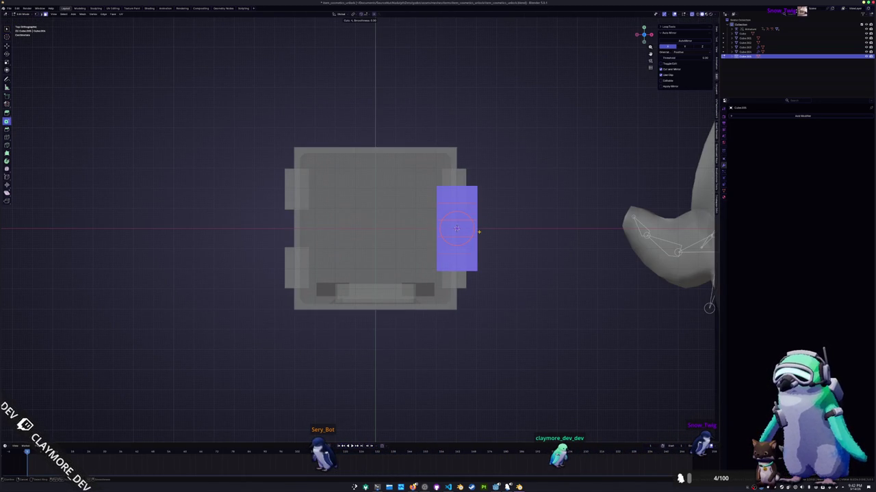
left_click(478, 232)
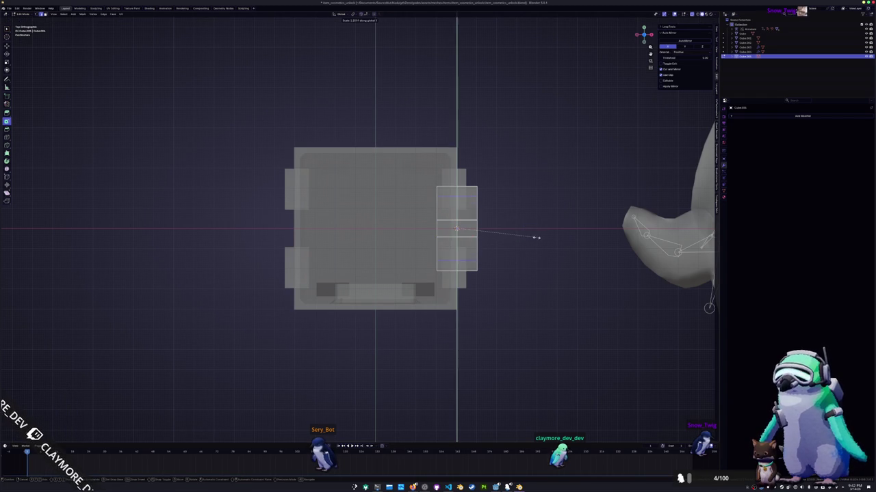
Step: Spread the inner edge loops apart along the block's Y length
left_click(537, 238)
left_click(459, 221)
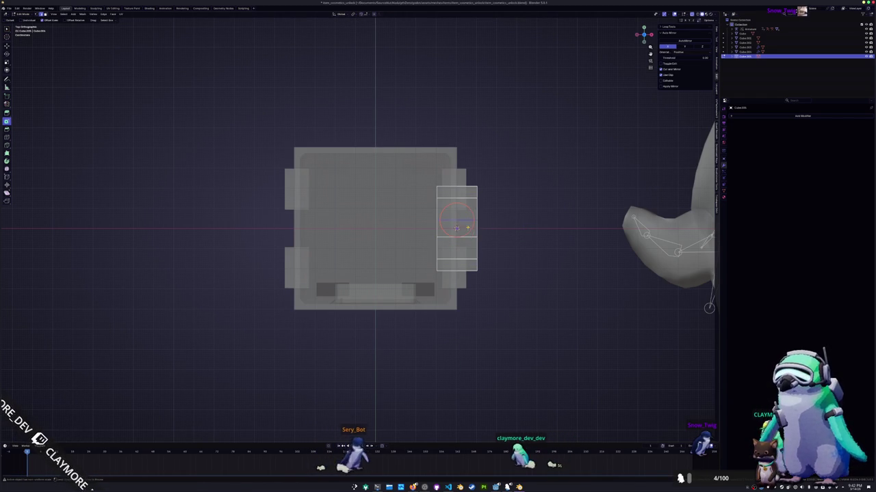
key("s")
key("y")
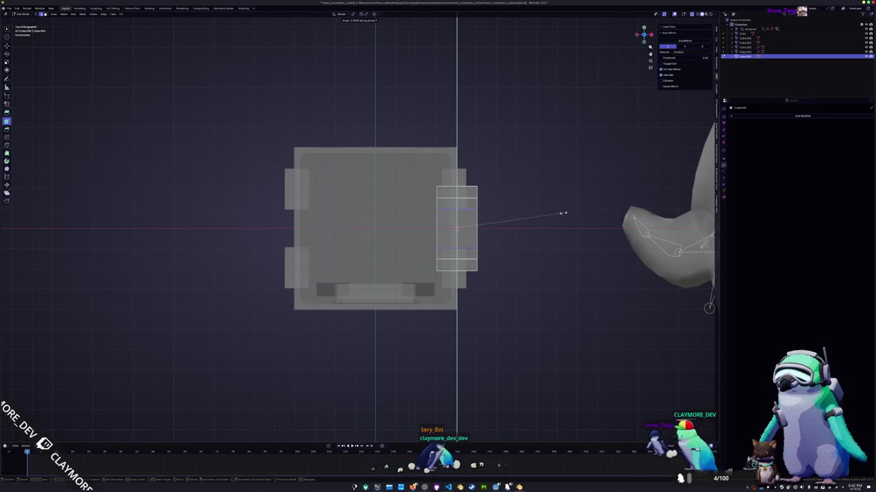
left_click(570, 211)
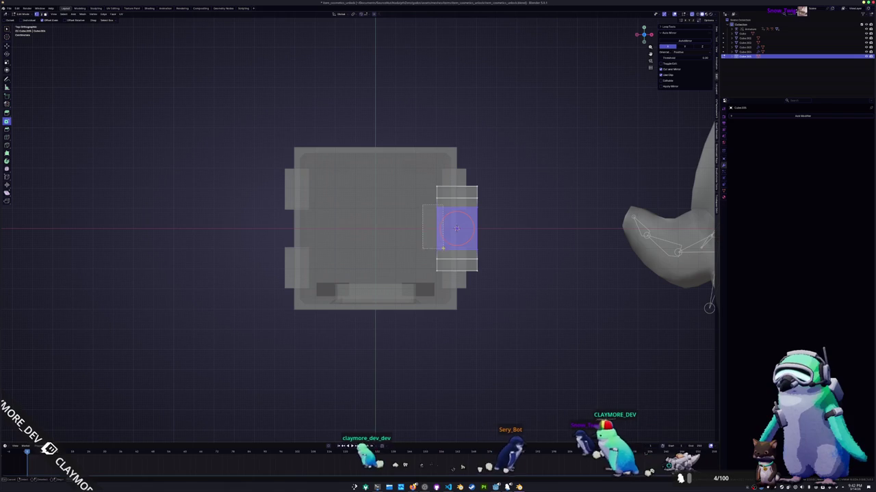
Step: Recess the middle band of faces and slide its edges along Y into a bracket
left_click(441, 253)
key("s")
key("y")
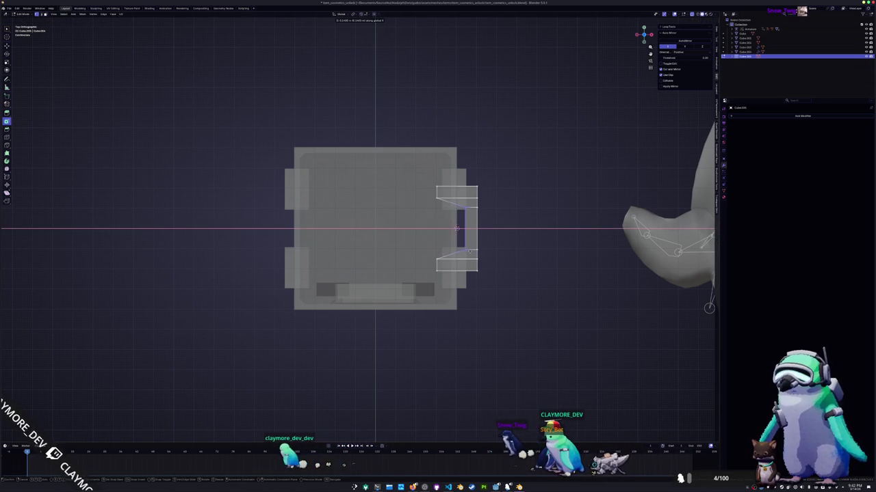
left_click(456, 228)
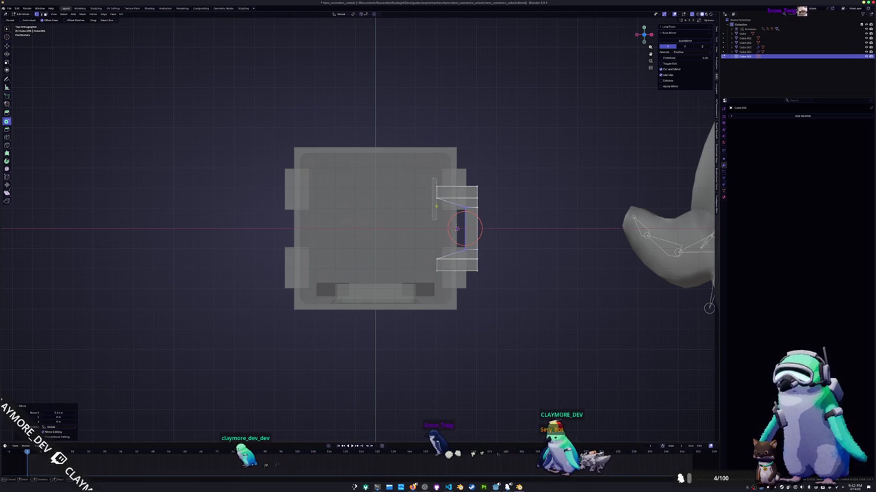
key("g")
key("y")
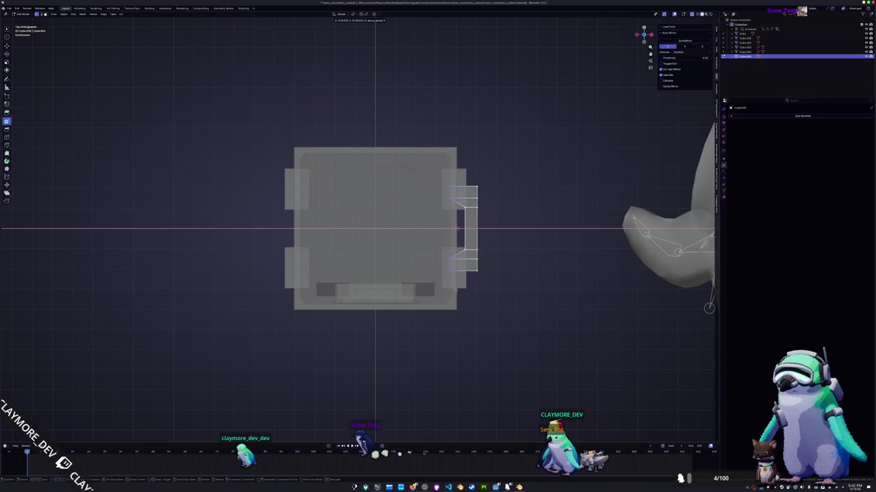
left_click(457, 229)
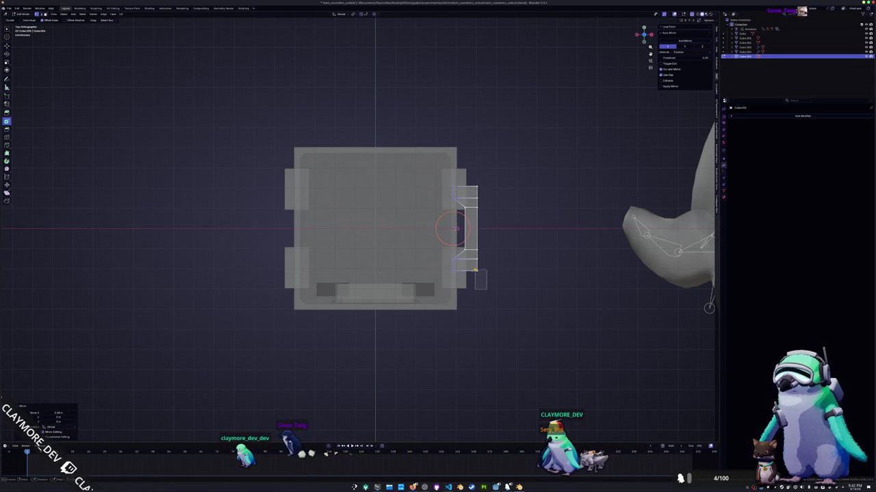
Step: Bevel the handle's outer corners, then return to Object Mode
scroll(485, 183, "up", 2)
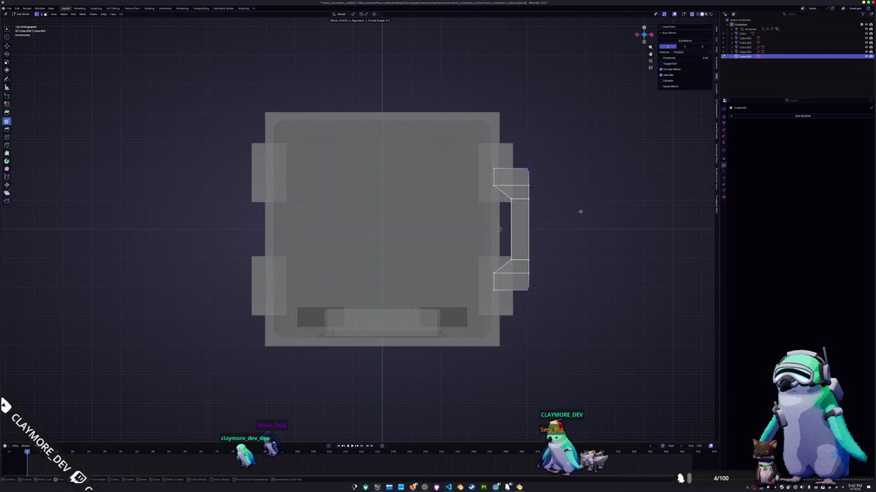
right_click(582, 211)
key("Escape")
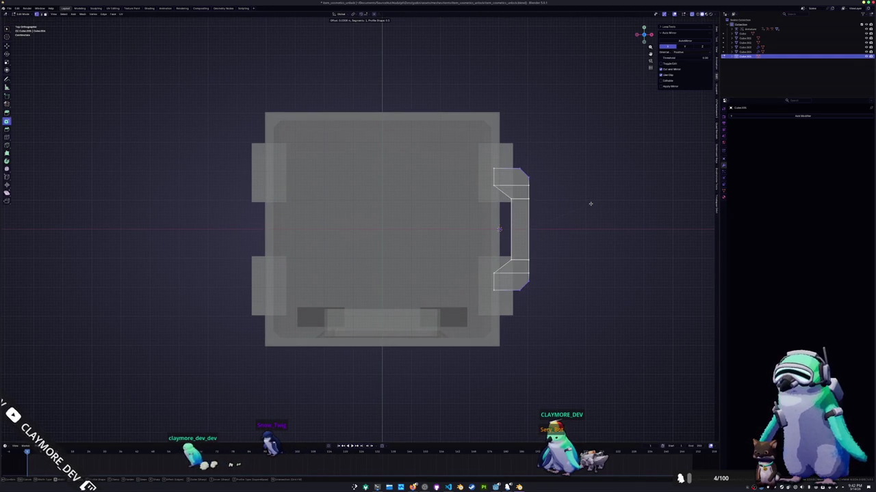
key("Tab")
scroll(570, 230, "down", 2)
middle_click_drag(549, 245, 537, 211)
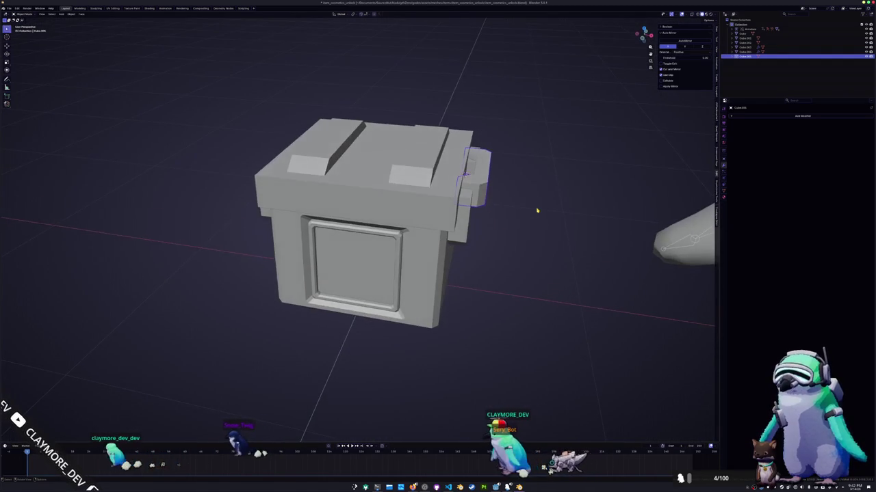
Step: In front view, tilt the small block and settle it vertically at the crate's top corner
key("KP_1")
key("g")
key("z")
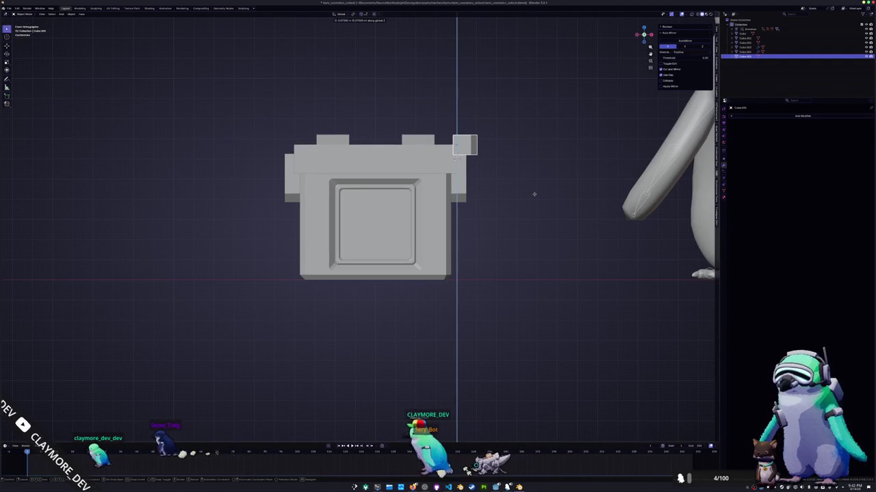
right_click(535, 196)
key("r")
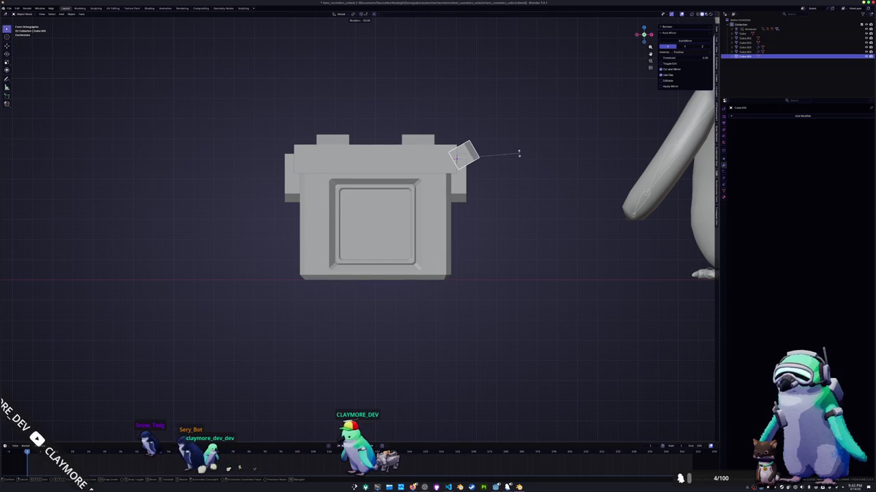
left_click(518, 154)
key("g")
key("z")
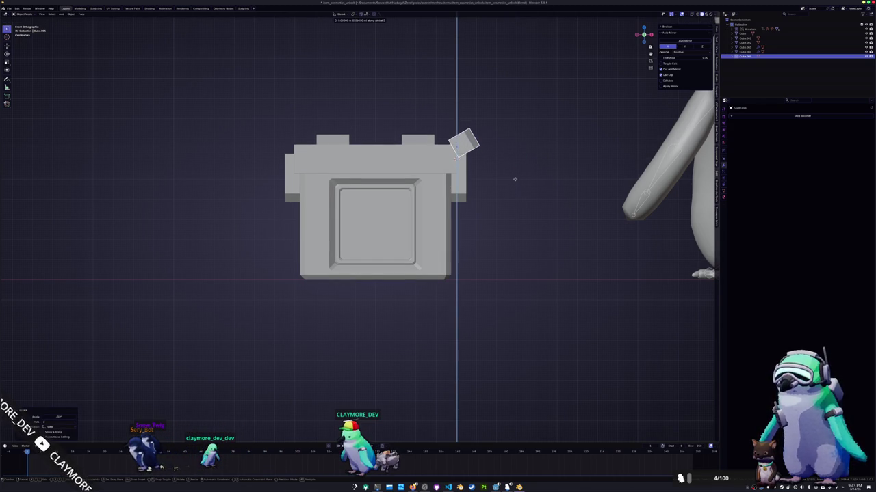
left_click(515, 179)
Step: Extrude the block's end face diagonally and narrow it along X
key("Tab")
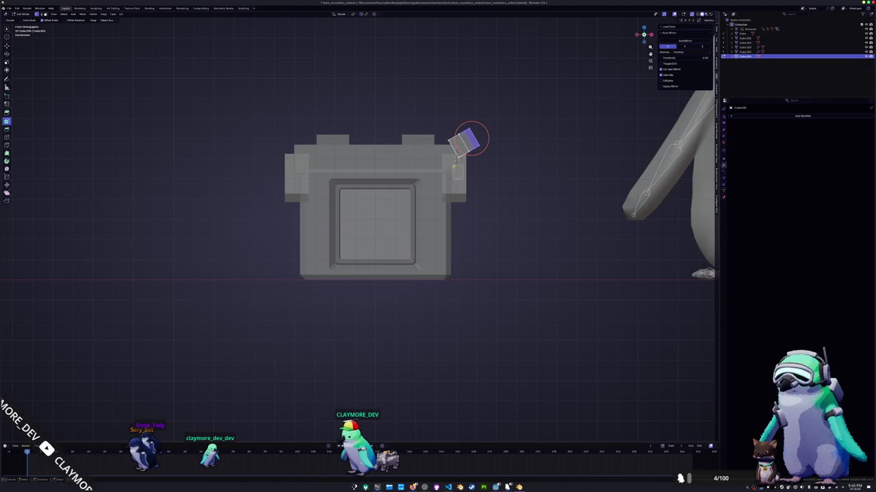
scroll(454, 154, "up", 1)
key("e")
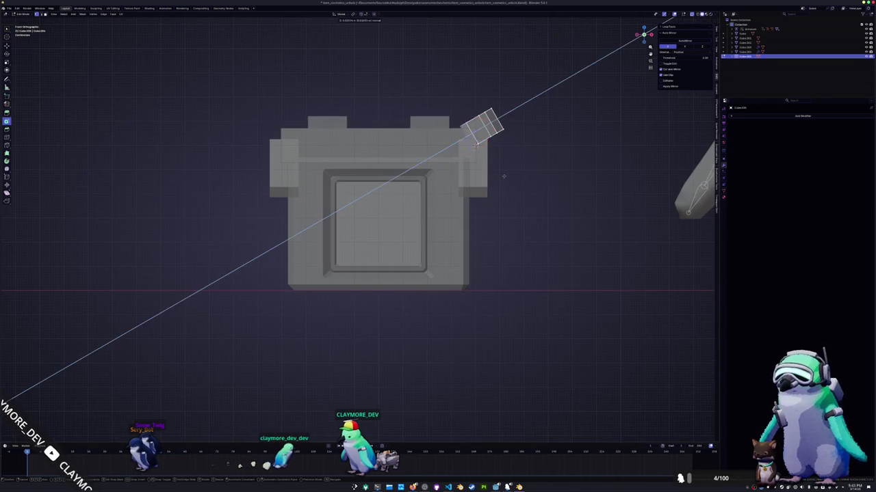
left_click(499, 173)
key("s")
key("x")
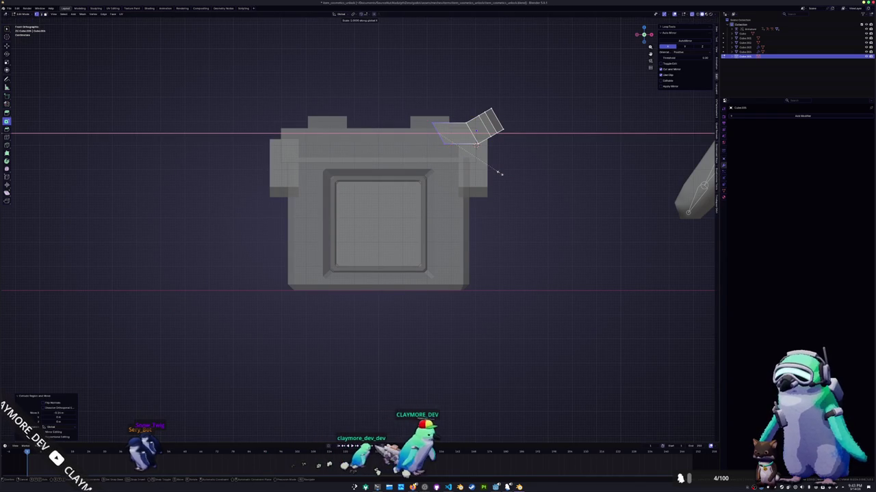
left_click(498, 171)
mouse_move(498, 172)
middle_mouse_down()
mouse_move(451, 199)
mouse_move(413, 198)
middle_mouse_up()
key("Tab")
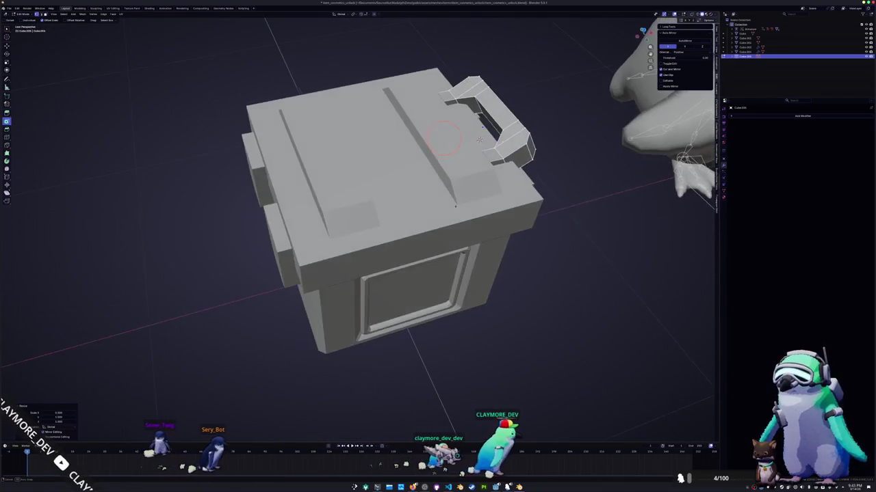
Step: Move the side latches up and raise the latch's top edge to the lid
left_click(414, 199)
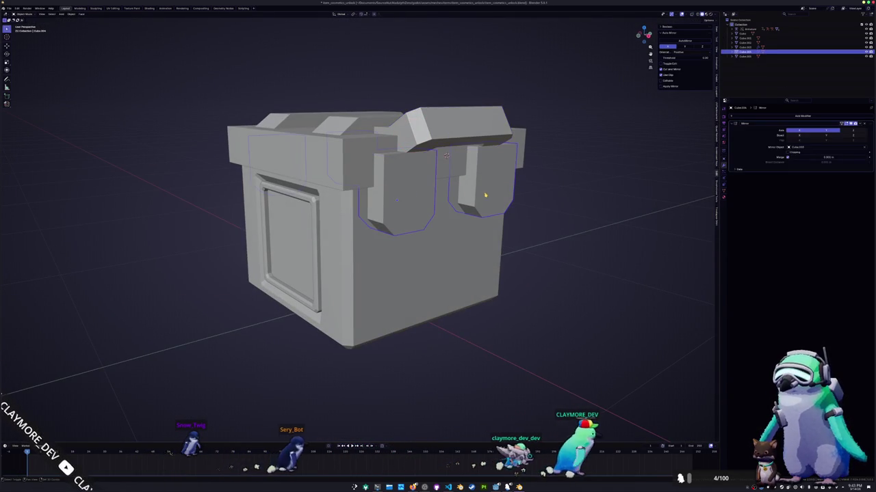
key("g")
key("z")
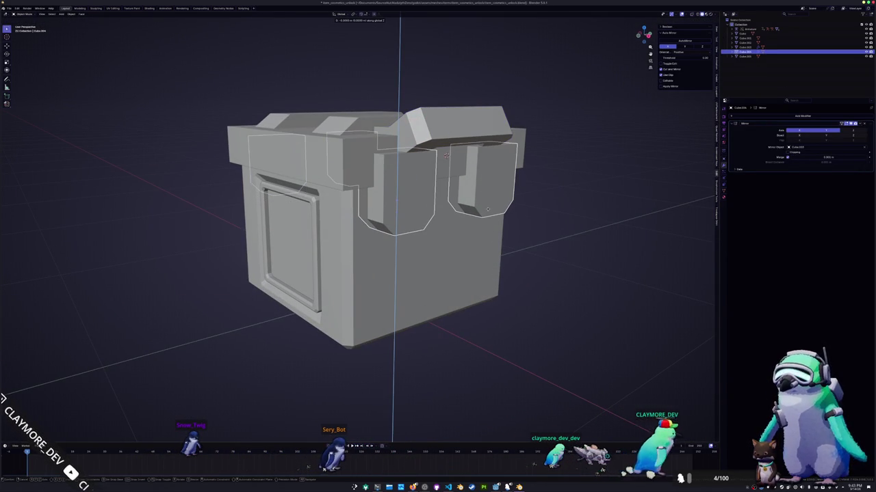
key("Return")
key("Tab")
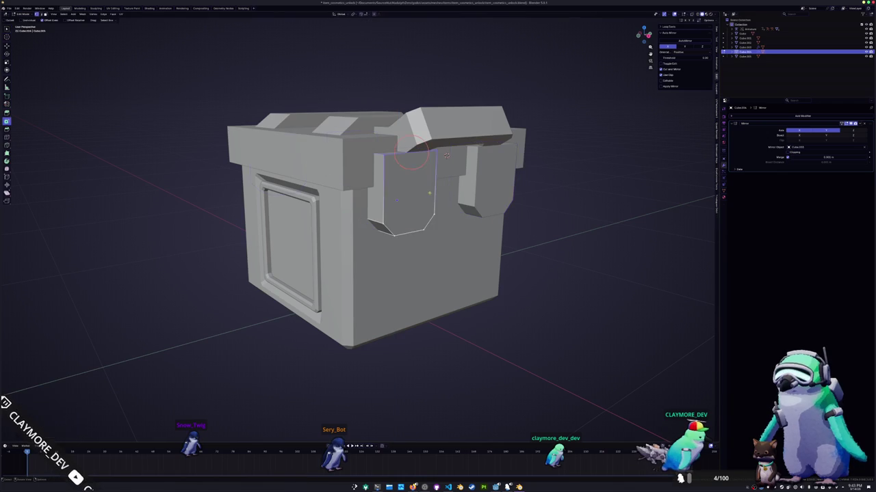
scroll(396, 199, "up", 3)
key("g")
key("z")
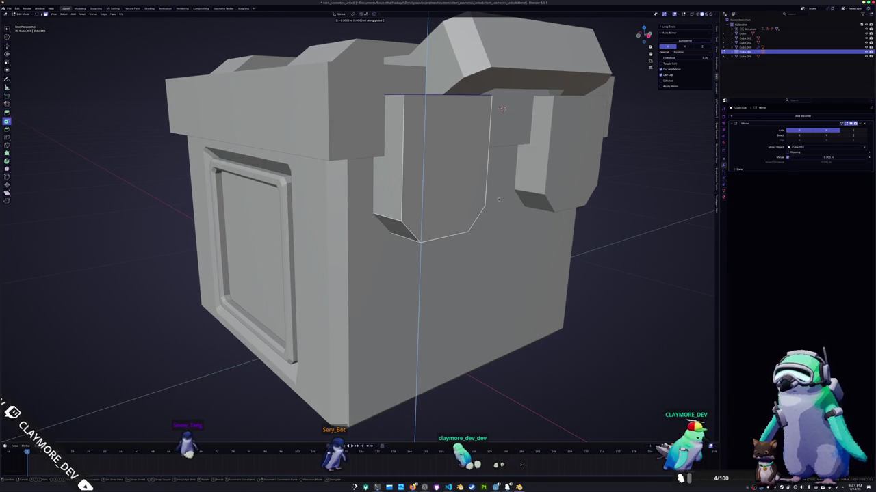
left_click(504, 317)
key("Tab")
Step: Add a Mirror modifier to the angled handle piece (Cube.005) so it appears on both sides
scroll(503, 317, "down", 3)
scroll(504, 317, "down", 3)
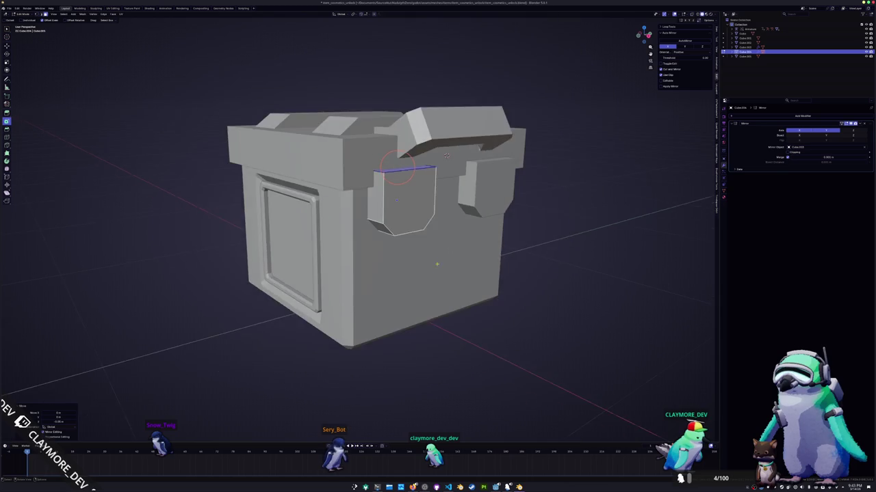
mouse_move(503, 318)
middle_mouse_down()
mouse_move(471, 244)
mouse_move(511, 164)
mouse_move(600, 187)
middle_mouse_up()
left_click(488, 157)
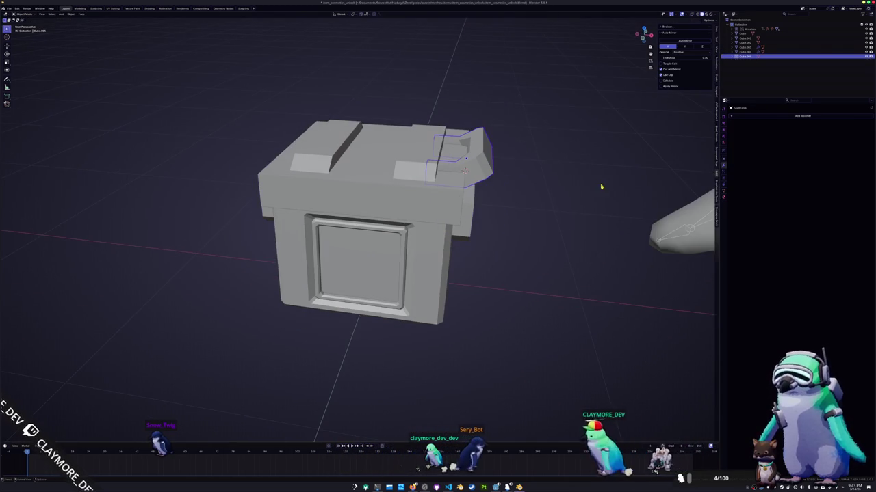
left_click(803, 116)
left_click(793, 126)
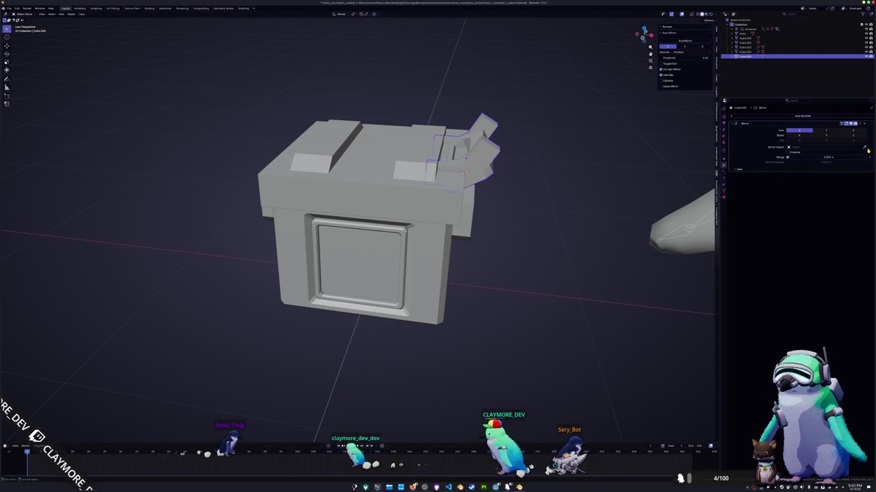
mouse_move(436, 166)
middle_mouse_down()
mouse_move(551, 197)
mouse_move(518, 184)
mouse_move(508, 207)
middle_mouse_up()
left_click(541, 200)
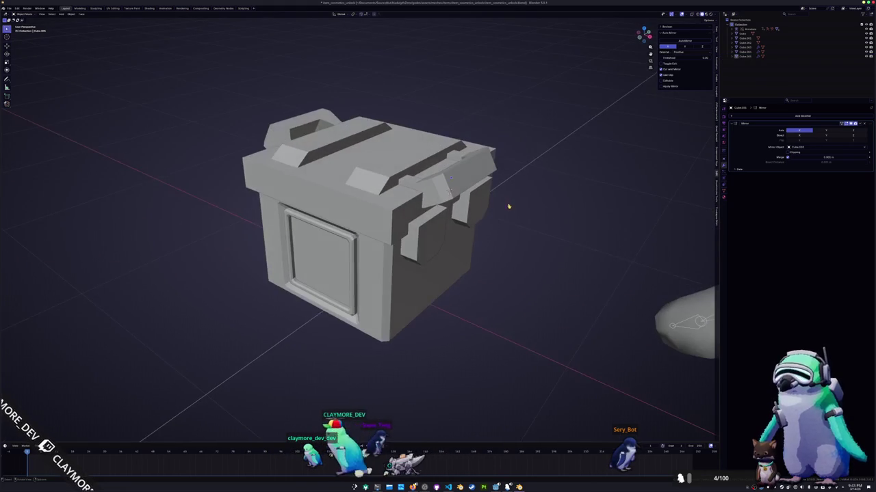
key("Tab")
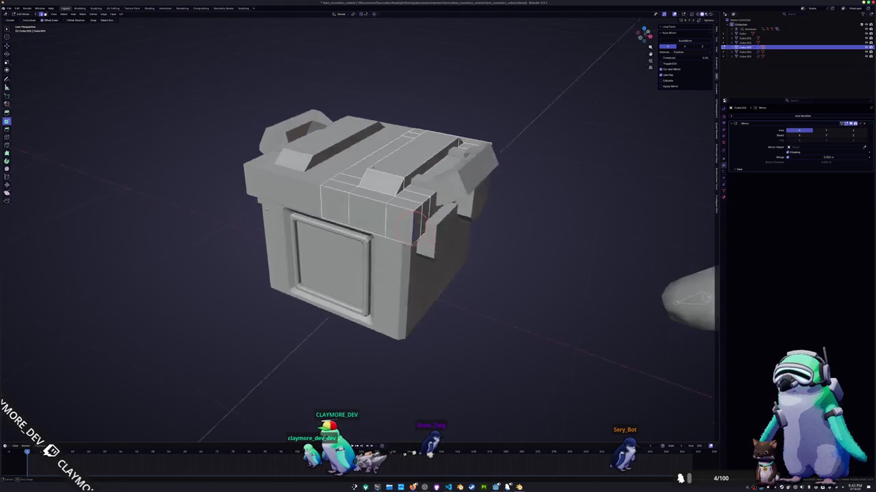
Step: Bevel the lid's corner edge
middle_click_drag(449, 191, 369, 193)
scroll(352, 191, "up", 5)
scroll(352, 191, "down", 5)
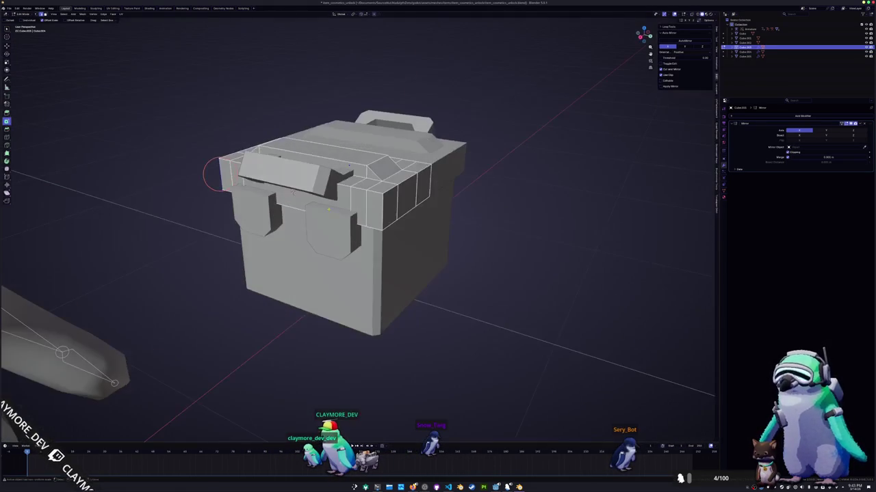
scroll(384, 212, "up", 2)
scroll(384, 212, "up", 2)
key("ctrl+b")
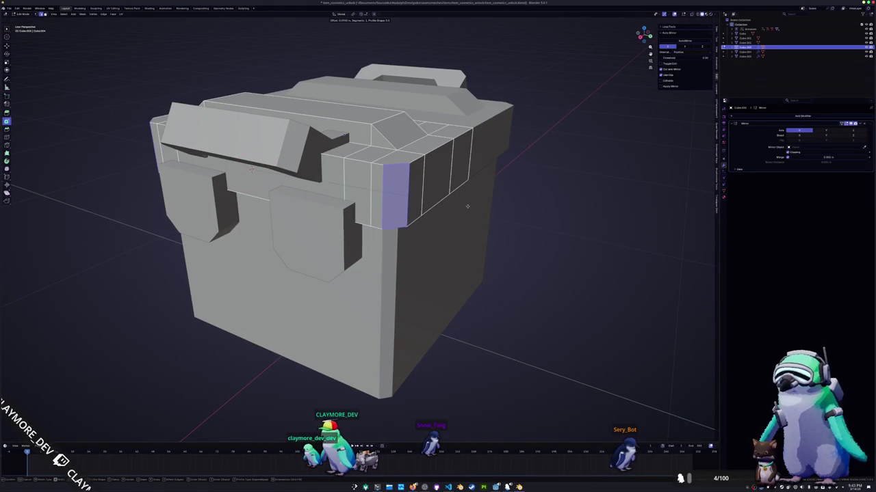
right_click(469, 204)
right_click(470, 204)
key("Escape")
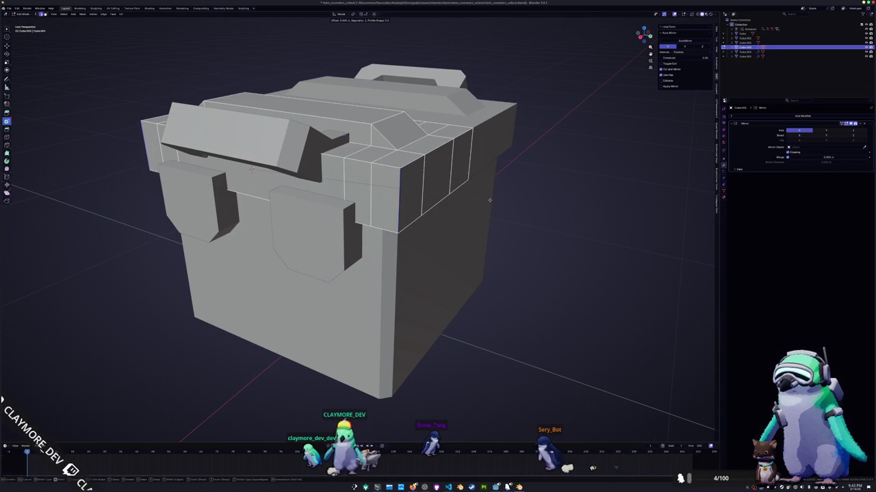
left_click(489, 199)
key("Tab")
key("Tab")
Step: Bevel the lid's selected edge loop twice to round it
middle_click_drag(329, 195, 293, 235)
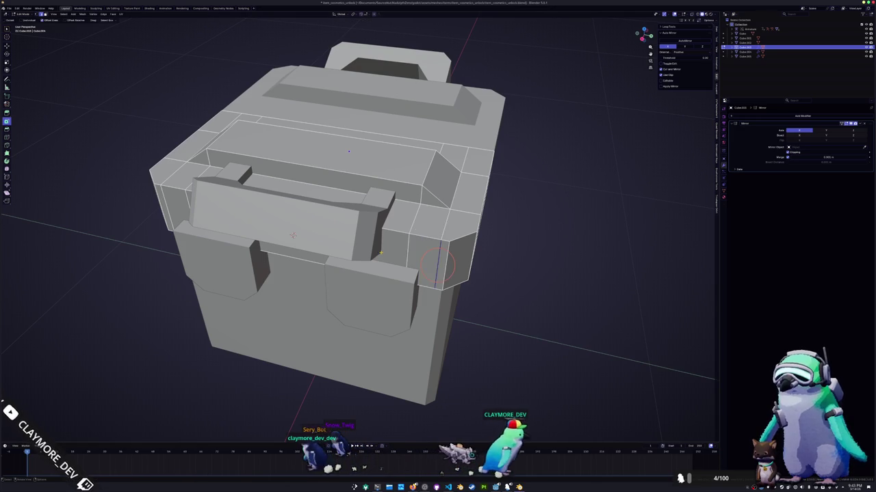
key("Tab")
mouse_move(379, 252)
middle_mouse_down()
mouse_move(381, 128)
mouse_move(514, 143)
mouse_move(338, 204)
middle_mouse_up()
key("Tab")
mouse_move(490, 175)
middle_mouse_down()
mouse_move(480, 183)
mouse_move(259, 197)
middle_mouse_up()
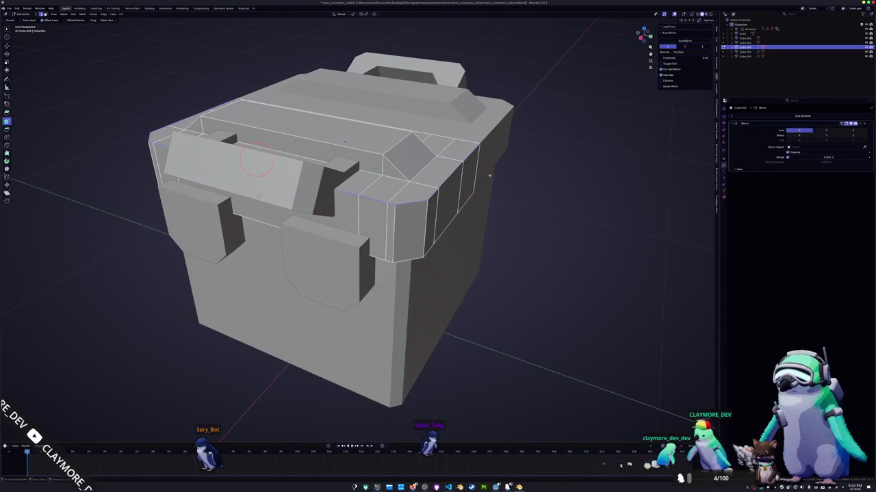
key("ctrl+b")
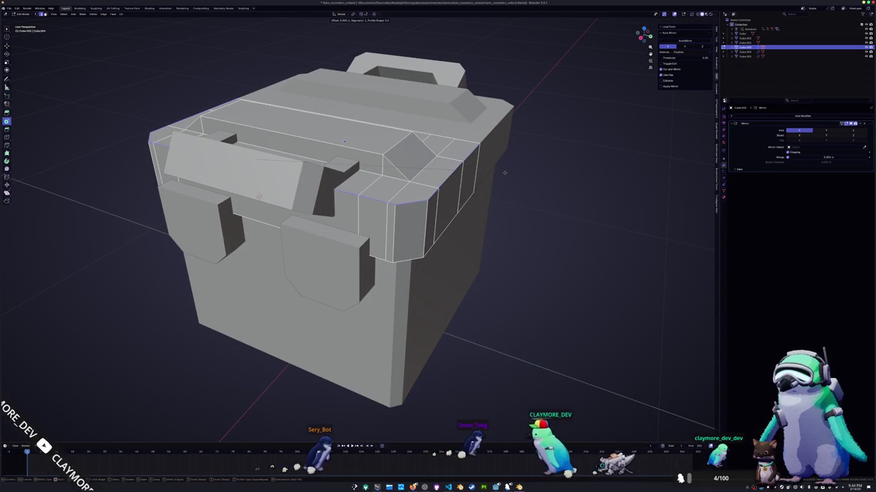
left_click(504, 173)
key("ctrl+b")
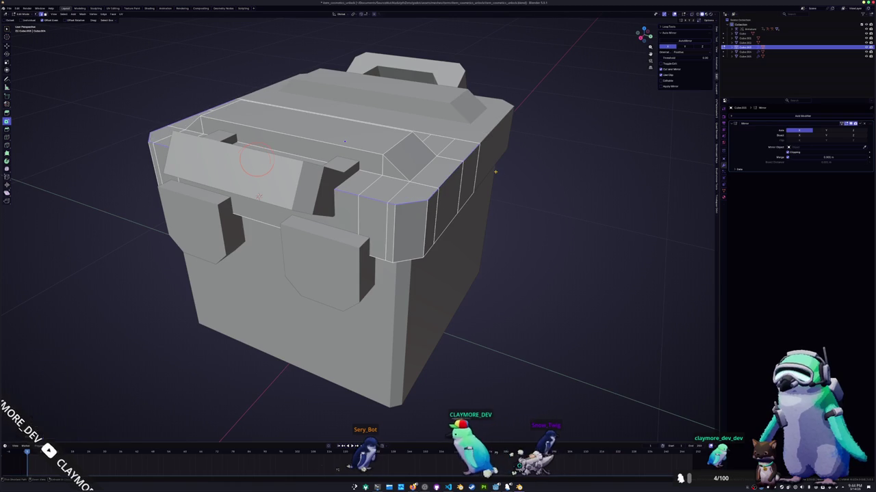
left_click(494, 172)
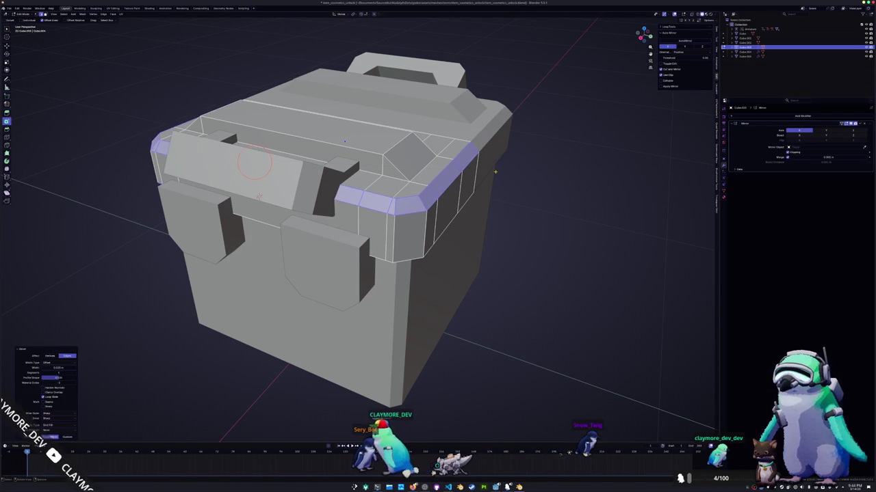
Step: Select the lid's rim edge loop and bevel it as well
left_click(344, 142, "alt")
mouse_move(345, 142)
middle_mouse_down()
mouse_move(339, 163)
mouse_move(377, 141)
middle_mouse_up()
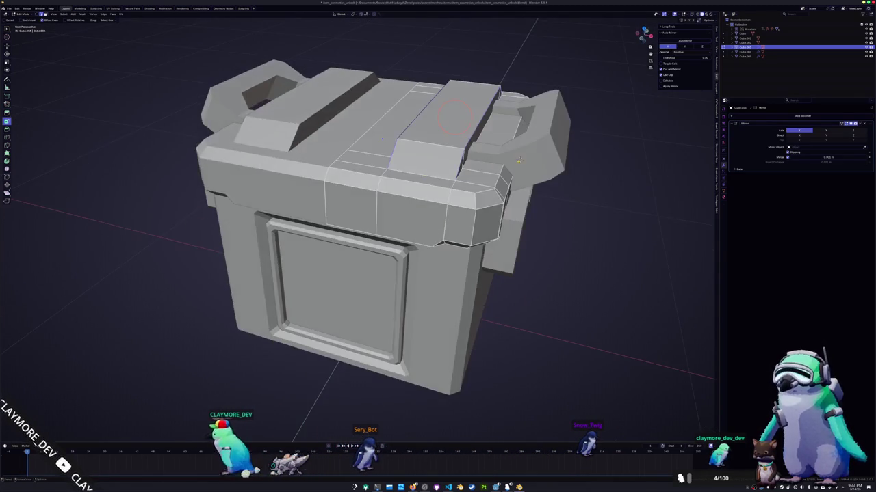
key("ctrl+b")
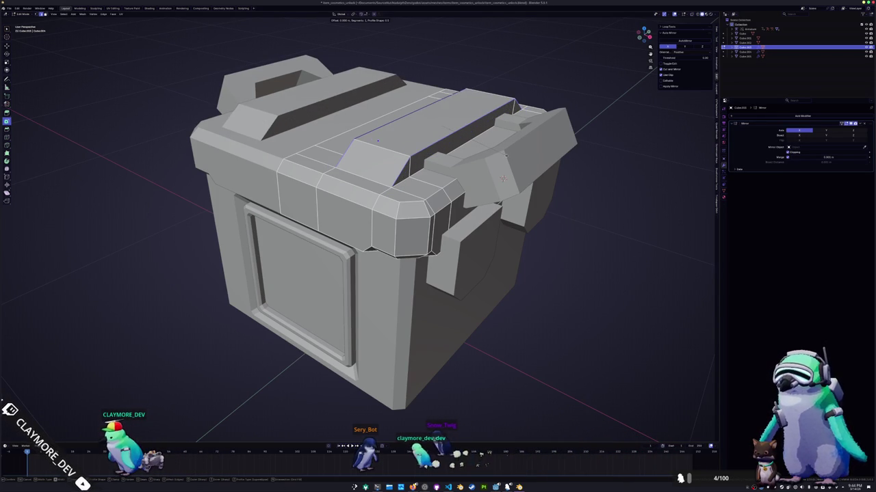
left_click(503, 178)
key("Tab")
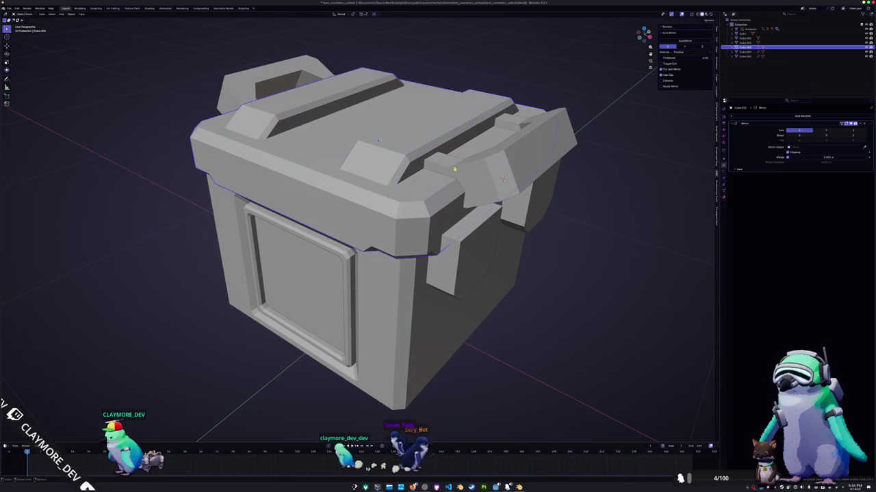
Step: In see-through shading, select the latch block beneath the handle and clear its selection
middle_click_drag(455, 169, 445, 184)
left_click(476, 193)
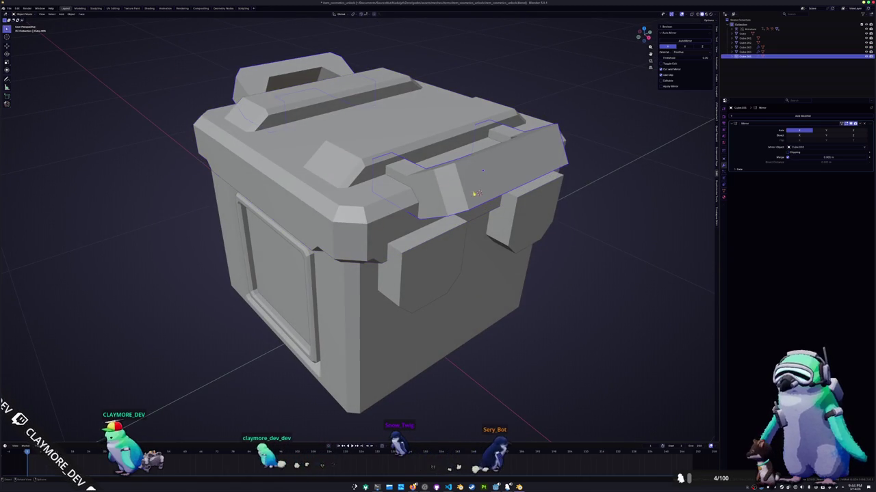
key("Tab")
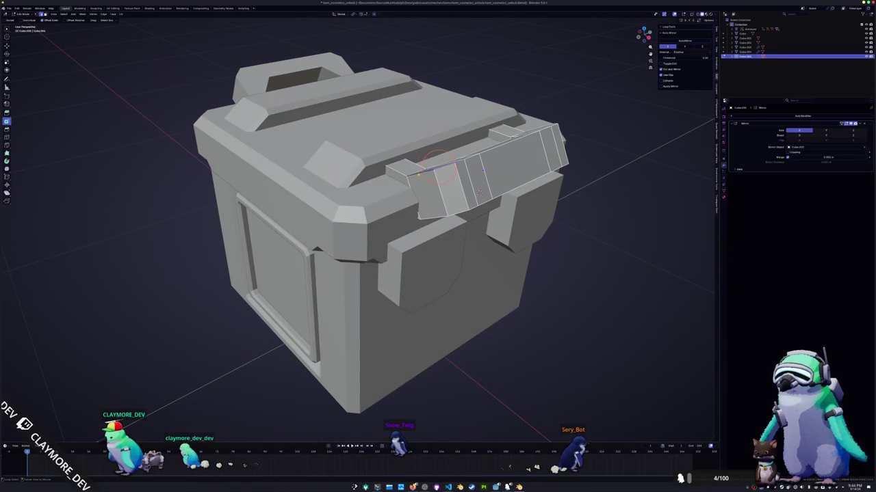
key("alt+z")
middle_click_drag(437, 168, 476, 188)
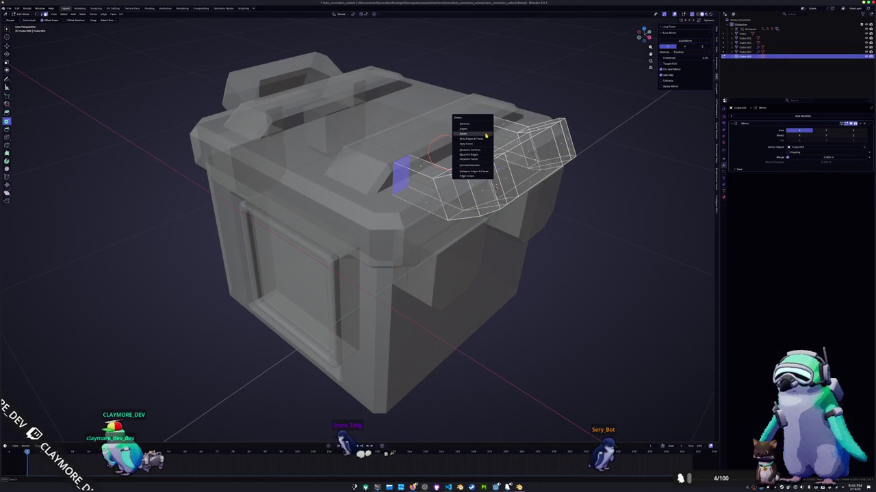
key("Tab")
left_click(450, 259)
key("Tab")
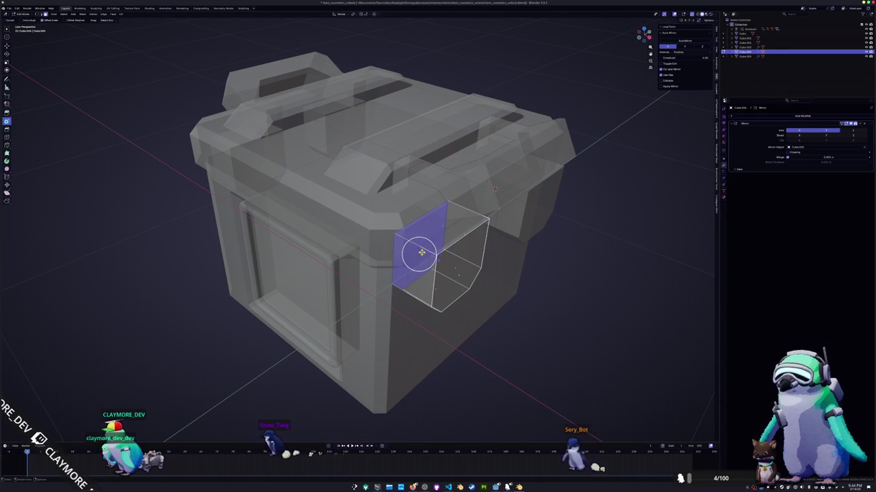
right_click(422, 253)
left_click(427, 268)
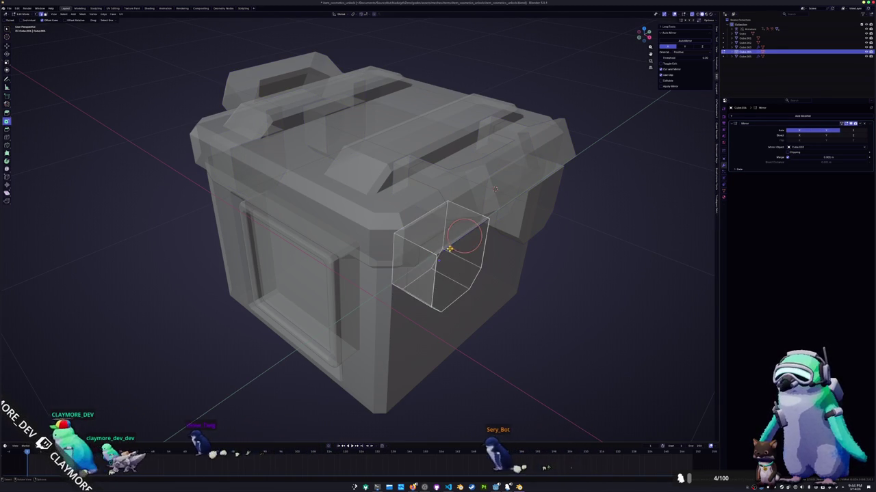
Step: Bevel the latch block's side and top edges
middle_click_drag(450, 248, 454, 247)
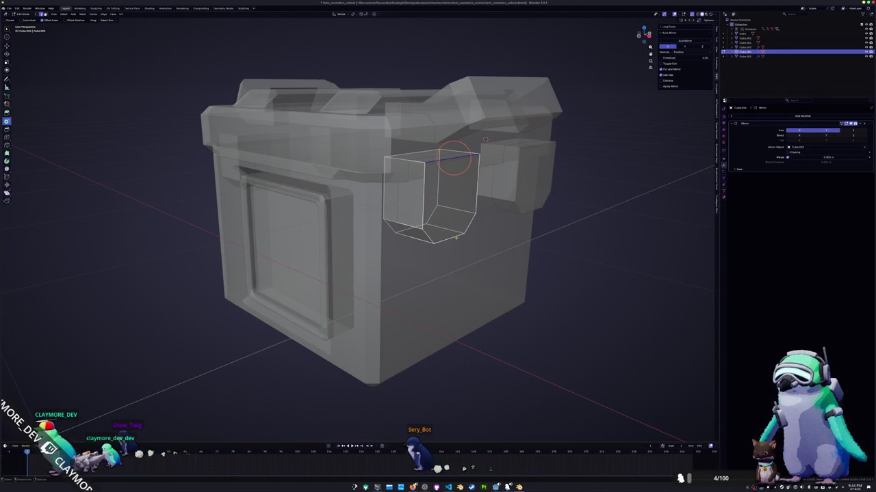
left_click_drag(455, 159, 451, 204)
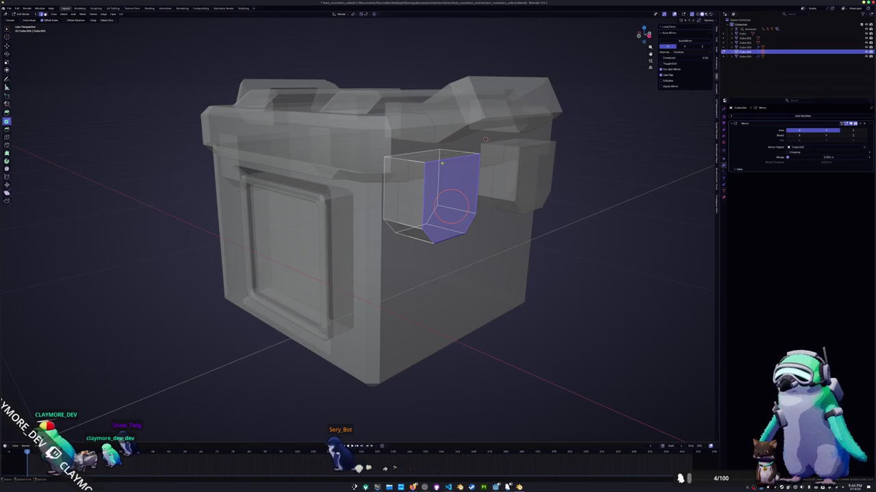
key("ctrl+z")
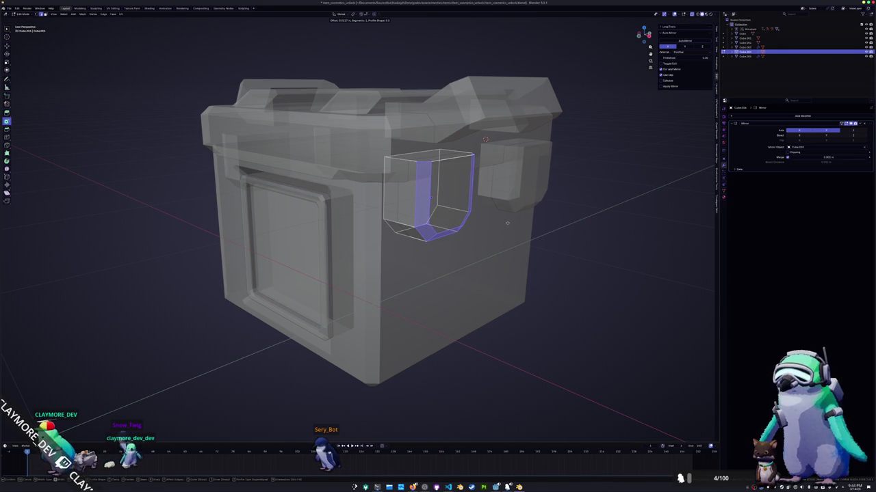
left_click(507, 223)
left_click_drag(448, 200, 454, 163, "ctrl")
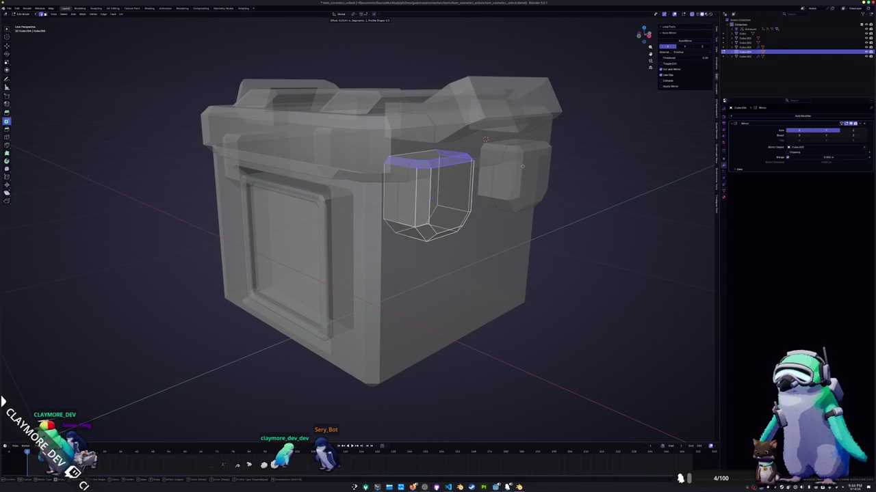
left_click(522, 166)
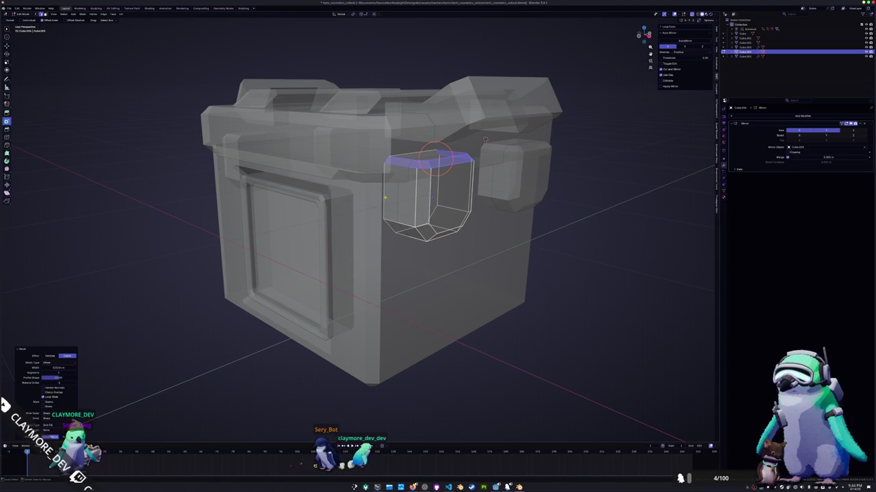
left_click(437, 159, "ctrl")
middle_click_drag(438, 158, 481, 182)
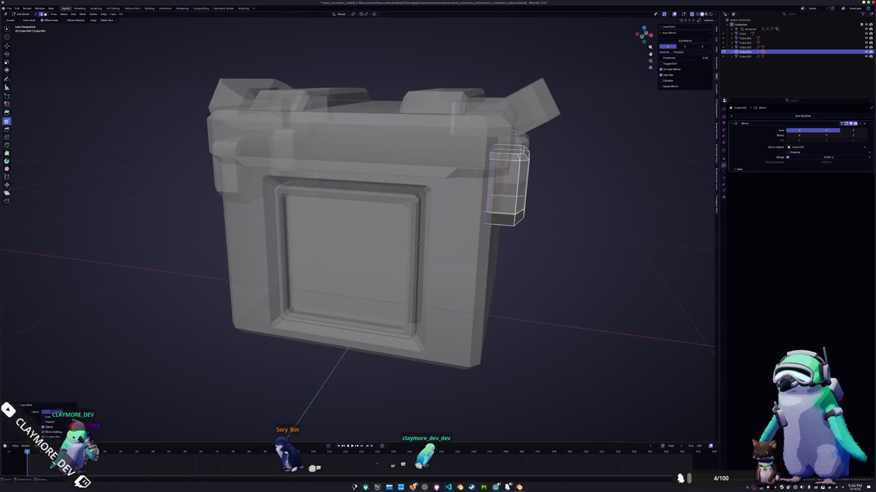
key("Tab")
key("alt+z")
middle_click_drag(411, 202, 433, 176)
Step: Select the lid handle, enter Edit Mode and turn on X-ray, viewing it from above
scroll(432, 211, "down", 2)
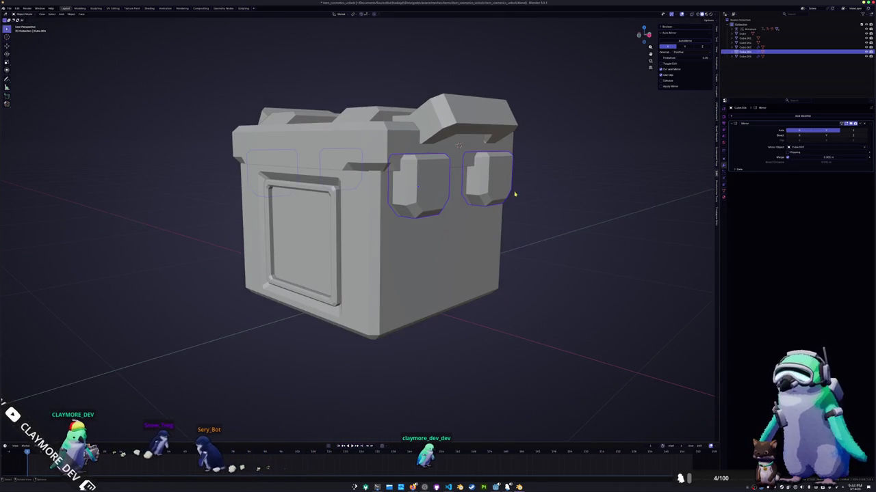
left_click(461, 139)
key("Tab")
scroll(458, 145, "up", 1)
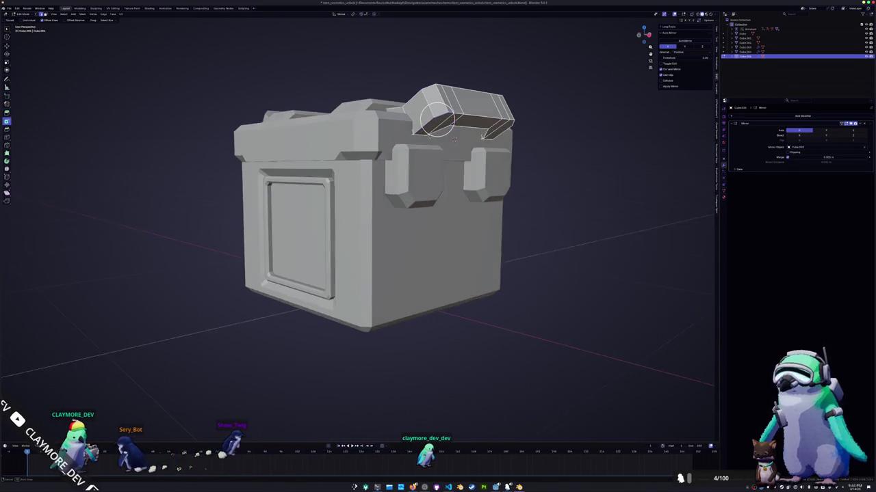
scroll(448, 151, "up", 2)
scroll(431, 162, "up", 2)
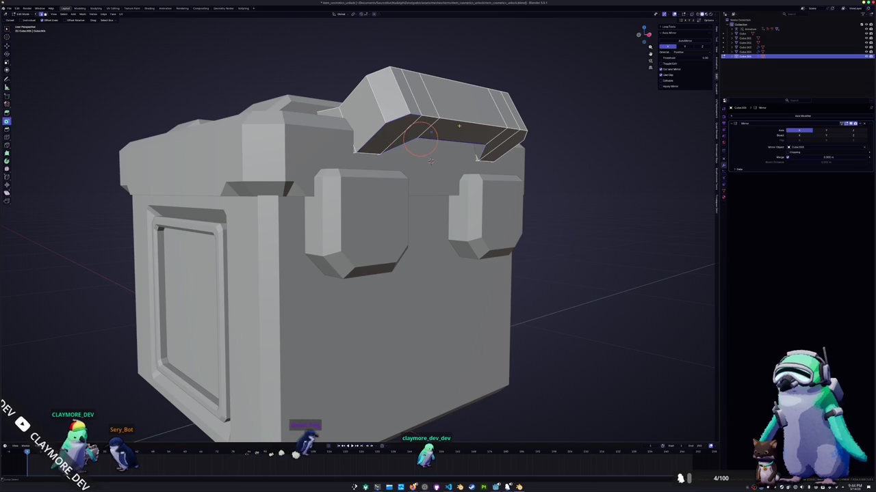
middle_click_drag(431, 161, 494, 207)
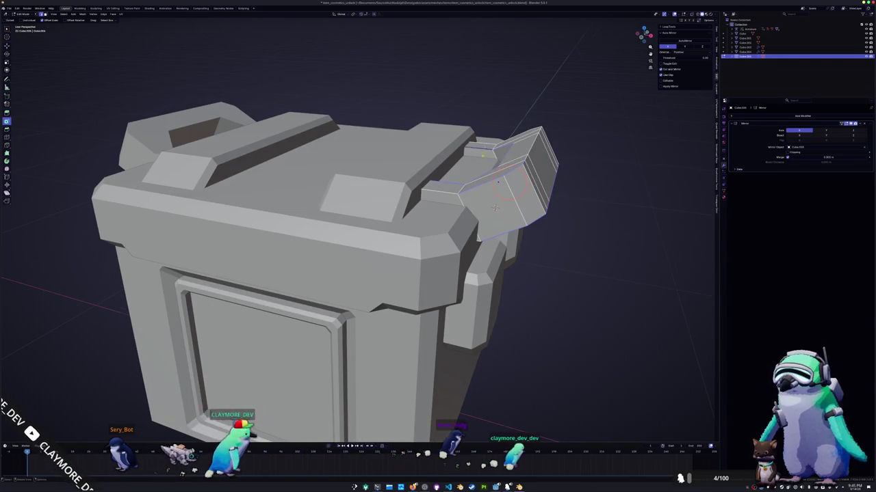
mouse_move(494, 207)
middle_mouse_down()
mouse_move(354, 312)
mouse_move(281, 300)
mouse_move(226, 205)
mouse_move(252, 185)
mouse_move(232, 188)
middle_mouse_up()
key("alt+z")
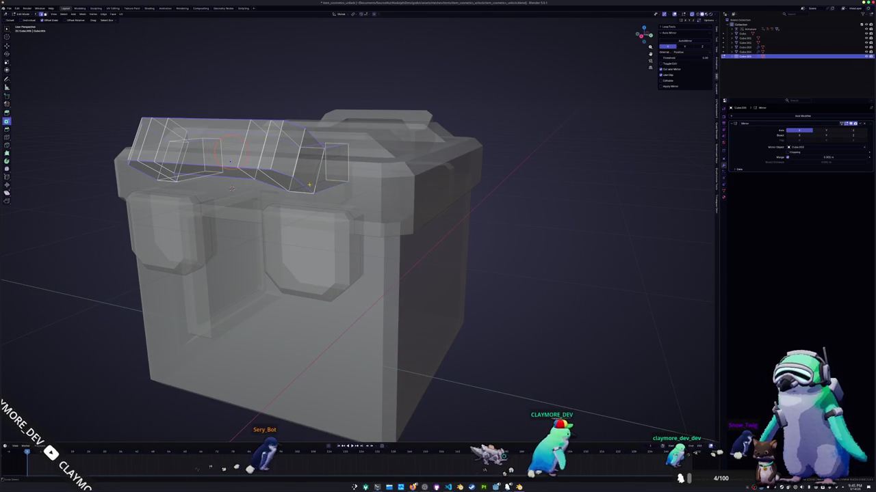
Step: Work on the handle bar's long edges in X-ray, viewing them from the front and left
middle_click_drag(231, 189, 428, 201)
scroll(429, 202, "up", 2)
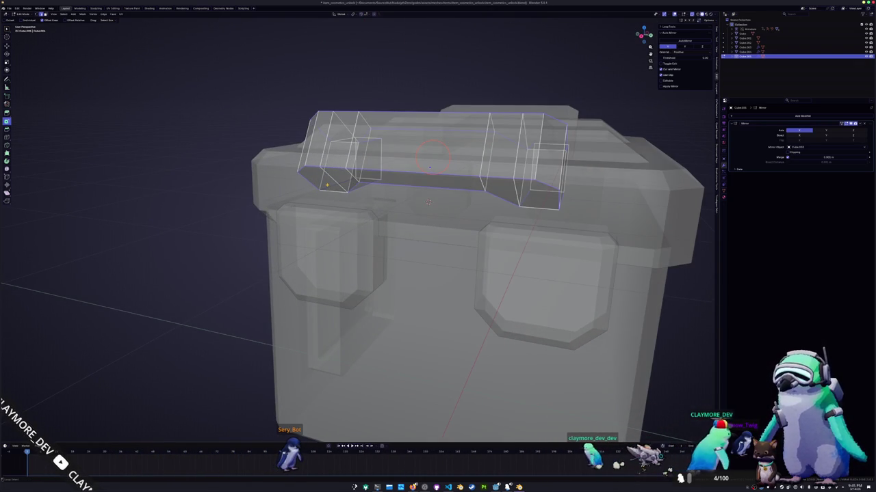
scroll(428, 202, "down", 2)
scroll(428, 202, "up", 2)
scroll(428, 202, "down", 2)
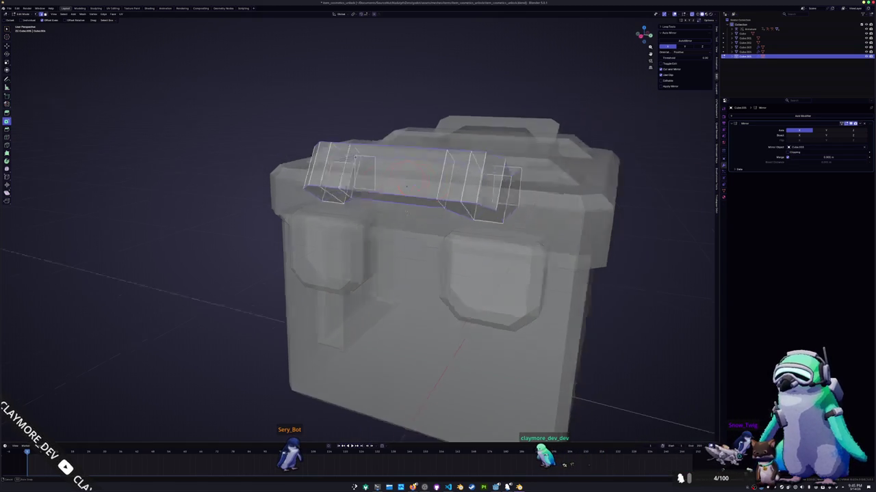
middle_click_drag(428, 201, 348, 229)
scroll(348, 229, "up", 2)
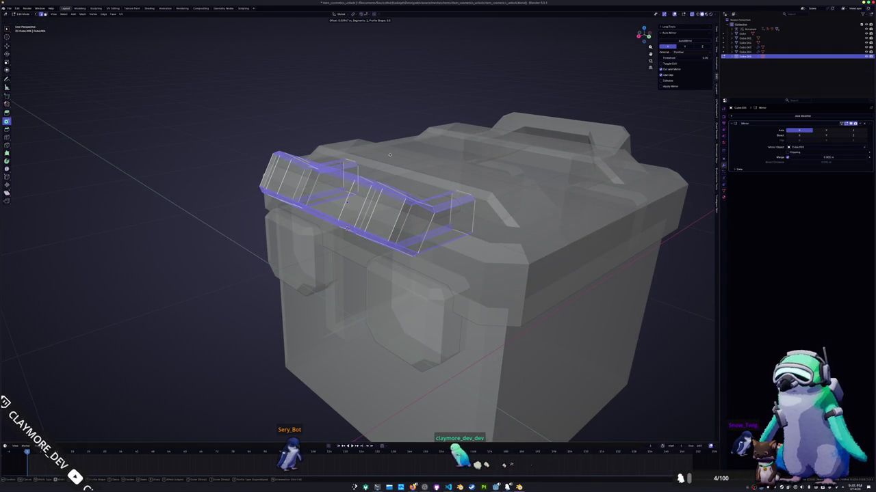
scroll(389, 155, "down", 2)
Step: Return to Object Mode with X-ray off and select the crate's lid
key("Tab")
key("alt+z")
scroll(391, 157, "up", 2)
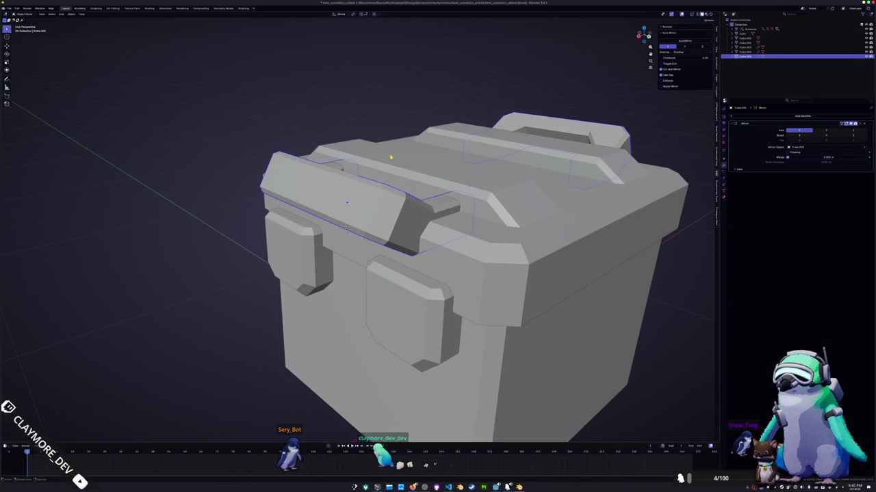
scroll(315, 155, "down", 1)
mouse_move(390, 157)
middle_mouse_down()
mouse_move(315, 154)
mouse_move(361, 205)
mouse_move(365, 183)
middle_mouse_up()
scroll(297, 149, "down", 2)
left_click(361, 205)
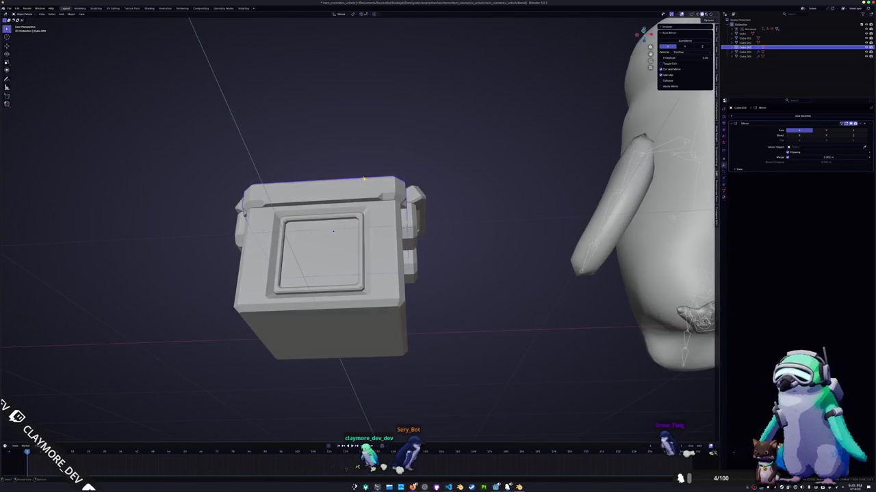
Step: Enter Edit Mode on the lid and lower the selected edge loop along Z
key("Tab")
scroll(366, 183, "up", 3)
middle_click_drag(435, 228, 337, 153)
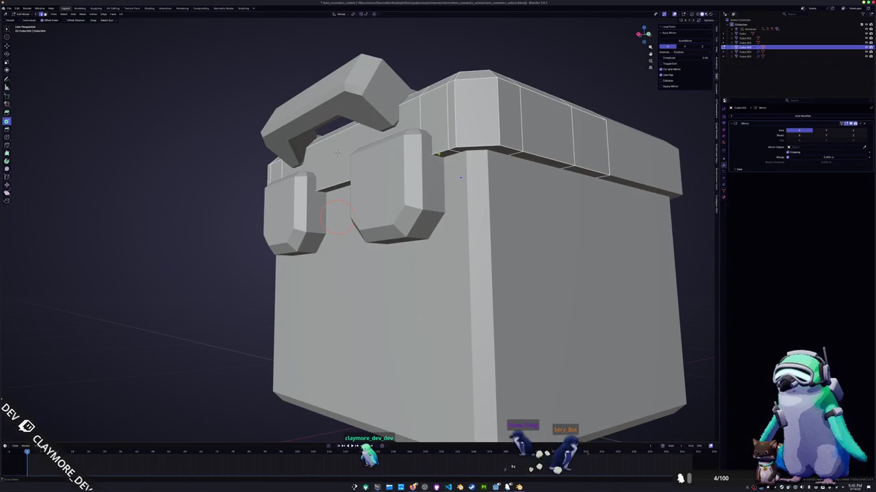
scroll(338, 153, "down", 3)
middle_click_drag(338, 153, 478, 182)
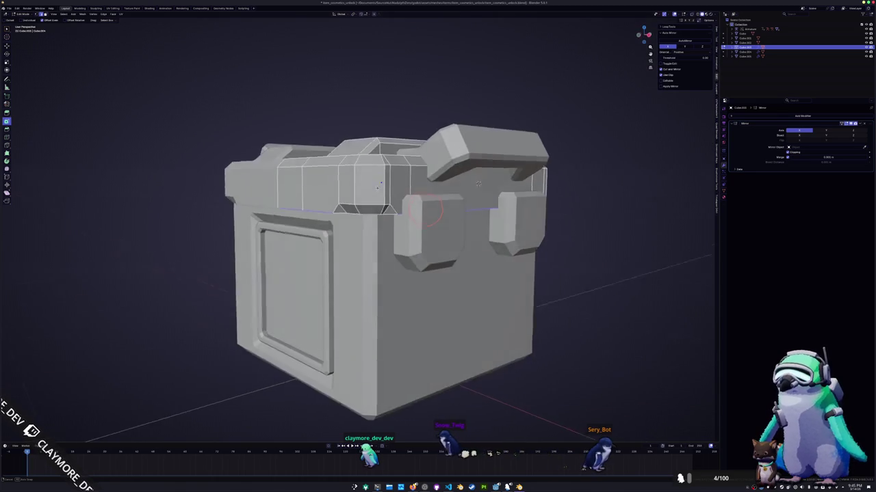
scroll(477, 182, "up", 3)
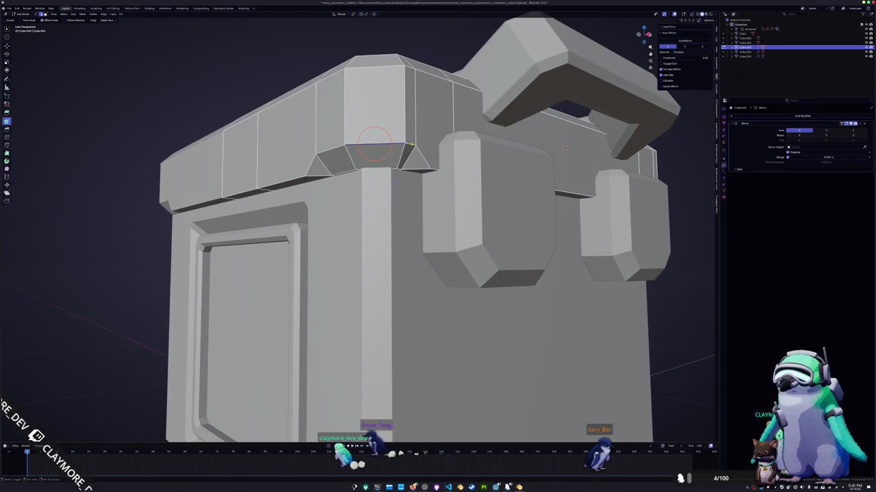
middle_click_drag(395, 181, 354, 160)
key("g")
key("z")
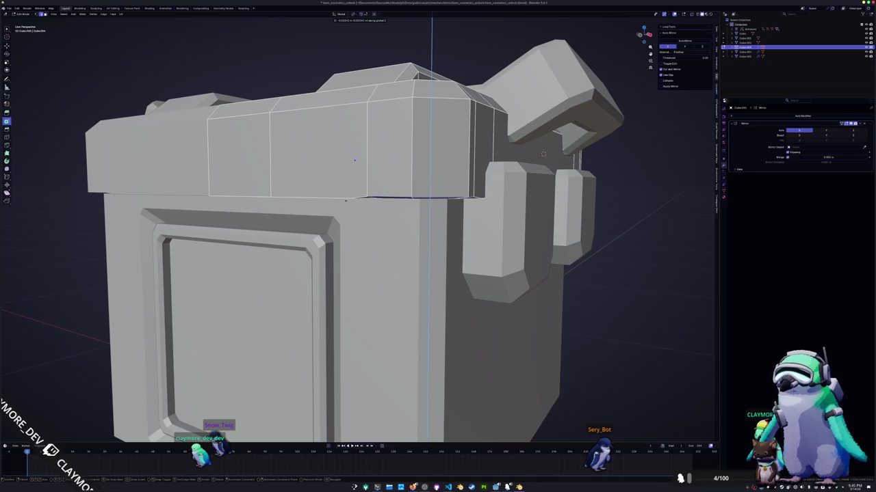
left_click(354, 160)
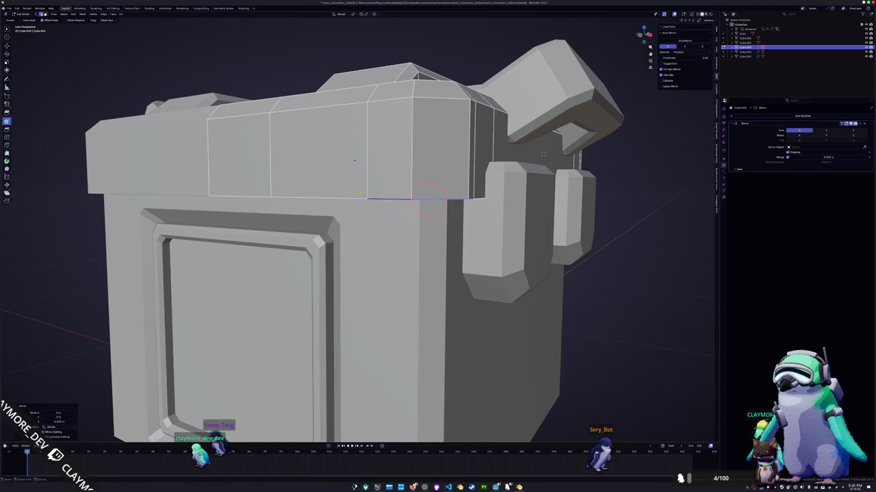
Step: In X-ray, dissolve the unneeded edges on the lid's underside
middle_click_drag(355, 160, 353, 219)
key("alt+z")
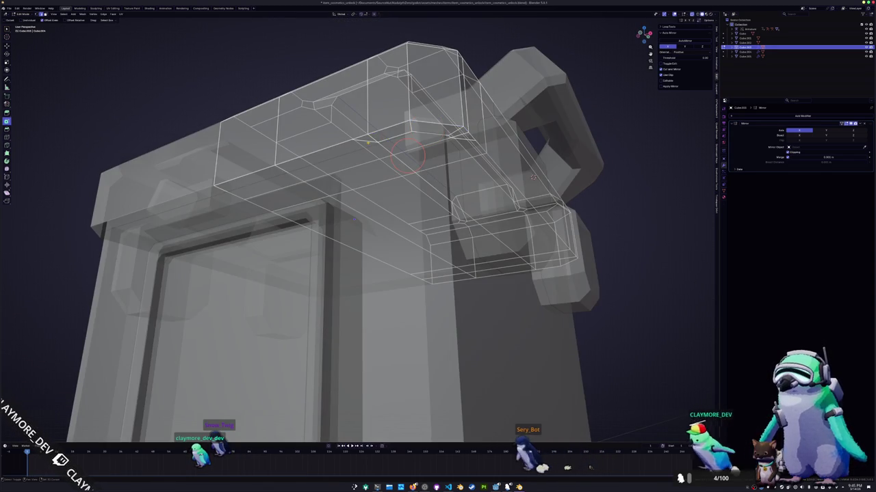
mouse_move(391, 137)
middle_mouse_down()
mouse_move(390, 106)
mouse_move(369, 104)
middle_mouse_up()
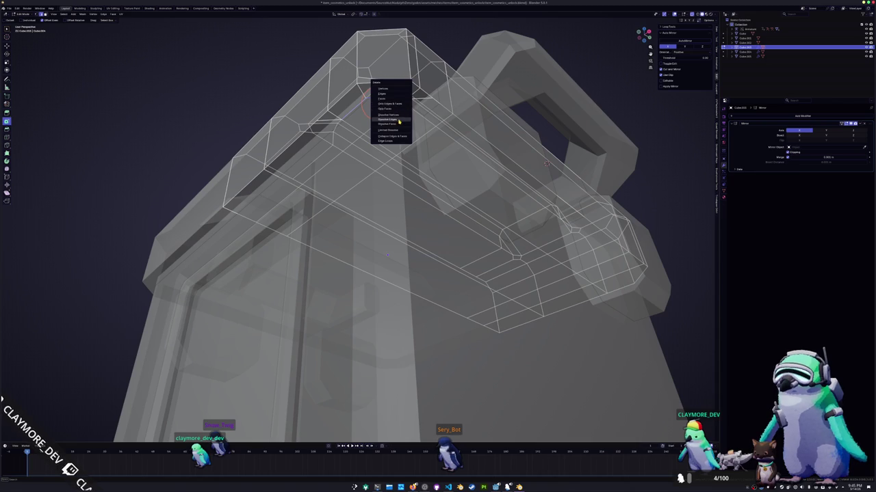
left_click(398, 120)
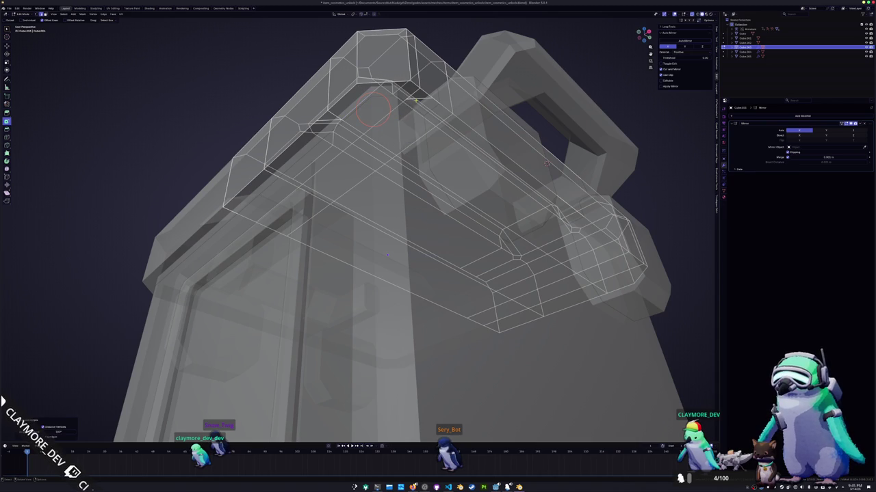
middle_click_drag(372, 109, 458, 164)
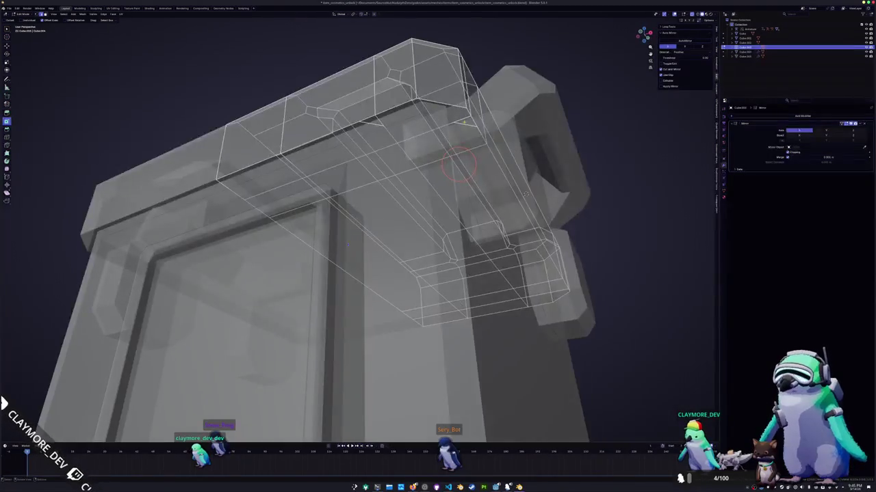
key("x")
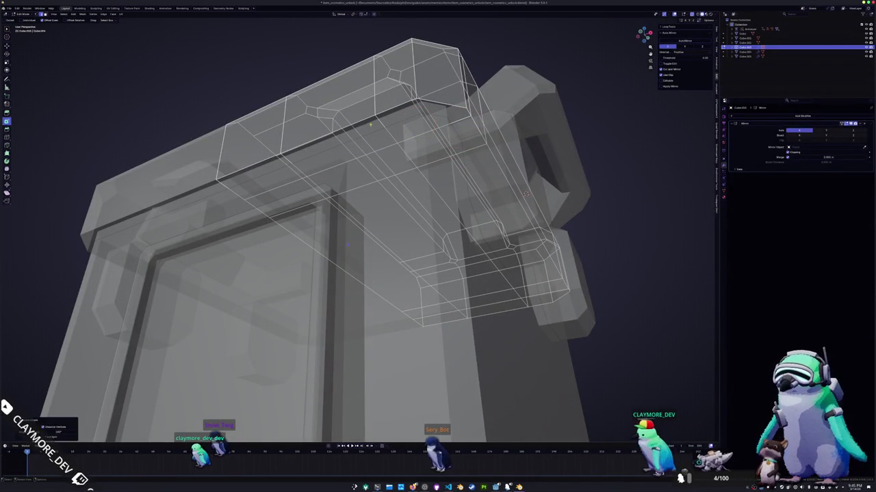
key("Escape")
Step: Turn off X-ray and review the reshaped lid
mouse_move(348, 245)
middle_mouse_down()
mouse_move(376, 278)
mouse_move(479, 186)
mouse_move(383, 186)
mouse_move(313, 210)
mouse_move(304, 181)
mouse_move(315, 174)
middle_mouse_up()
key("alt+z")
scroll(377, 279, "down", 10)
scroll(461, 189, "down", 4)
scroll(320, 172, "up", 4)
Step: Select the crate's main box, enter Edit Mode and add a loop cut
left_click(397, 308)
middle_click_drag(397, 308, 421, 195)
key("Tab")
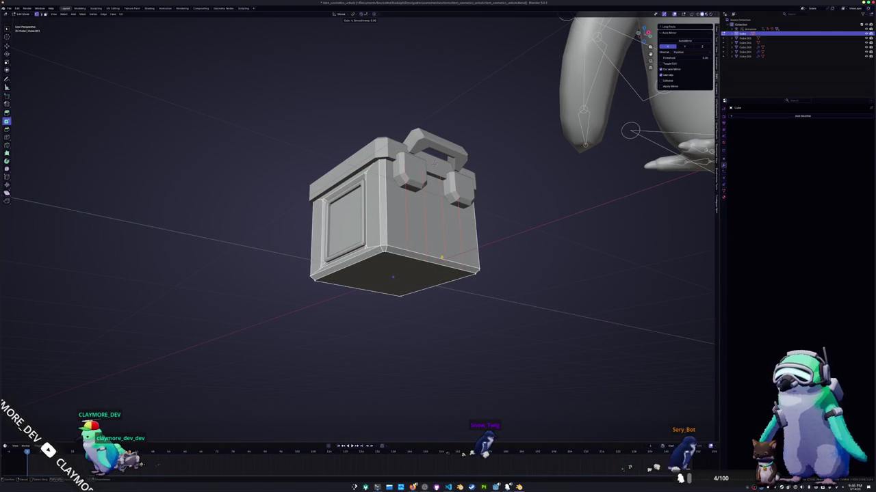
left_click(435, 162)
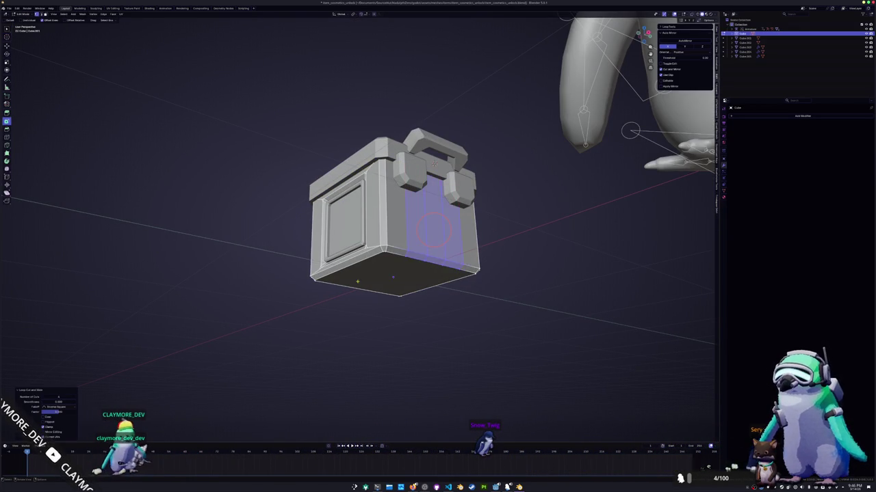
Step: In a side orthographic X-ray view, select a bottom edge of the box
middle_click_drag(434, 163, 340, 199)
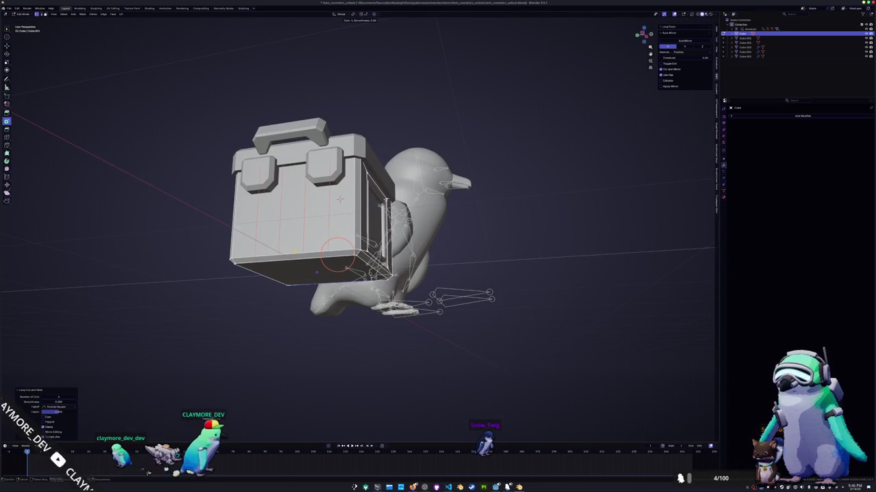
left_click_drag(337, 254, 293, 223)
key("KP_3")
key("alt+z")
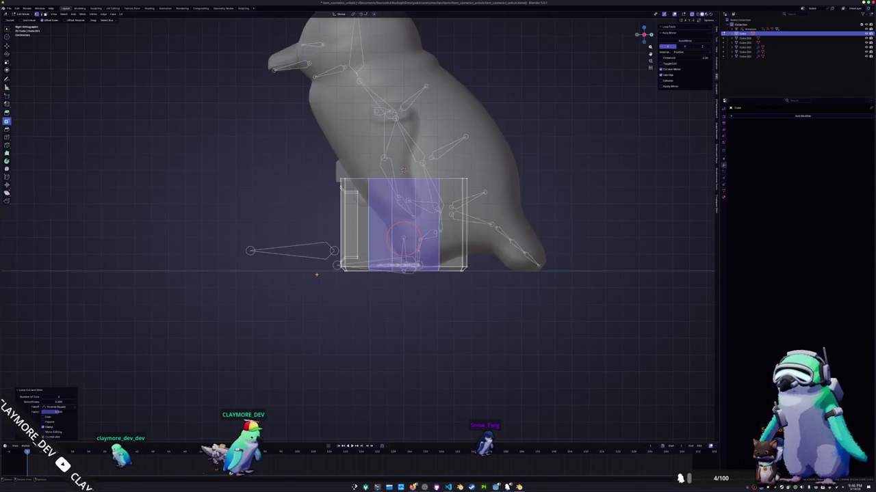
scroll(426, 346, "up", 2)
key("alt+a")
left_click_drag(461, 344, 405, 290)
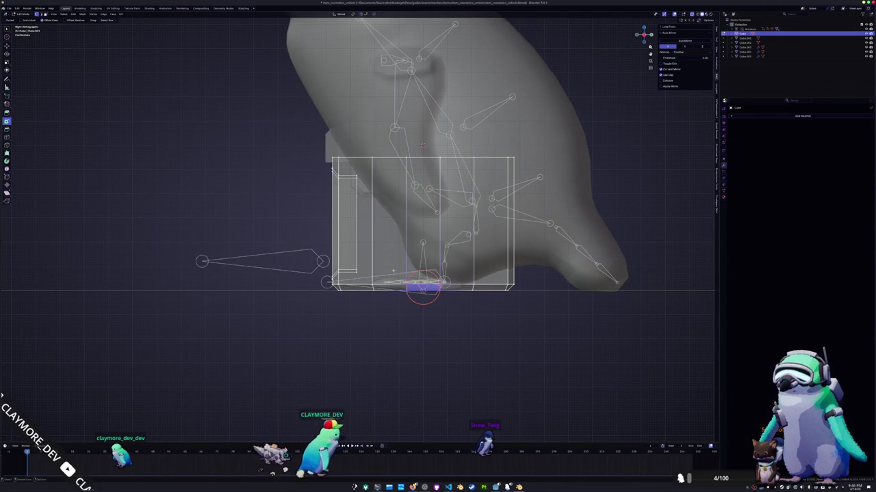
key("alt+z")
Step: Raise the selected bottom edge vertically along Z
mouse_move(411, 290)
middle_mouse_down()
mouse_move(464, 333)
mouse_move(410, 273)
middle_mouse_up()
scroll(463, 332, "up", 3)
scroll(410, 274, "down", 3)
key("g")
key("z")
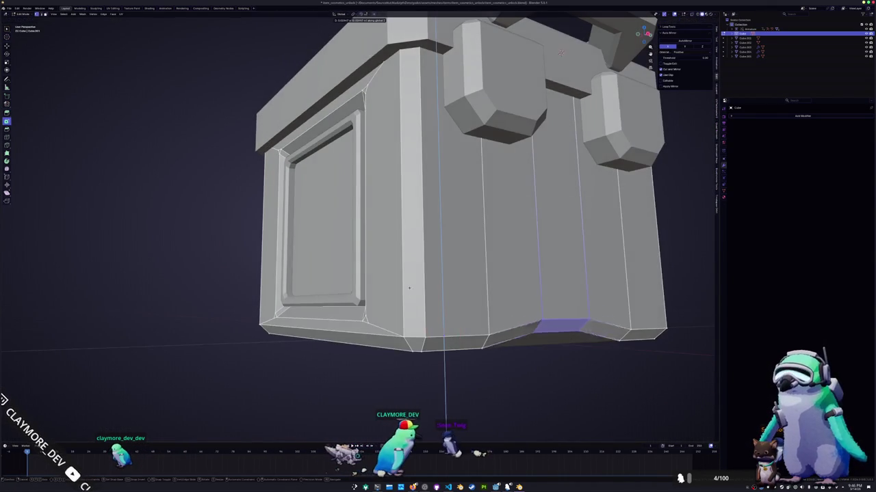
left_click(409, 250)
Step: Add a four-edge loop cut across the box's base
scroll(409, 250, "down", 3)
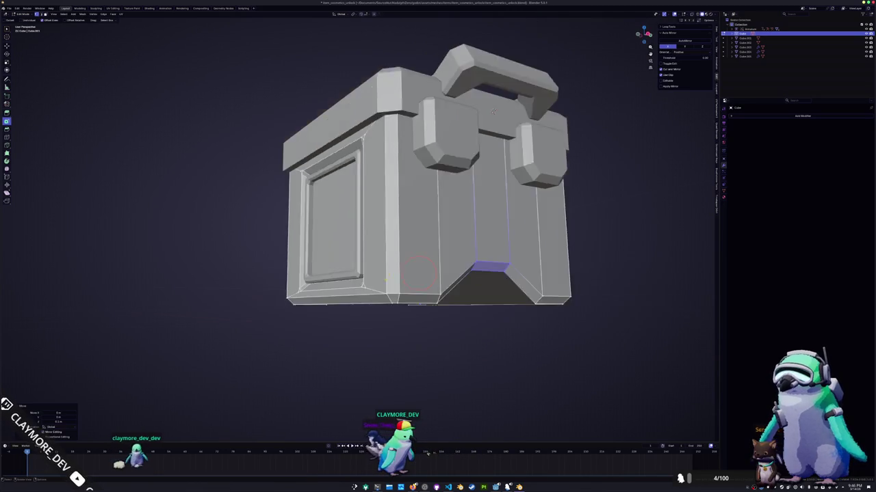
mouse_move(409, 250)
middle_mouse_down()
mouse_move(453, 297)
mouse_move(352, 309)
middle_mouse_up()
scroll(451, 295, "down", 3)
scroll(405, 299, "up", 1)
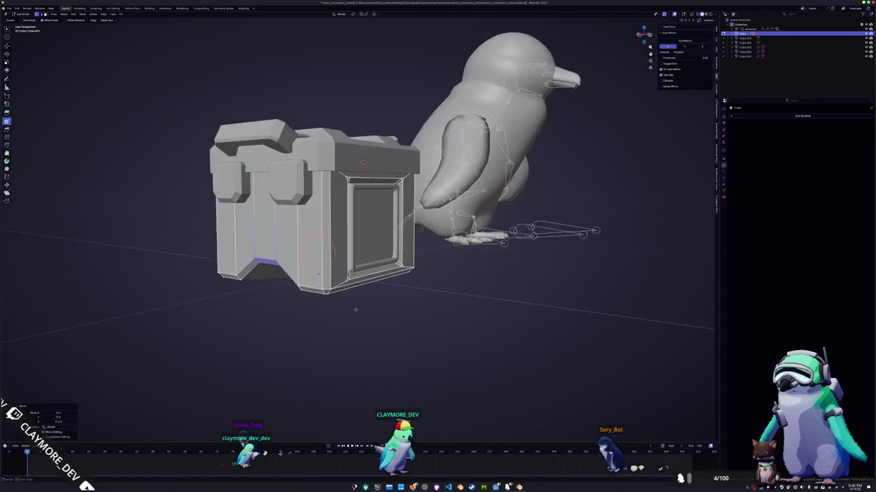
key("g")
key("z")
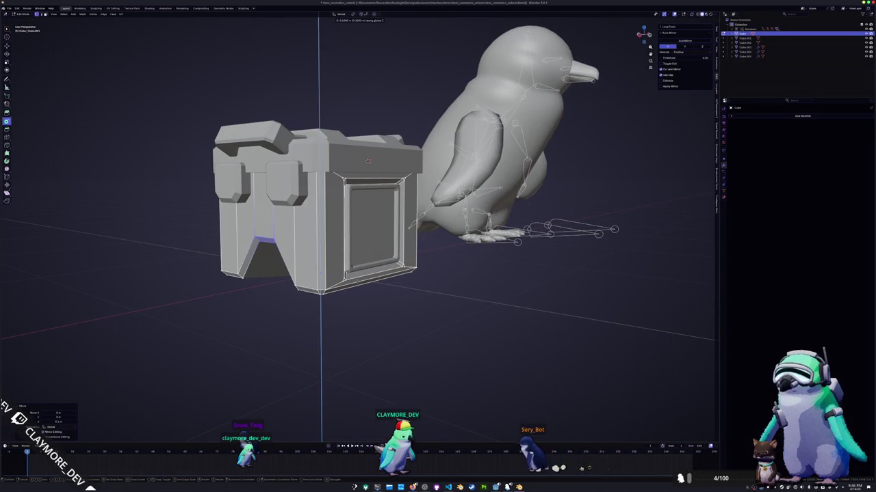
mouse_move(297, 321)
middle_mouse_down()
mouse_move(342, 287)
mouse_move(366, 307)
mouse_move(269, 148)
middle_mouse_up()
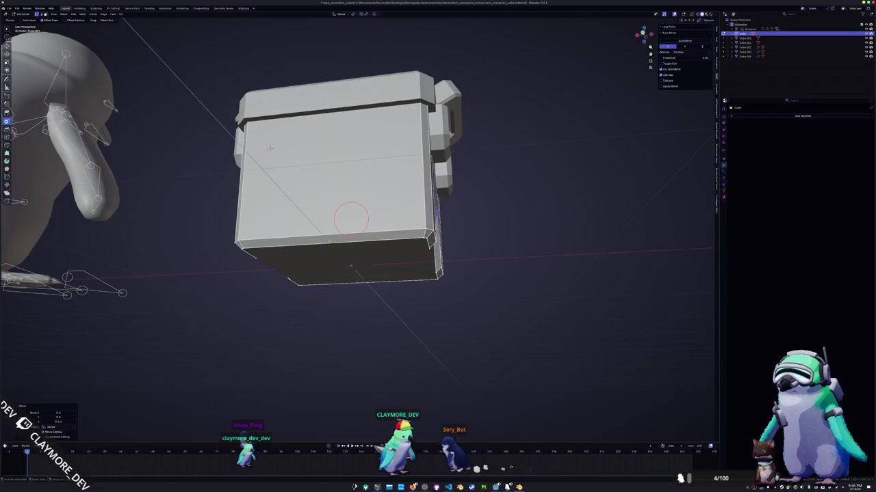
left_click(270, 149)
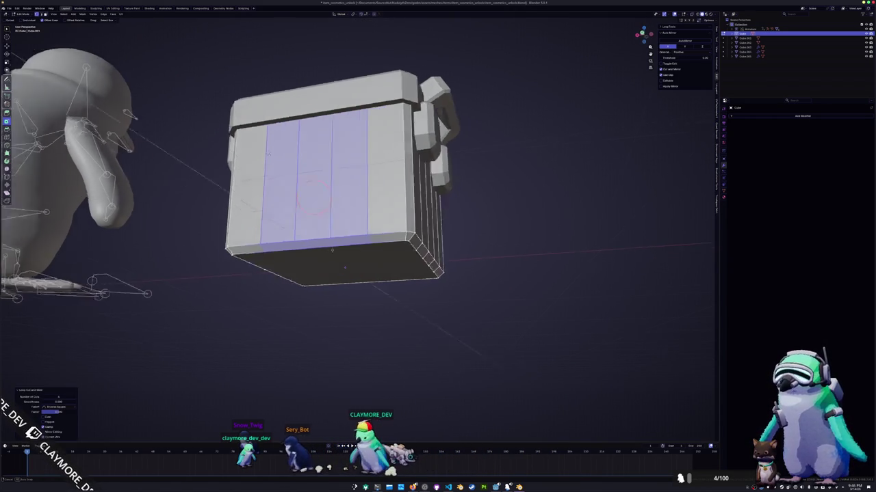
Step: Select the middle front faces and raise the bottom edge loop along Z
mouse_move(270, 149)
middle_mouse_down()
mouse_move(308, 226)
mouse_move(332, 294)
mouse_move(328, 308)
middle_mouse_up()
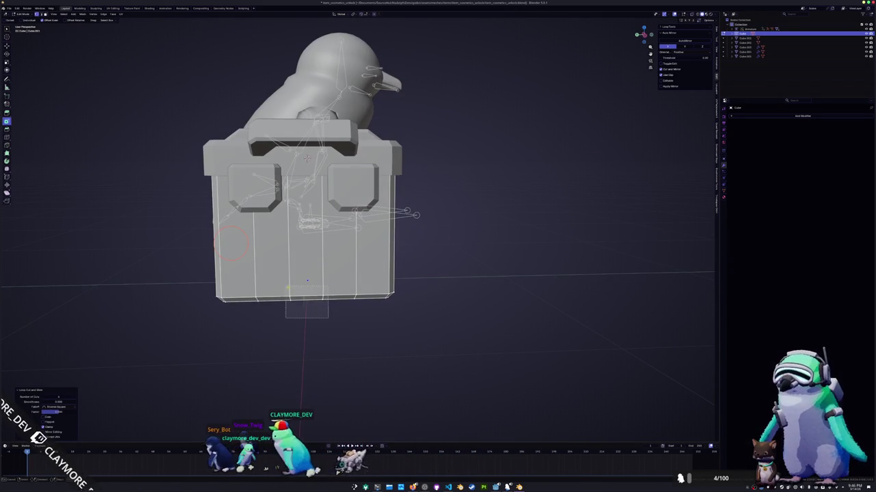
middle_click_drag(287, 287, 315, 301)
left_click(383, 226)
mouse_move(383, 226)
middle_mouse_down()
mouse_move(338, 308)
mouse_move(392, 273)
middle_mouse_up()
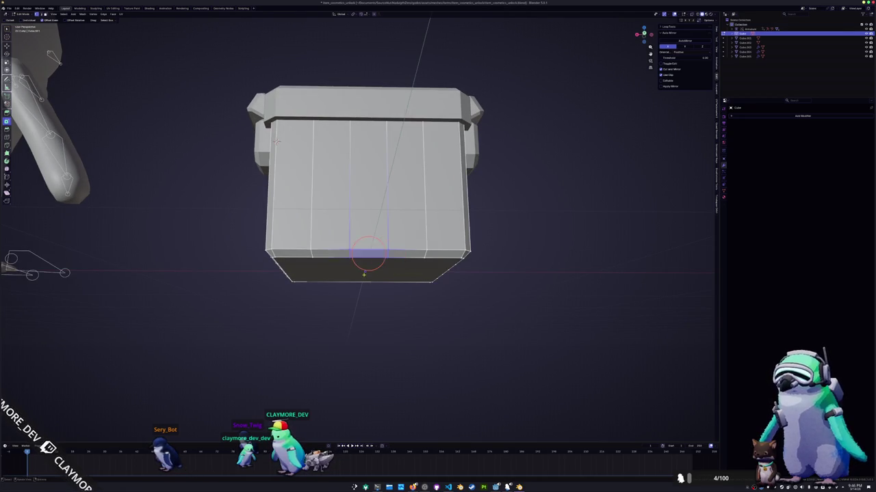
mouse_move(276, 142)
middle_mouse_down()
mouse_move(307, 182)
mouse_move(323, 258)
middle_mouse_up()
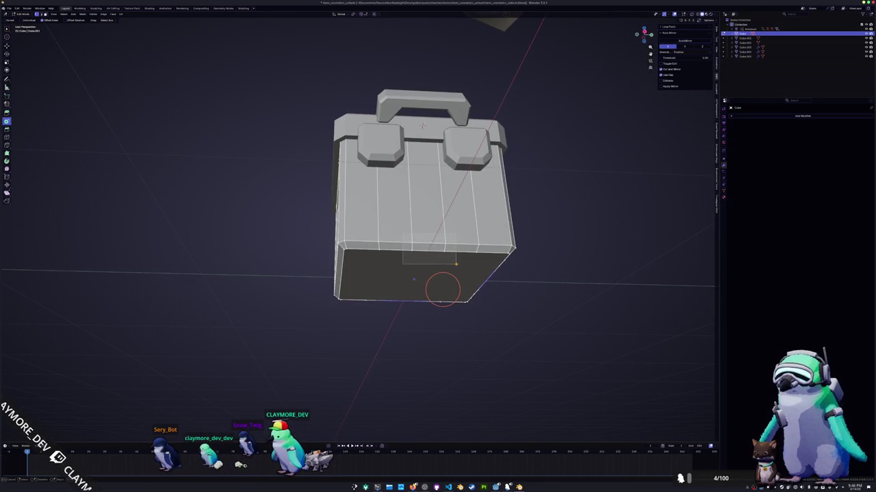
middle_click_drag(422, 126, 431, 135)
key("g")
key("z")
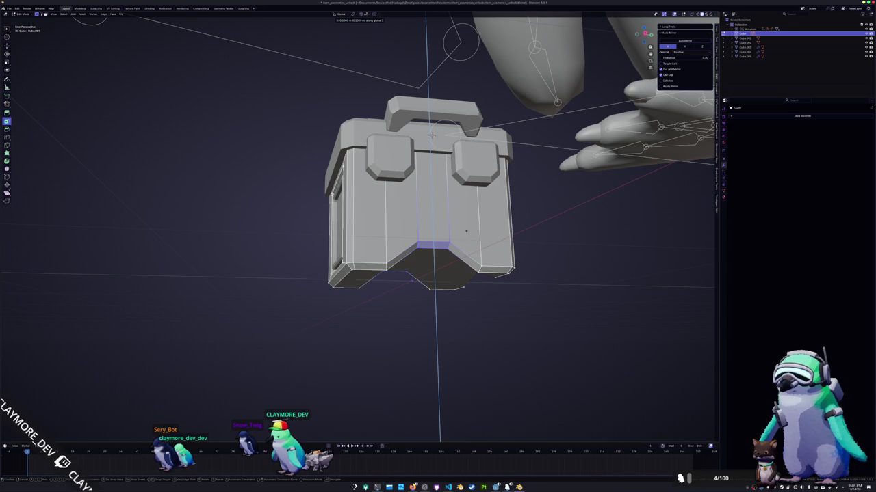
left_click(469, 202)
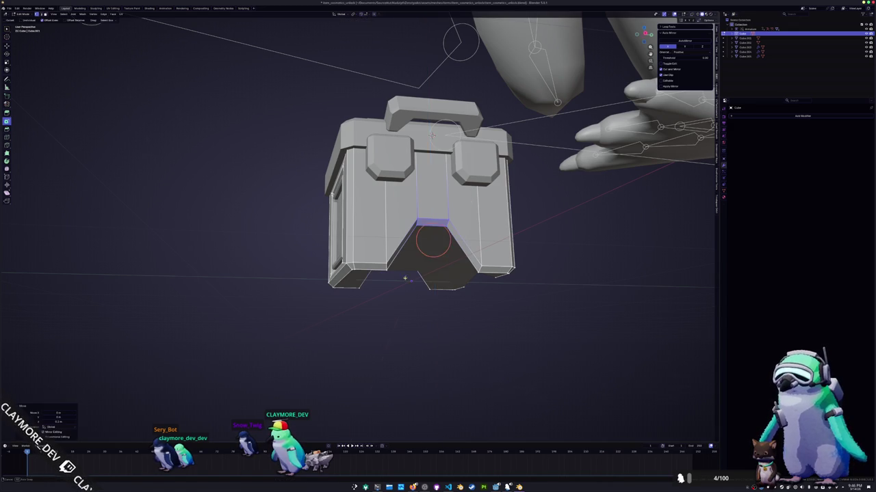
Step: Delete the selected side faces to open the notch and return to Object Mode
middle_click_drag(468, 202, 411, 246)
left_click(412, 246)
key("x")
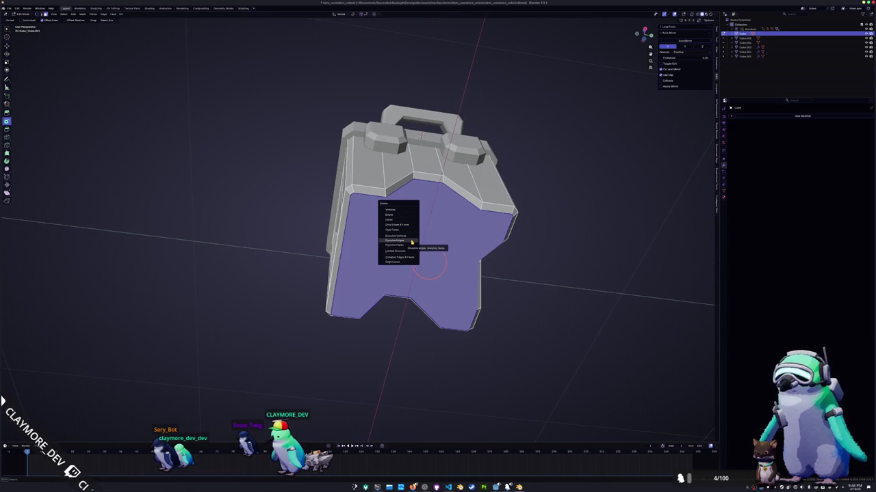
left_click(400, 220)
key("Tab")
middle_click_drag(400, 220, 420, 255)
Step: Add a cube, shrink it to a small box and move it vertically in front view
key("shift+a")
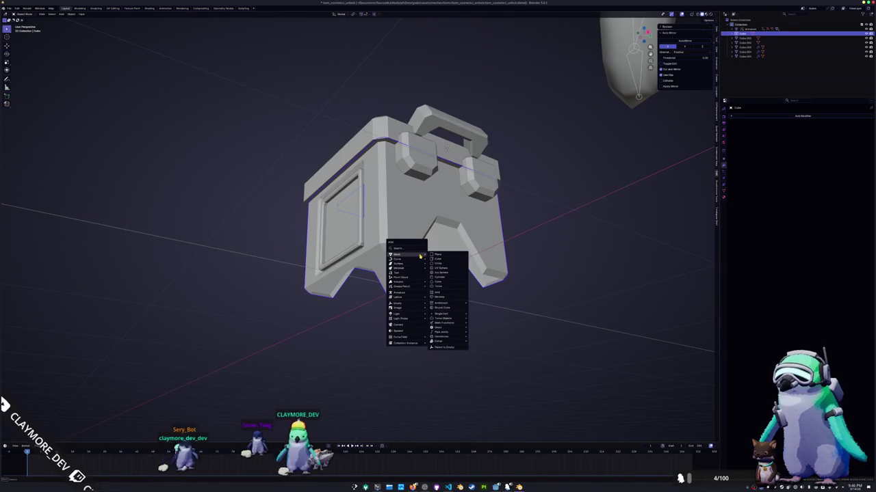
left_click(436, 260)
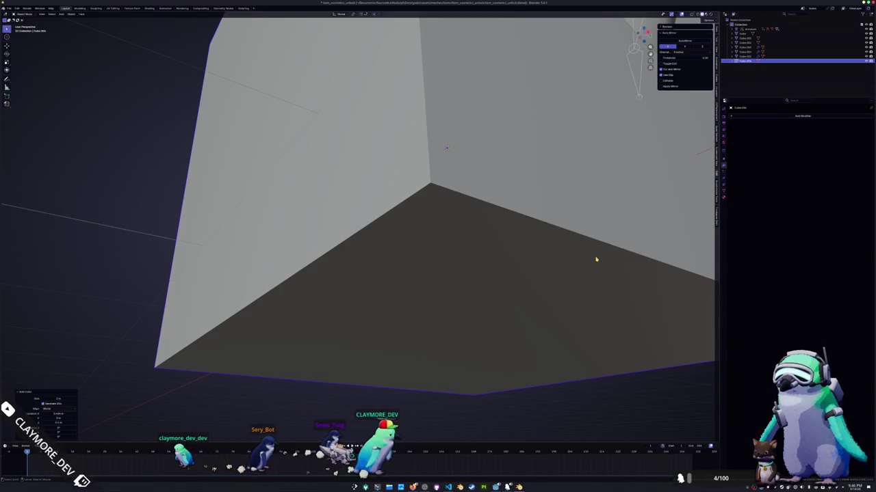
key("s")
left_click(432, 276)
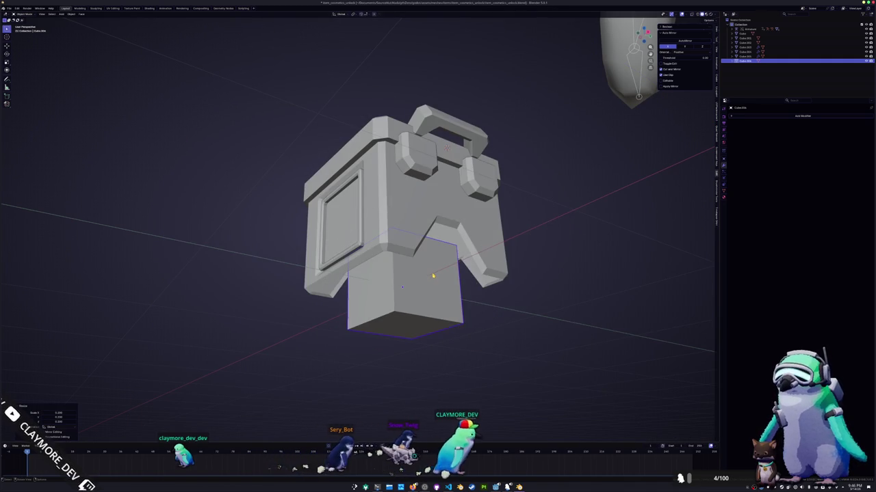
key("KP_1")
key("g")
key("z")
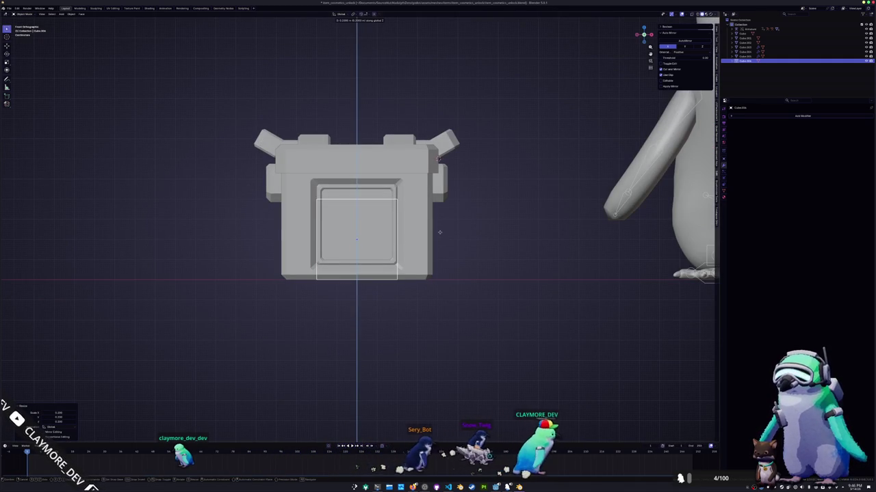
left_click(440, 232)
Step: Scale the box up in Object Mode to roughly match the crate's footprint
right_click(448, 236)
key("Escape")
key("Tab")
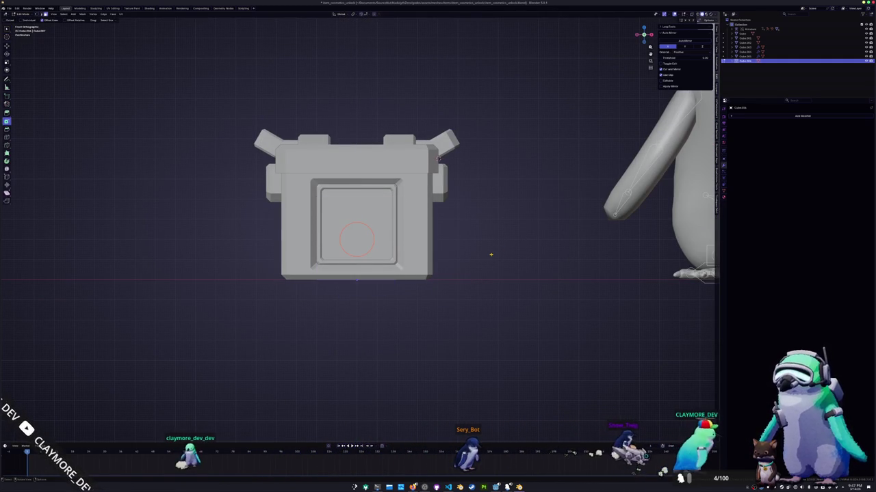
key("Tab")
key("s")
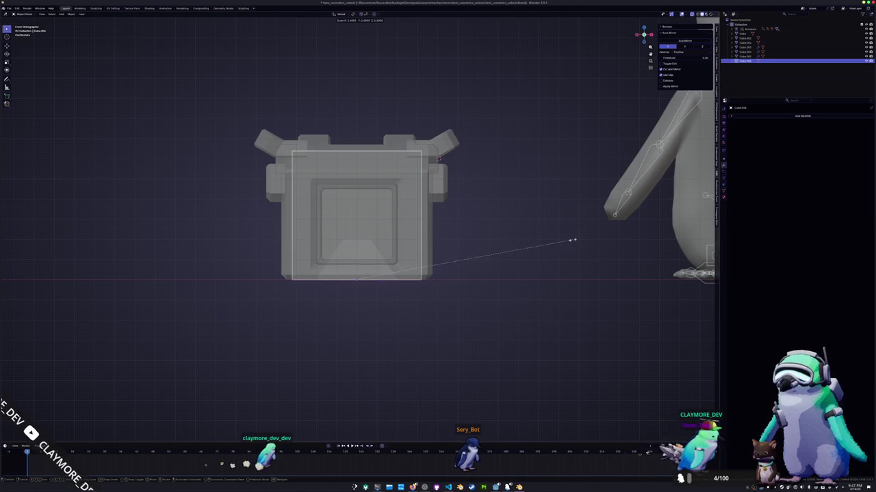
left_click(567, 238)
mouse_move(465, 274)
middle_mouse_down()
mouse_move(429, 239)
mouse_move(532, 218)
middle_mouse_up()
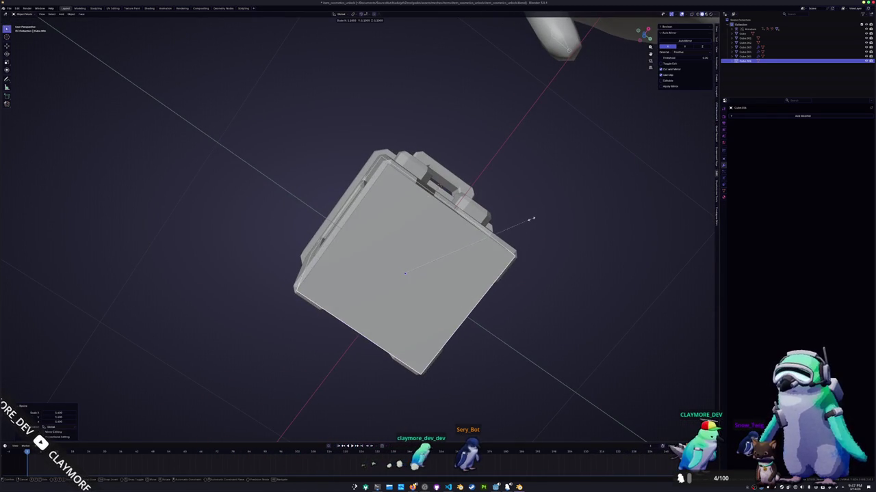
key("s")
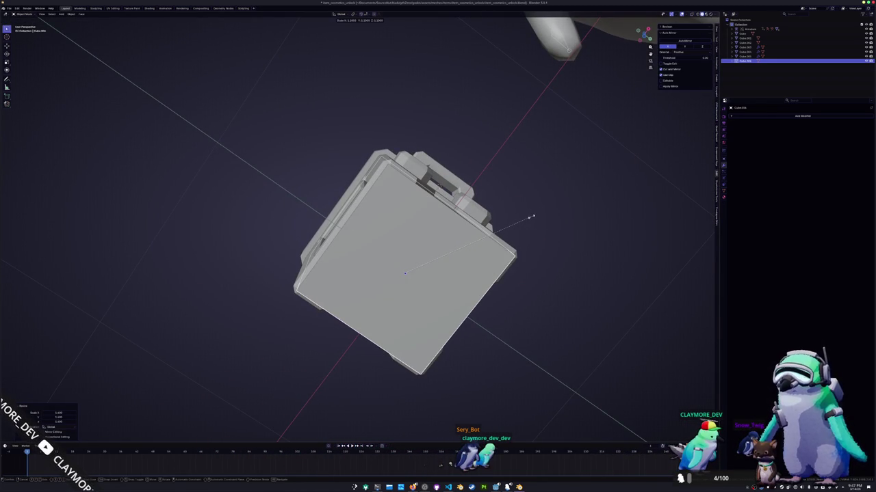
left_click(532, 217)
mouse_move(532, 217)
middle_mouse_down()
mouse_move(513, 234)
mouse_move(516, 255)
mouse_move(495, 272)
mouse_move(461, 279)
middle_mouse_up()
Step: Enter Edit Mode on the block and move the selection along Z
key("Tab")
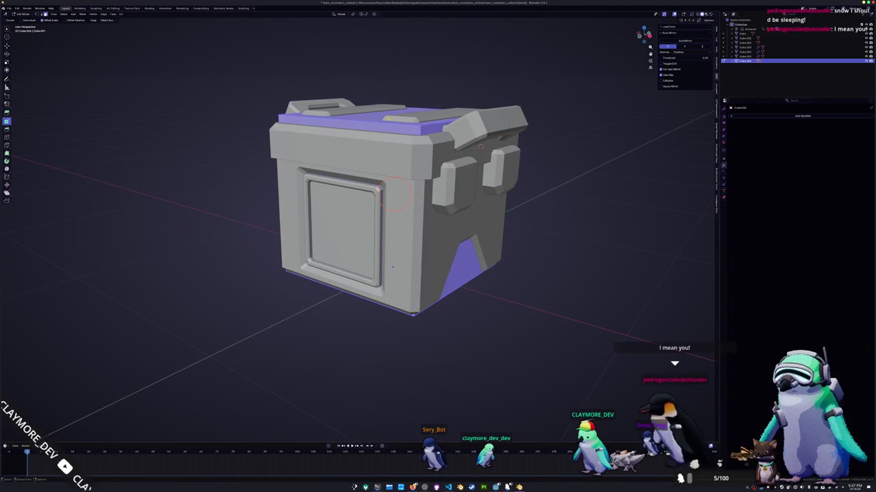
middle_click_drag(480, 146, 479, 144)
key("g")
key("z")
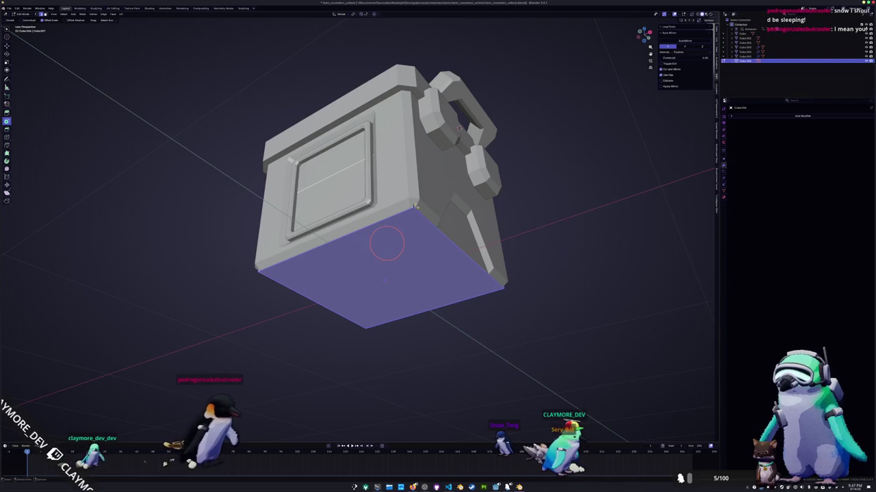
mouse_move(386, 243)
middle_mouse_down()
mouse_move(333, 248)
mouse_move(336, 262)
middle_mouse_up()
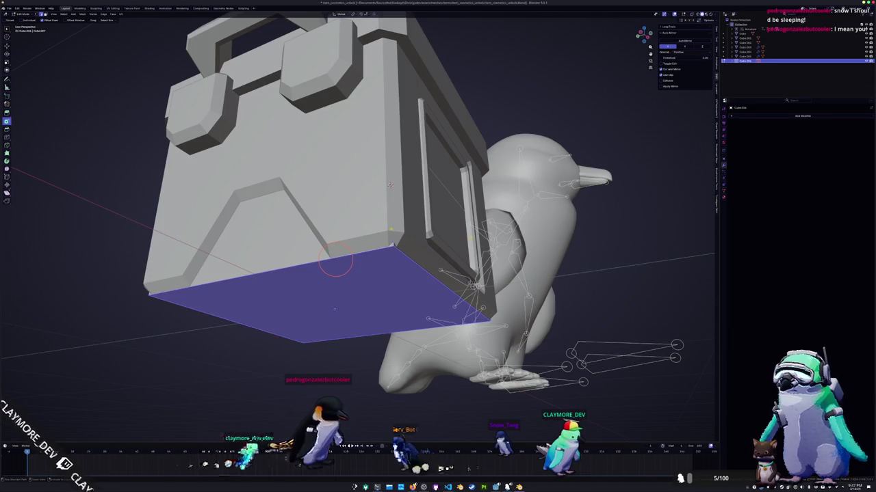
Step: Bevel the bottom face's edges with Ctrl+B and return to Object Mode
key("ctrl+b")
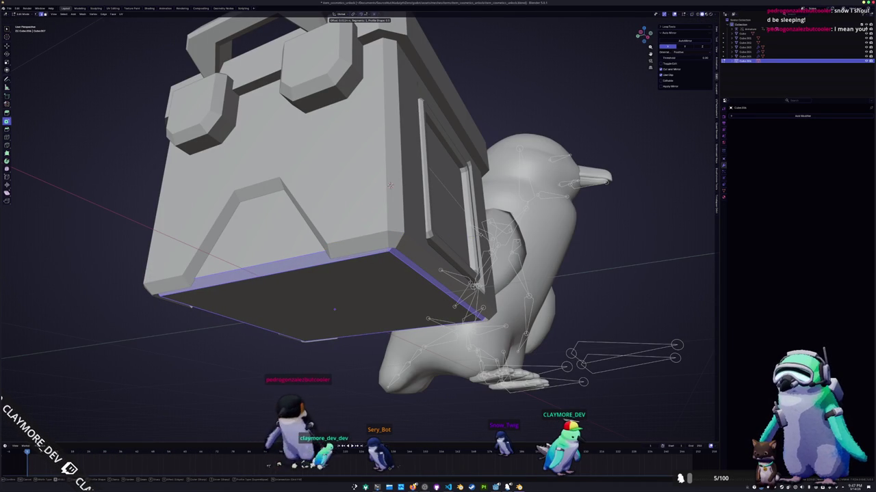
key("0")
key("Return")
middle_click_drag(334, 310, 339, 274)
key("Tab")
scroll(340, 274, "down", 5)
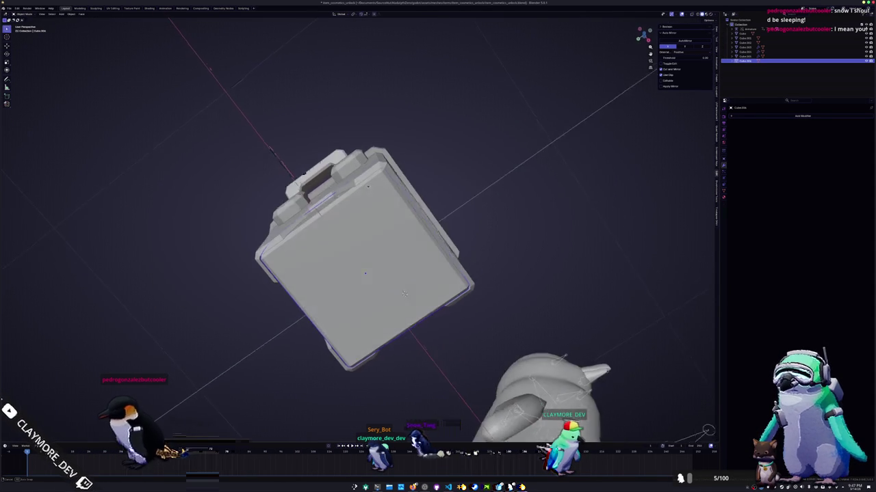
middle_click_drag(340, 274, 400, 258)
left_click(435, 124)
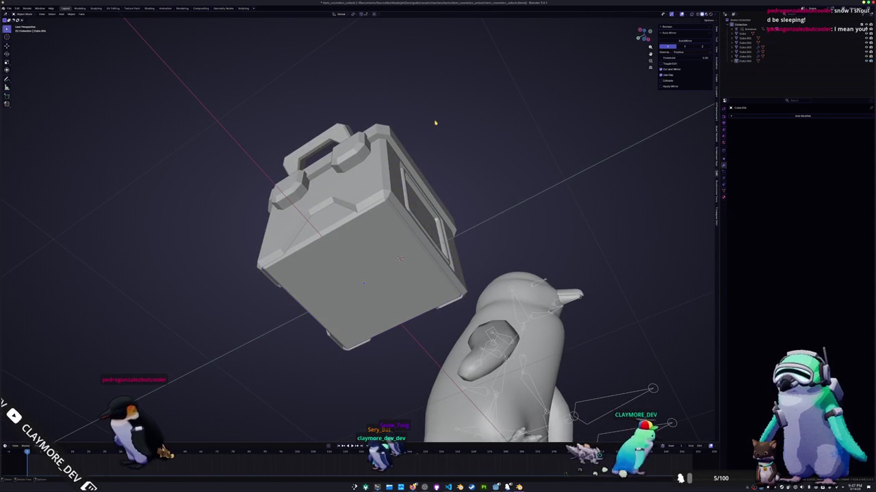
mouse_move(442, 140)
middle_mouse_down()
mouse_move(438, 121)
mouse_move(387, 202)
mouse_move(440, 234)
mouse_move(397, 219)
mouse_move(440, 229)
mouse_move(440, 195)
mouse_move(438, 210)
middle_mouse_up()
scroll(387, 201, "up", 4)
scroll(424, 226, "down", 3)
left_click(441, 233)
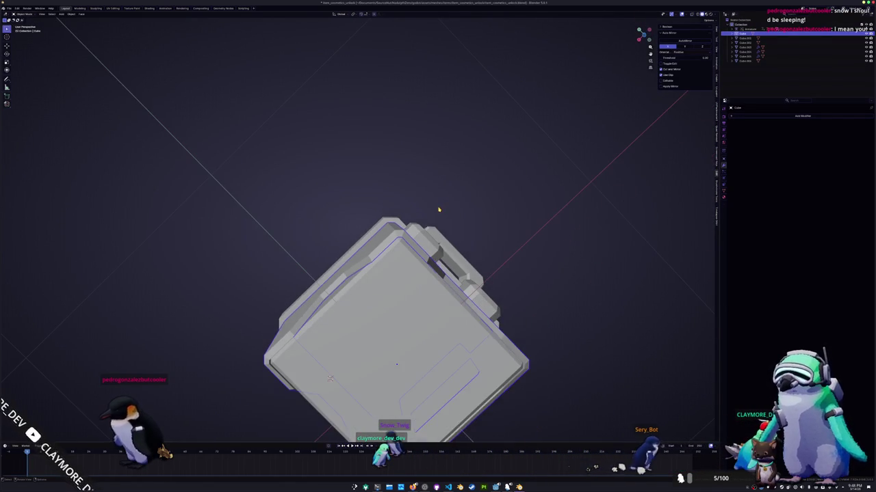
mouse_move(330, 378)
middle_mouse_down()
mouse_move(322, 362)
mouse_move(342, 349)
mouse_move(328, 345)
mouse_move(334, 340)
mouse_move(338, 352)
mouse_move(345, 275)
mouse_move(346, 322)
mouse_move(366, 313)
mouse_move(348, 280)
middle_mouse_up()
Step: Enter Edit Mode on the crate and inspect its underside from below
middle_click_drag(328, 248, 372, 287)
scroll(378, 295, "up", 3)
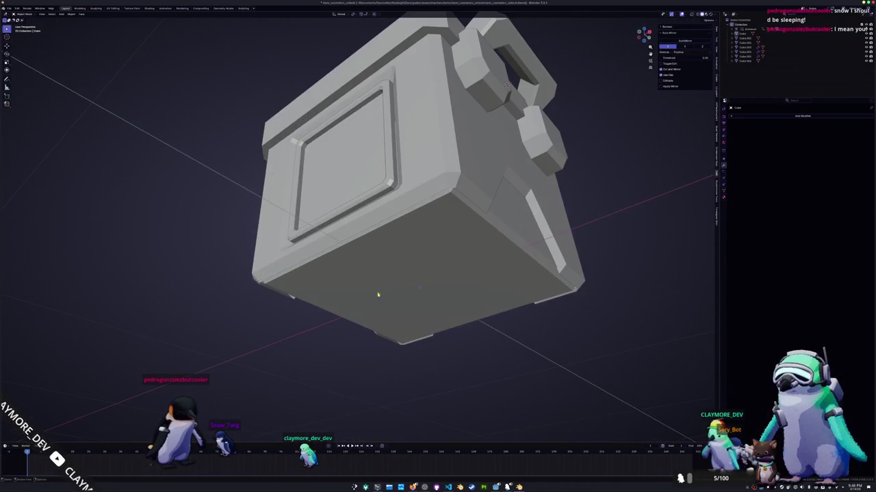
middle_click_drag(435, 265, 390, 268)
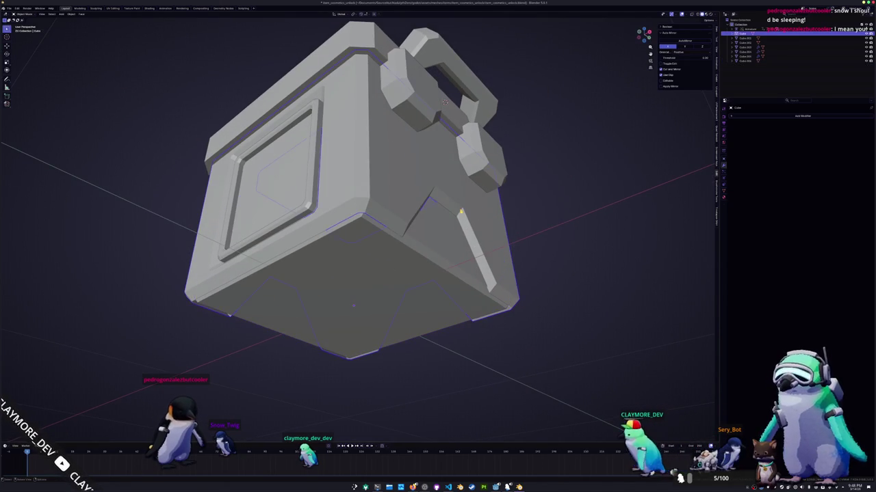
key("Tab")
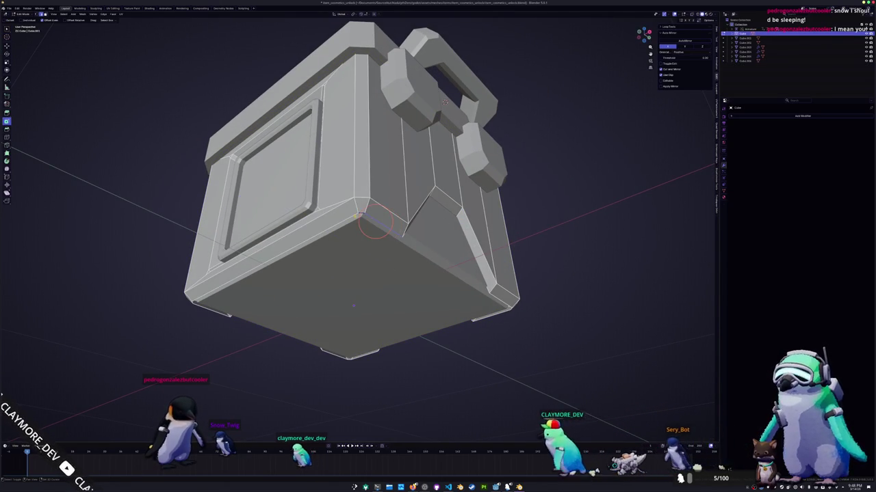
middle_click_drag(322, 248, 441, 164)
middle_click_drag(537, 40, 520, 46)
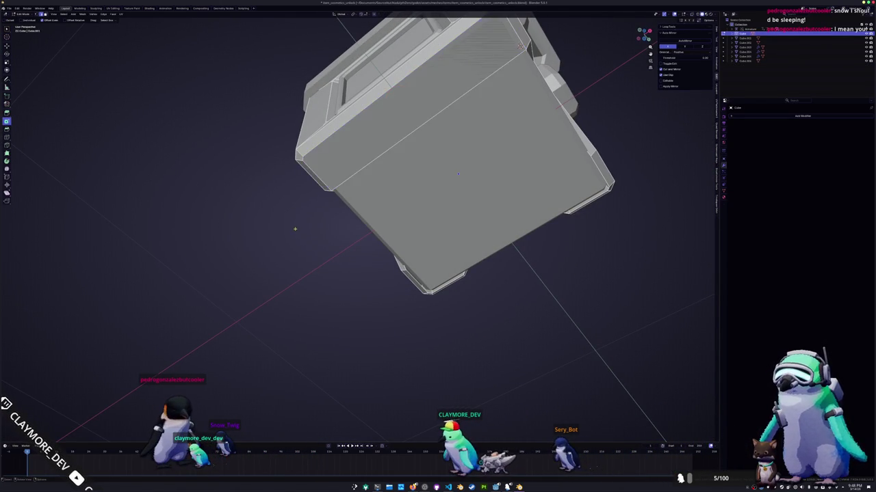
scroll(457, 174, "down", 5)
mouse_move(458, 174)
middle_mouse_down()
mouse_move(298, 357)
mouse_move(282, 359)
mouse_move(366, 308)
middle_mouse_up()
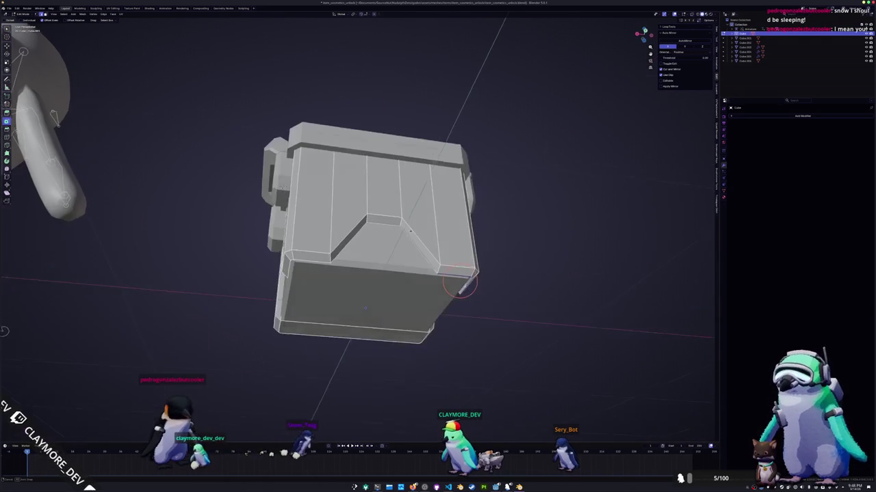
Step: Back in Object Mode, turn on X-ray and enter Edit Mode on the base box
key("Tab")
mouse_move(467, 286)
middle_mouse_down()
mouse_move(392, 299)
mouse_move(393, 321)
middle_mouse_up()
key("alt+z")
key("Tab")
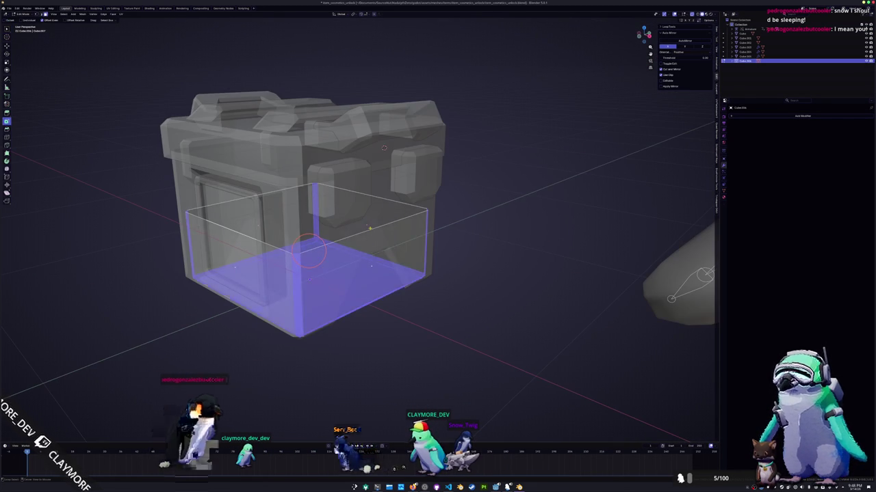
Step: Slide the base box's top edge loop lower to make the base shorter
scroll(383, 260, "up", 3)
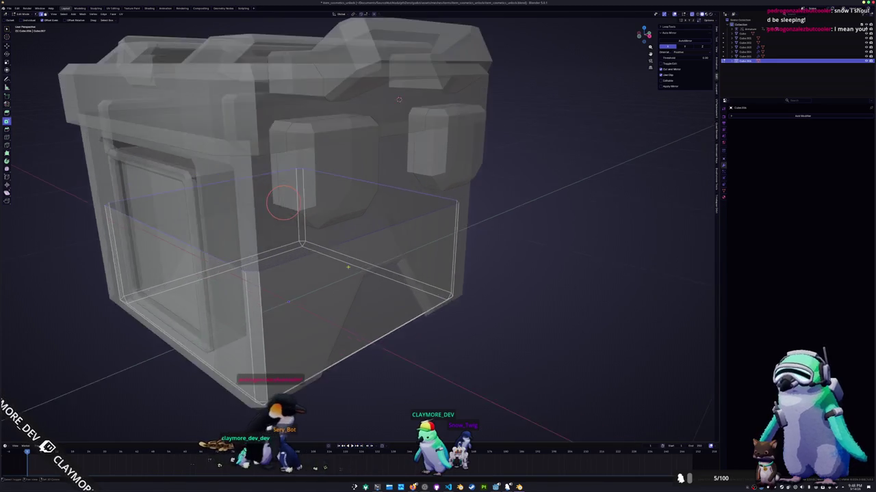
scroll(410, 258, "up", 2)
key("g")
key("g")
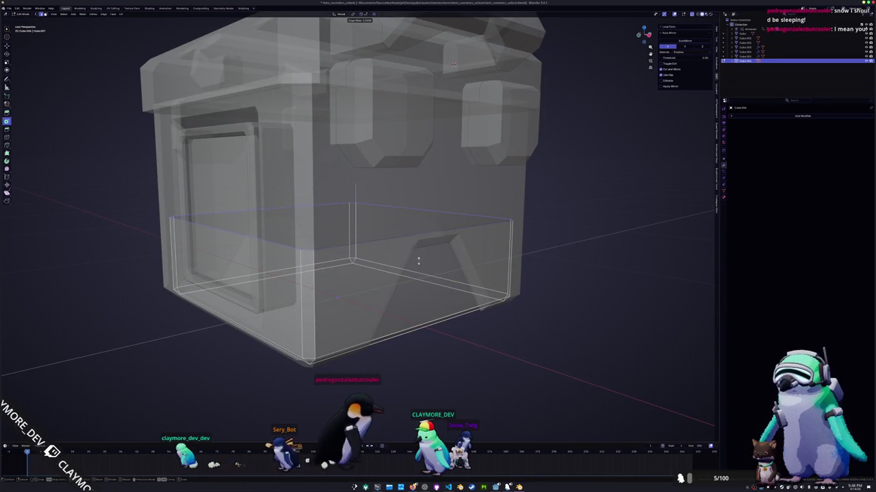
left_click(337, 216)
key("KP_1")
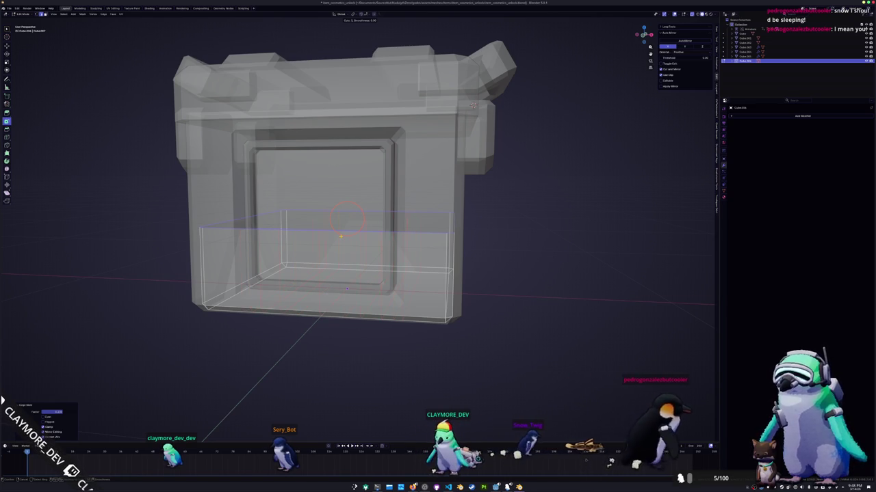
Step: Add loop cuts around the base, moving one edge loop vertically near the top
key("ctrl+r")
left_click(345, 225)
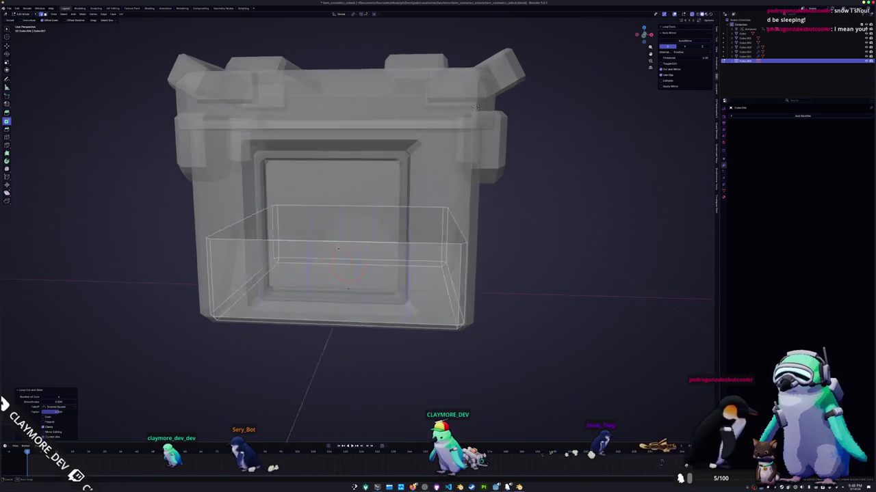
mouse_move(346, 226)
middle_mouse_down()
mouse_move(350, 265)
mouse_move(319, 215)
middle_mouse_up()
key("g")
key("z")
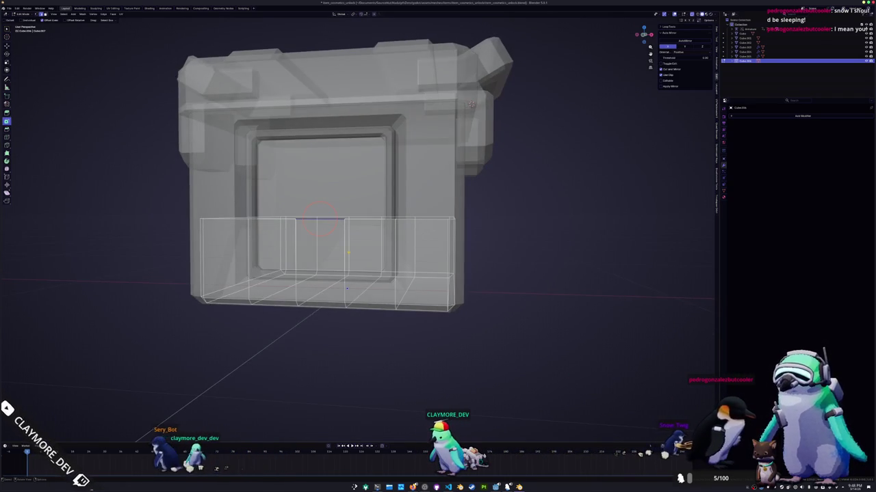
left_click(346, 289)
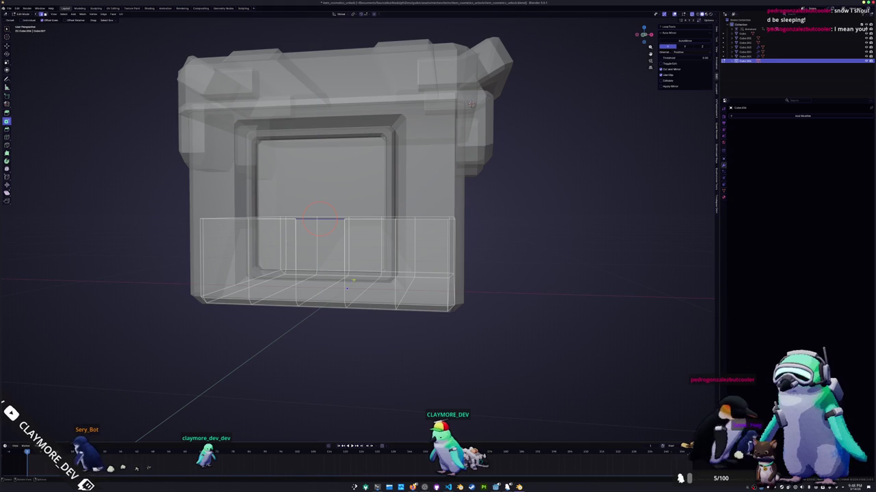
key("ctrl+r")
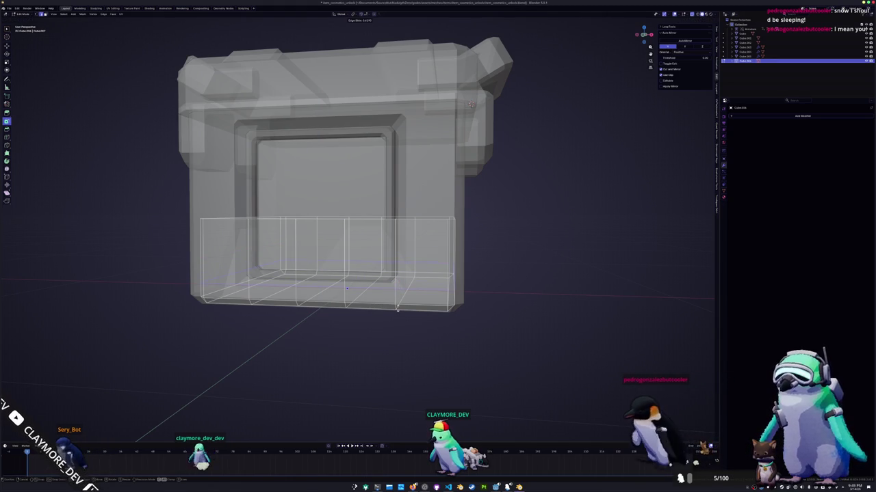
left_click(346, 289)
Step: Circle-select the middle front faces of the base and delete them to form the notch
key("c")
left_click(372, 251)
left_click_drag(369, 253, 322, 253)
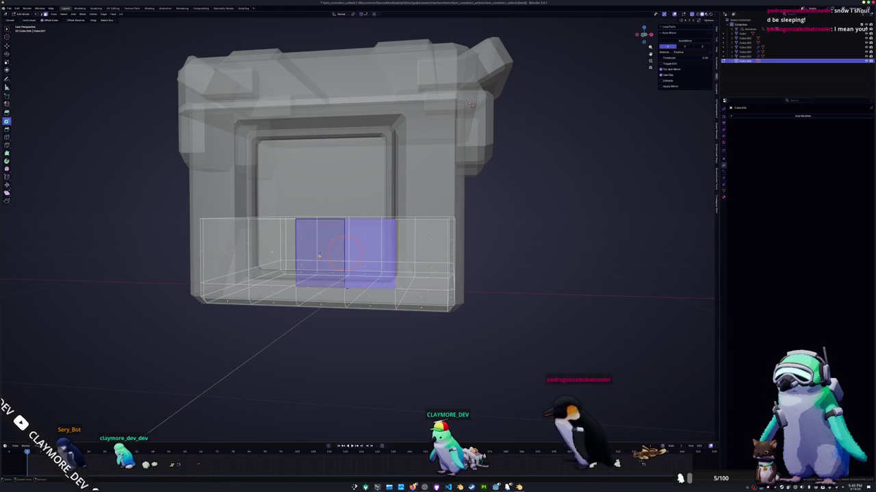
middle_click_drag(322, 253, 317, 252)
key("x")
left_click(317, 253)
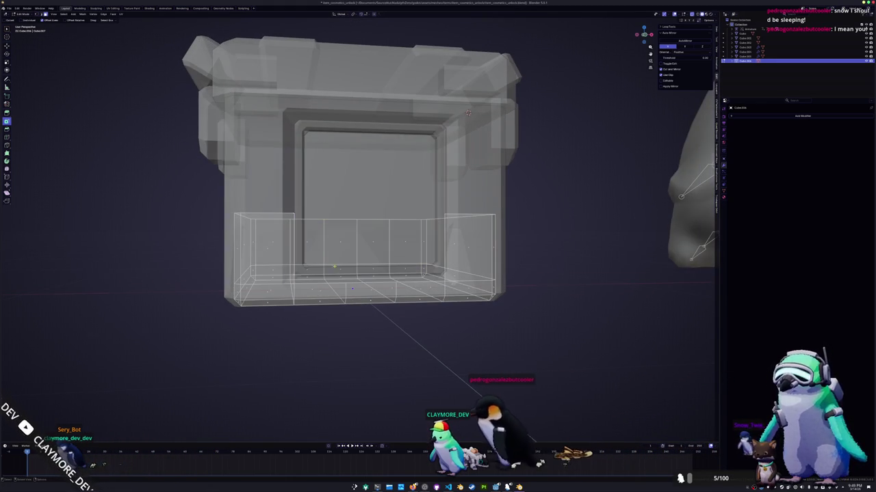
Step: Check the notch with see-through shading, then select a side face and an edge loop
scroll(342, 260, "down", 3)
middle_click_drag(362, 287, 383, 273)
key("Tab")
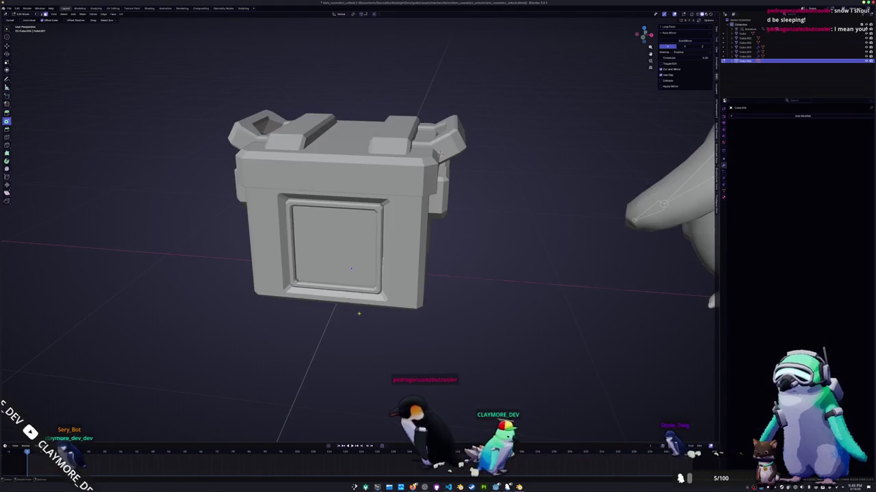
scroll(438, 154, "up", 3)
scroll(472, 116, "up", 1)
key("alt+z")
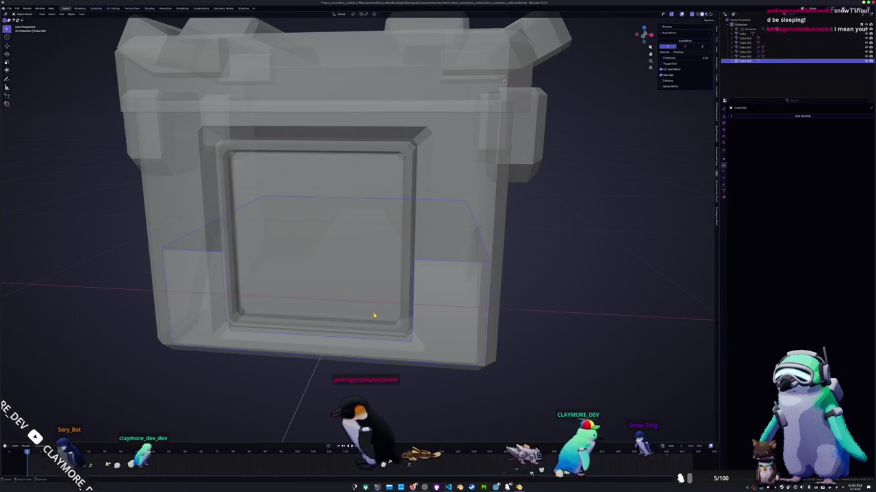
key("Tab")
mouse_move(370, 313)
middle_mouse_down()
mouse_move(402, 255)
mouse_move(355, 225)
mouse_move(383, 273)
middle_mouse_up()
left_click(222, 186)
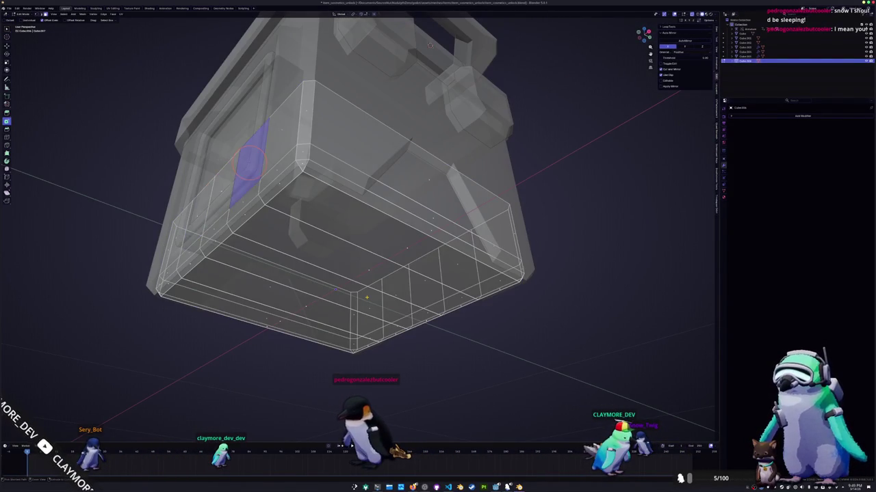
left_click(335, 270, "alt")
Step: Exit edit mode with see-through shading off and orbit around the crate to inspect it
key("Tab")
key("alt+z")
scroll(367, 298, "down", 3)
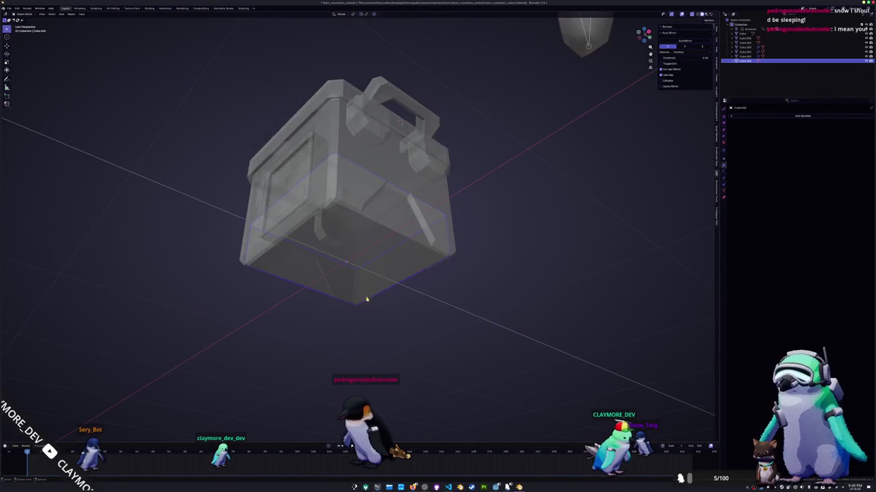
mouse_move(308, 314)
middle_mouse_down()
mouse_move(311, 370)
mouse_move(315, 305)
mouse_move(322, 321)
middle_mouse_up()
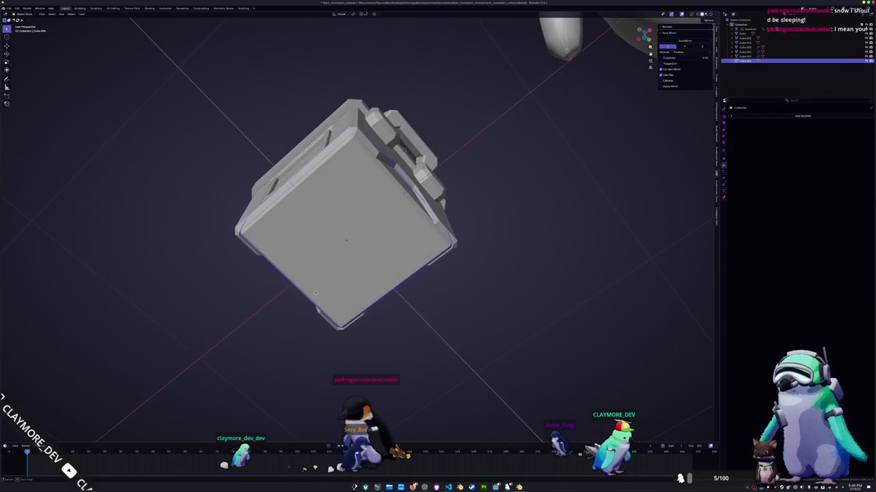
mouse_move(324, 316)
middle_mouse_down()
mouse_move(320, 322)
mouse_move(322, 302)
middle_mouse_up()
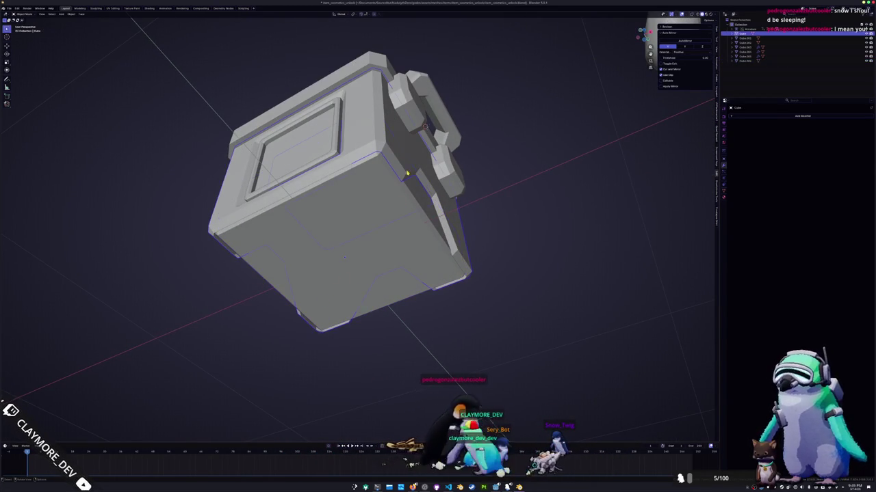
Step: Extrude the crate body's bottom faces and push them outward with Alt+S
left_click(298, 206)
key("Tab")
mouse_move(395, 175)
middle_mouse_down()
mouse_move(387, 174)
mouse_move(516, 192)
middle_mouse_up()
key("alt+z")
key("alt+z")
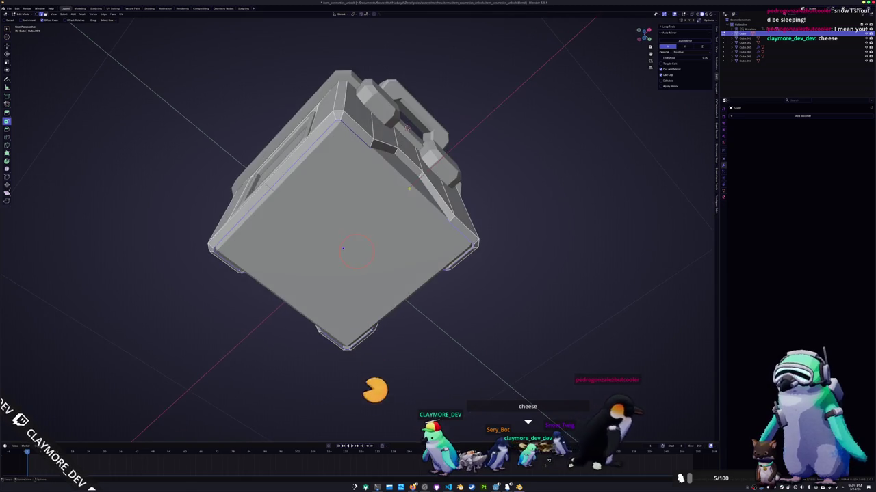
key("e")
key("Escape")
key("alt+s")
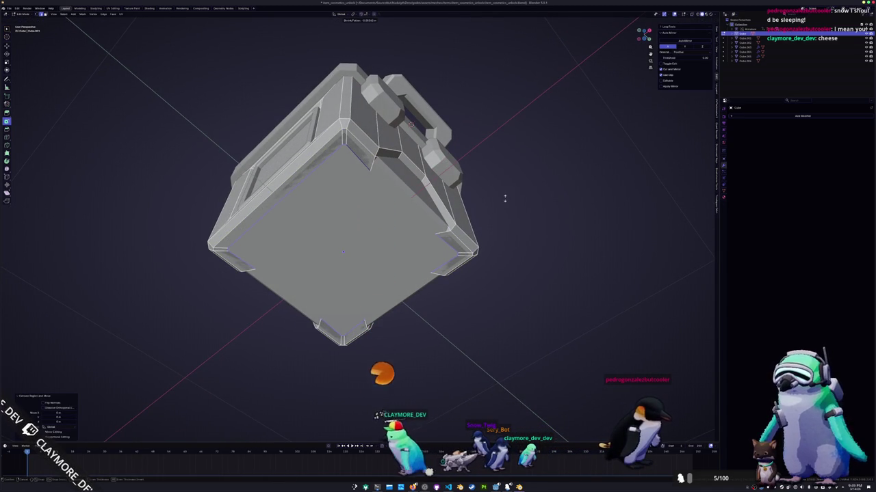
left_click(504, 198)
Step: Inspect the underside, then try a vertical move of Cube.006, cancel it, and deselect everything
key("alt+z")
scroll(504, 198, "up", 3)
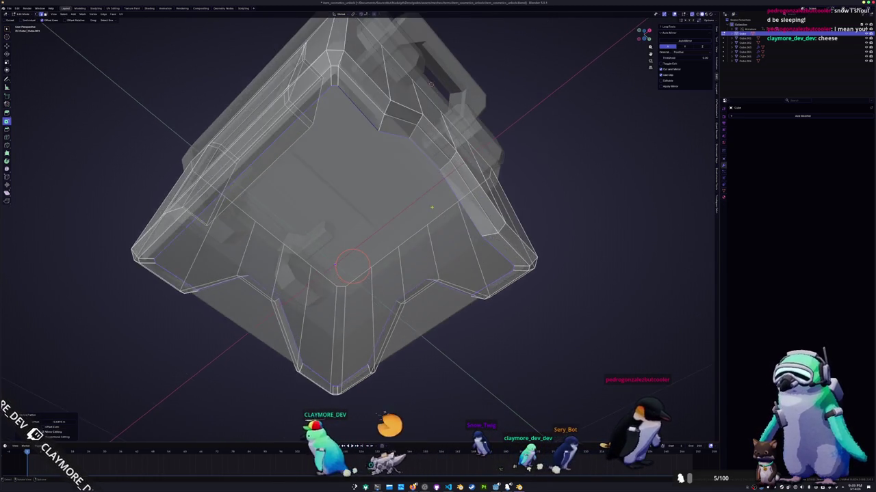
mouse_move(432, 206)
middle_mouse_down()
mouse_move(394, 224)
mouse_move(381, 242)
middle_mouse_up()
key("Tab")
key("alt+z")
left_click(379, 239)
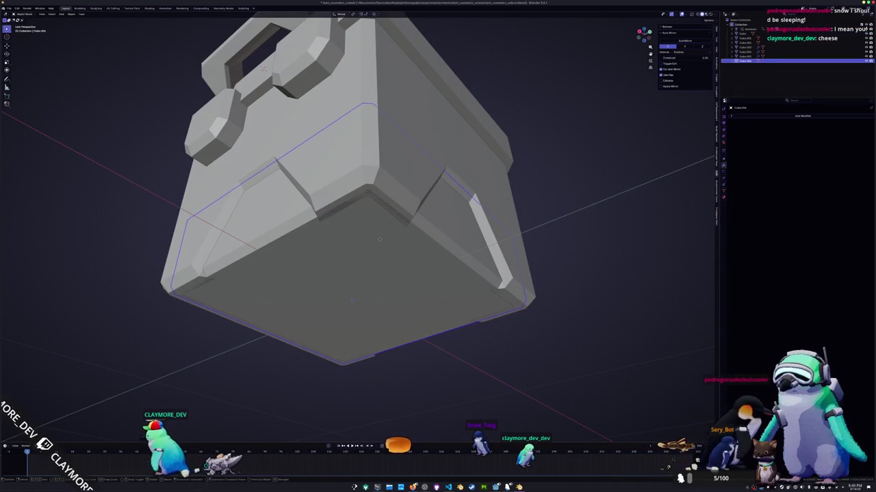
key("g")
key("z")
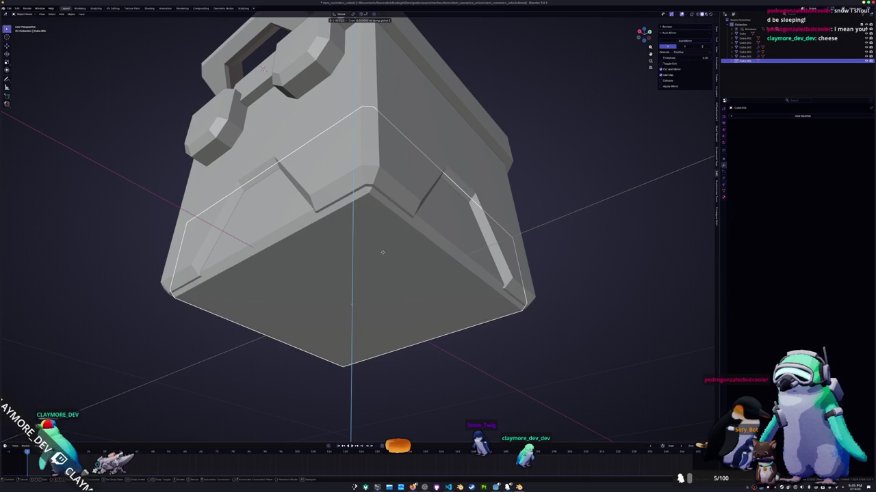
right_click(384, 246)
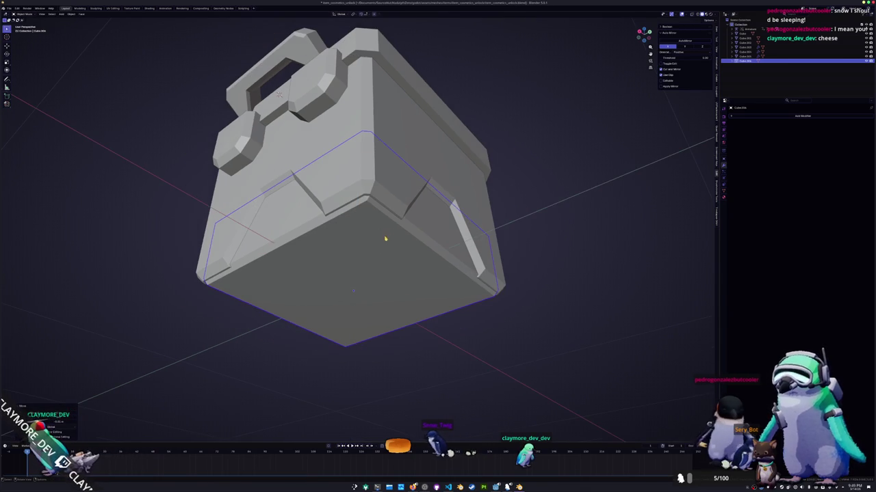
left_click(550, 195)
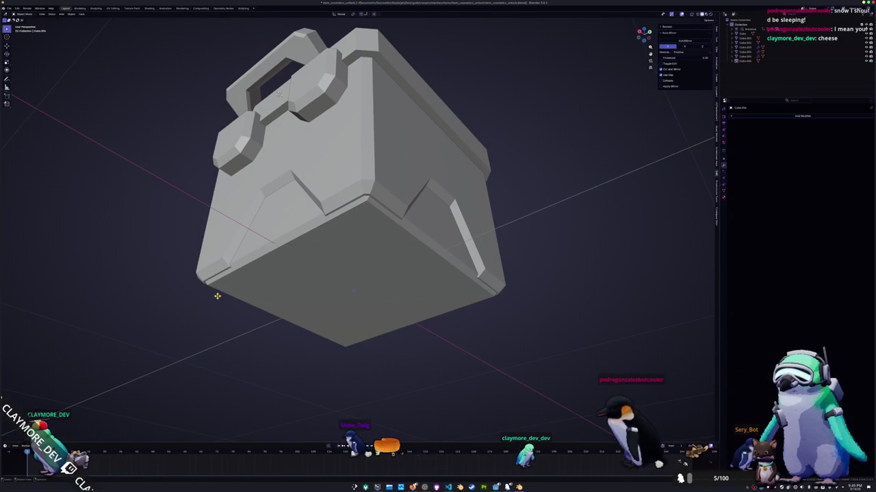
middle_click_drag(216, 295, 3, 403)
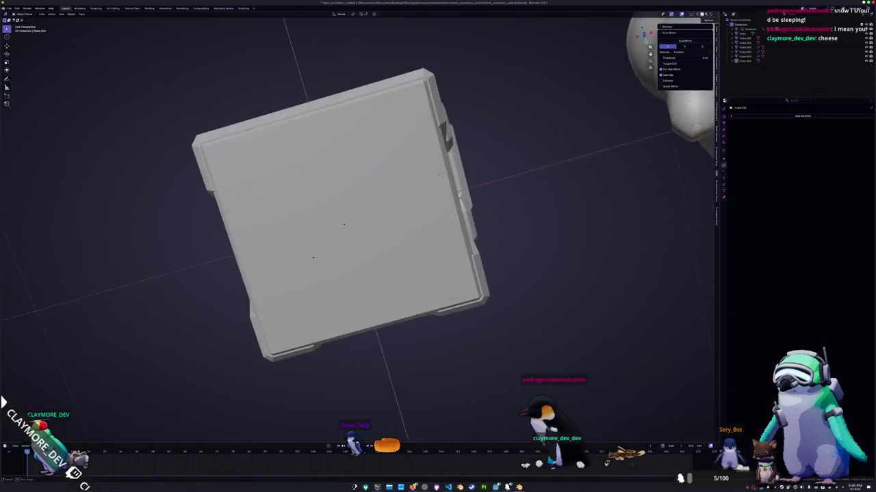
Step: In front orthographic view, move all crate parts along Z onto the ground line
mouse_move(313, 258)
middle_mouse_down()
mouse_move(353, 288)
mouse_move(329, 297)
middle_mouse_up()
key("KP_1")
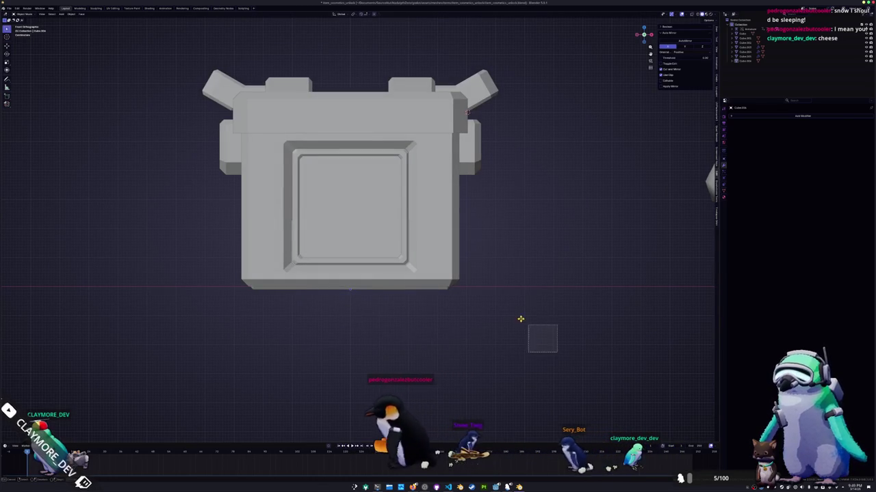
left_click_drag(521, 319, 131, 26)
key("g")
key("z")
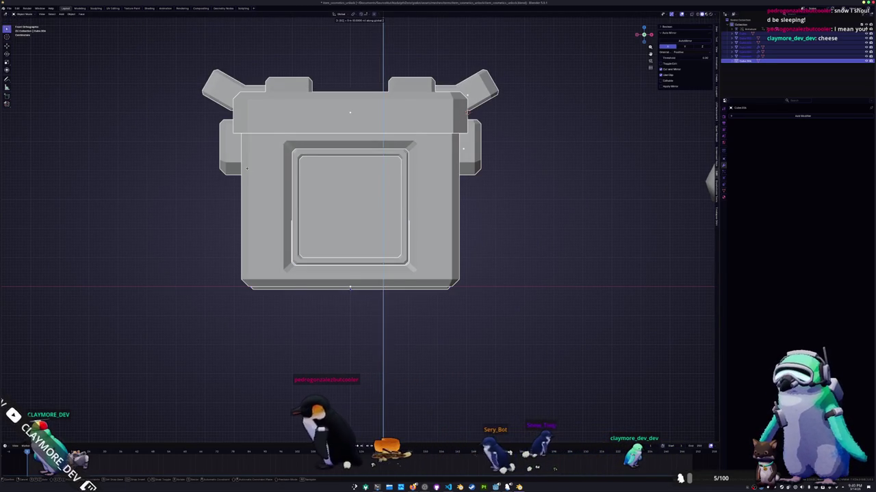
left_click(265, 263)
scroll(266, 263, "down", 4)
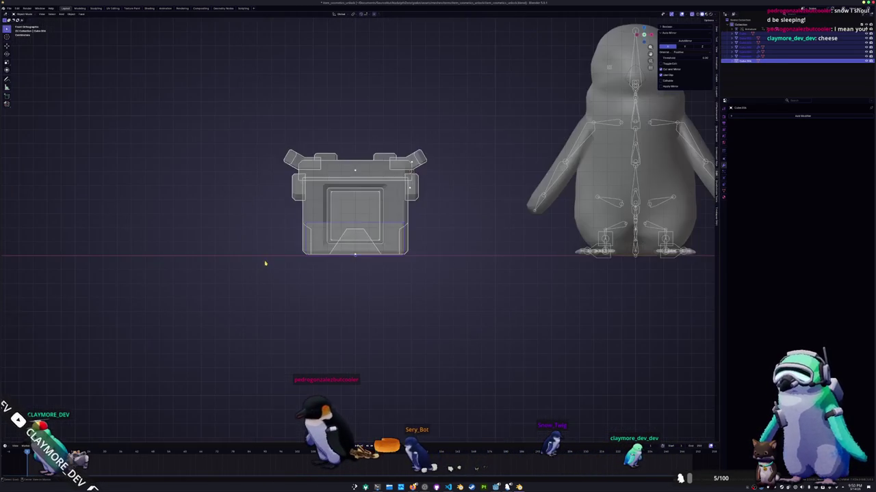
left_click(279, 275)
Step: Select the lower base box and edit its mesh with see-through shading
key("alt+z")
scroll(279, 275, "up", 2)
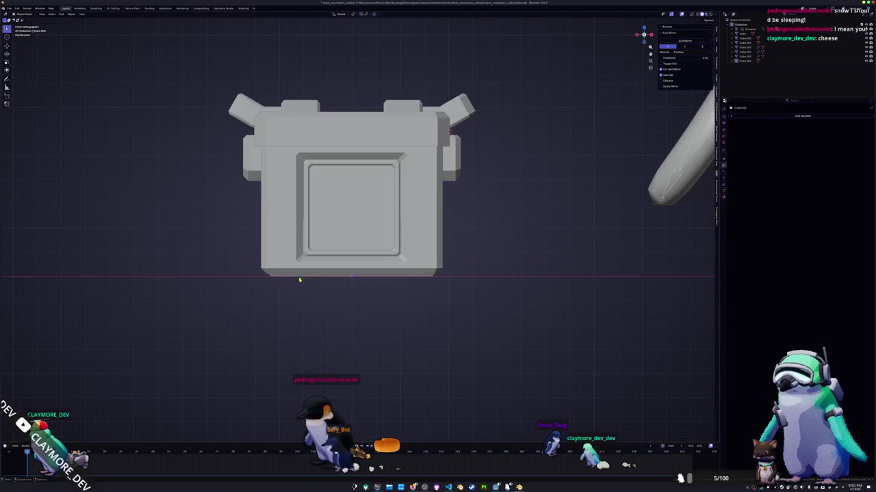
left_click(349, 279)
key("Tab")
key("alt+z")
Step: Return to object mode with solid shading after inspecting the base
middle_click_drag(349, 279, 301, 321)
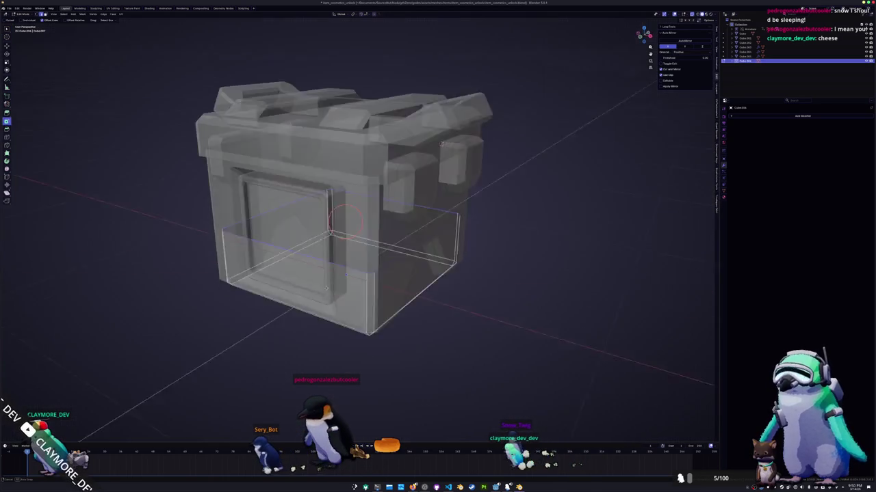
middle_click_drag(424, 132, 437, 140)
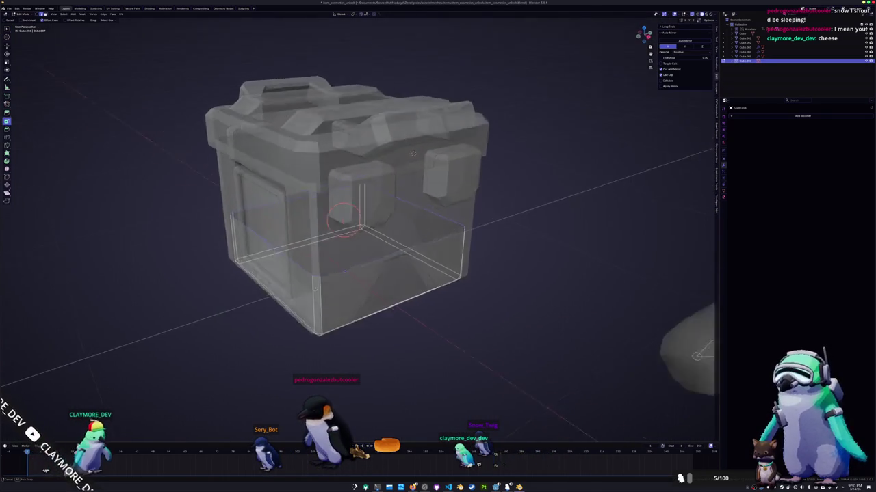
key("Tab")
key("alt+z")
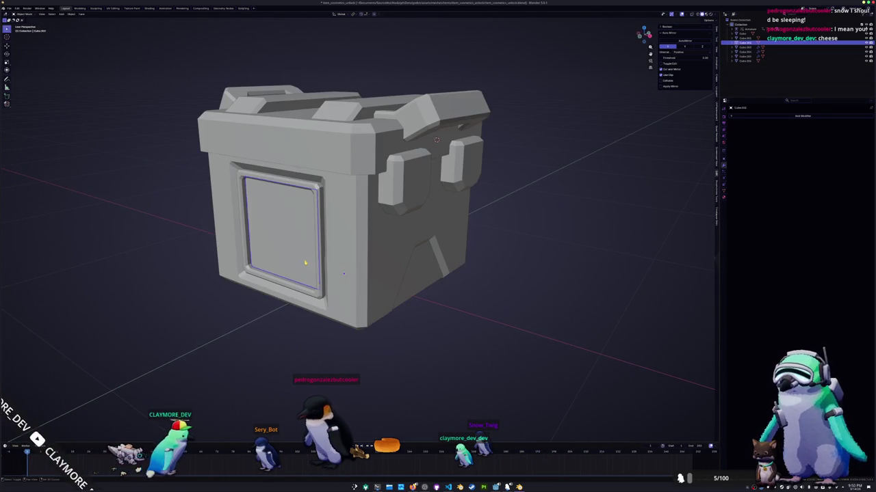
scroll(456, 117, "up", 2)
Step: Shift the front door panel along the Y axis
left_click(341, 282)
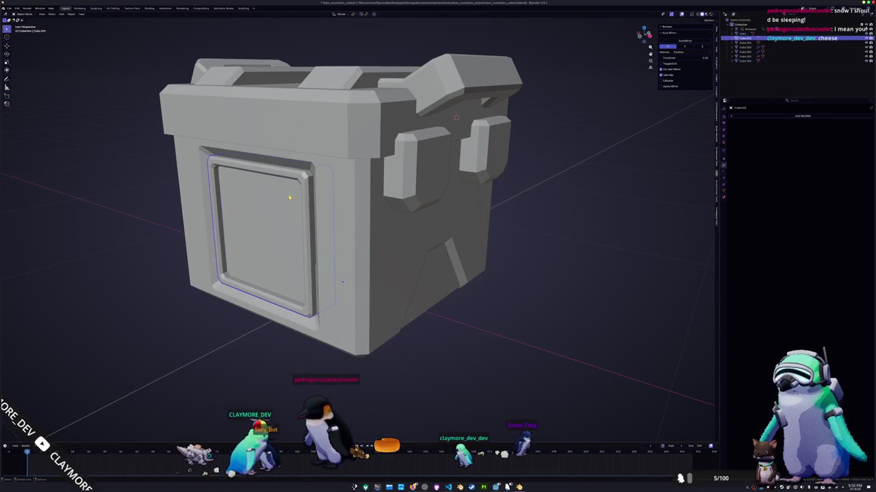
left_click(294, 205)
scroll(294, 206, "up", 5)
key("g")
key("y")
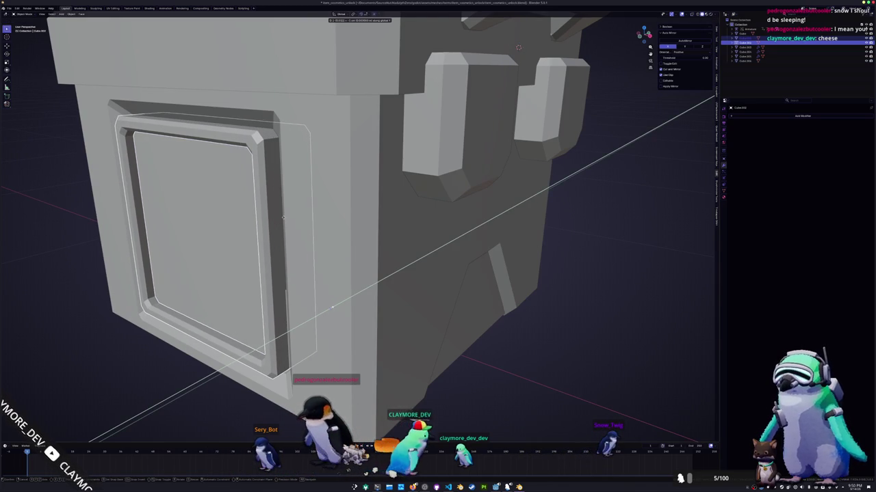
left_click(332, 308)
Step: Add a new cube at the crate's lower front for the base
left_click(331, 308)
middle_click_drag(332, 308, 335, 311)
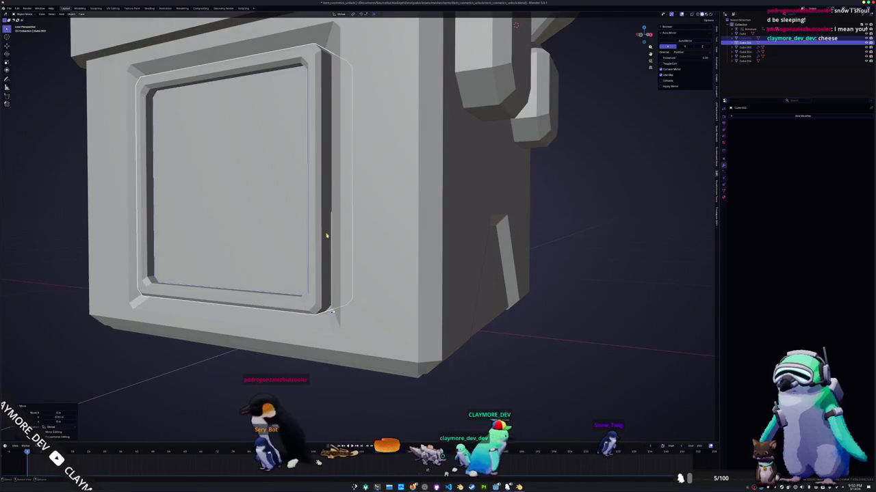
key("shift+a")
left_click(332, 217)
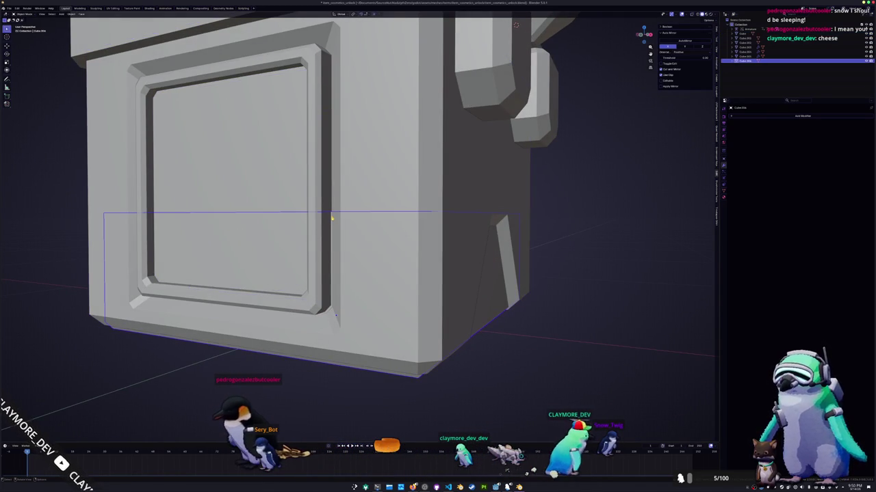
Step: Delete the new box's front face in see-through edit mode
key("Tab")
key("alt+z")
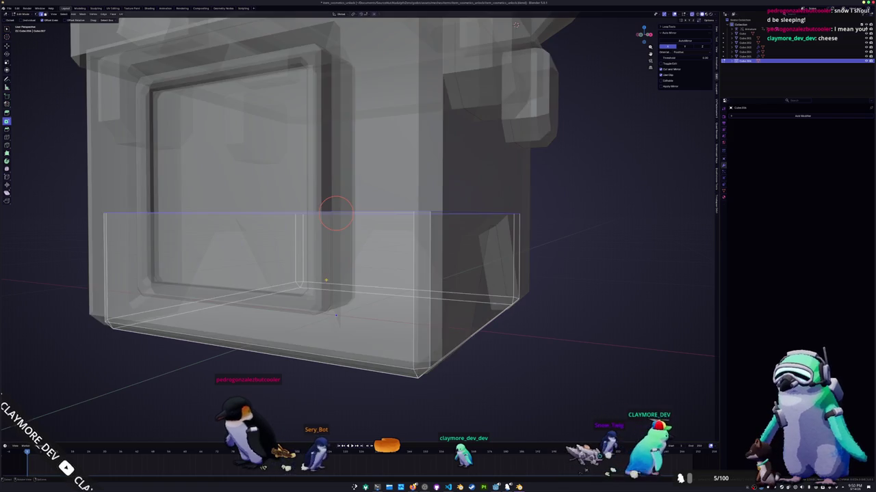
middle_click_drag(326, 258, 328, 275)
left_click(241, 236)
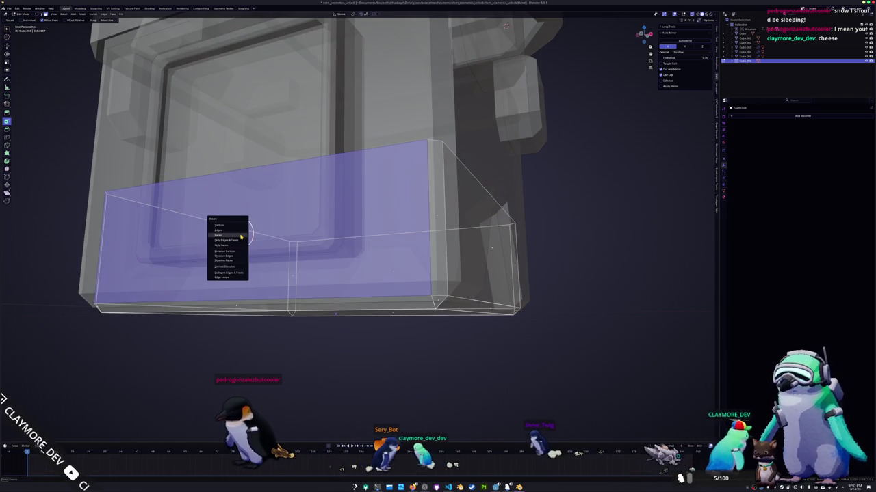
key("x")
left_click(241, 236)
Step: Delete two thin vertical wall faces, then return to object mode and deselect all
middle_click_drag(241, 236, 246, 219)
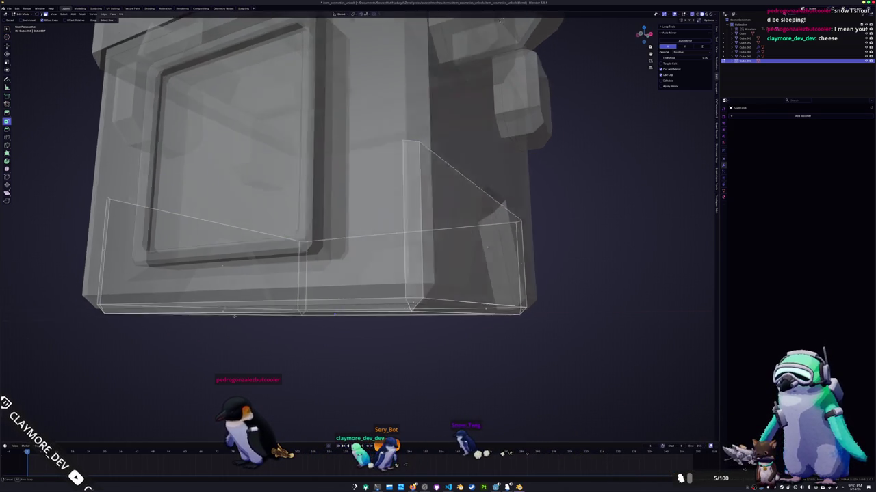
left_click(378, 273)
middle_click_drag(379, 274, 592, 270)
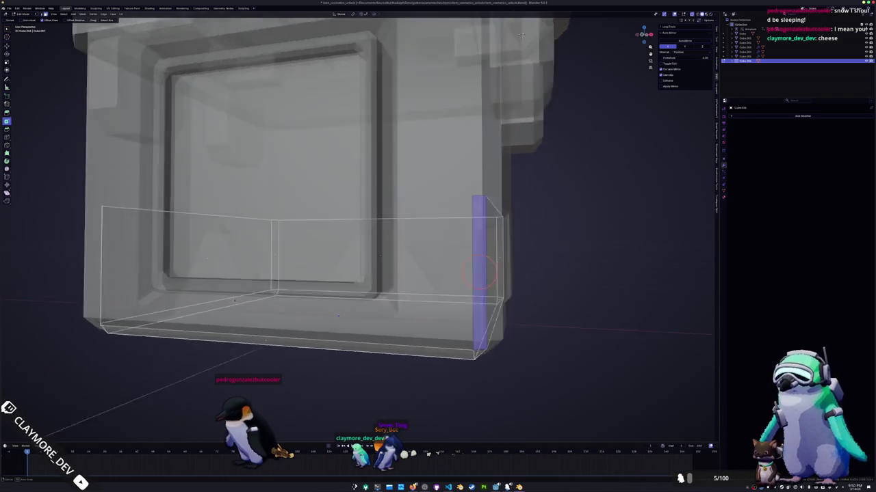
left_click(226, 287, "shift")
mouse_move(225, 288)
middle_mouse_down()
mouse_move(477, 232)
mouse_move(477, 254)
mouse_move(366, 247)
middle_mouse_up()
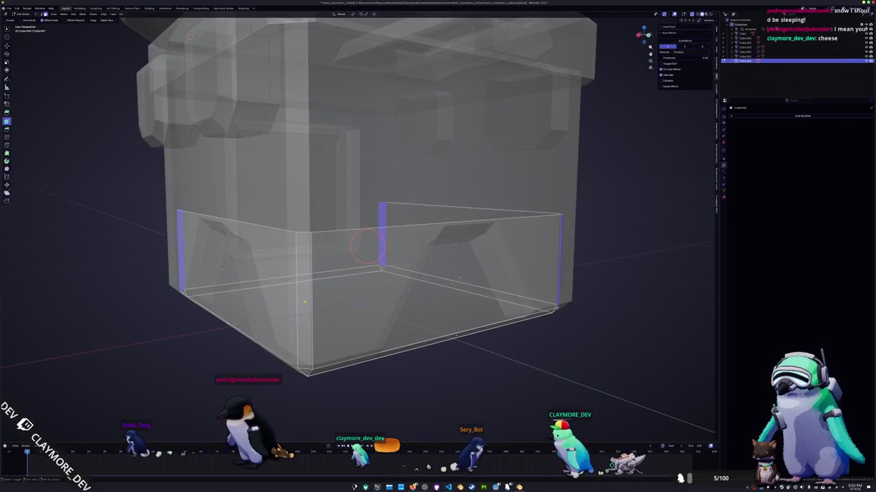
key("x")
left_click(301, 301)
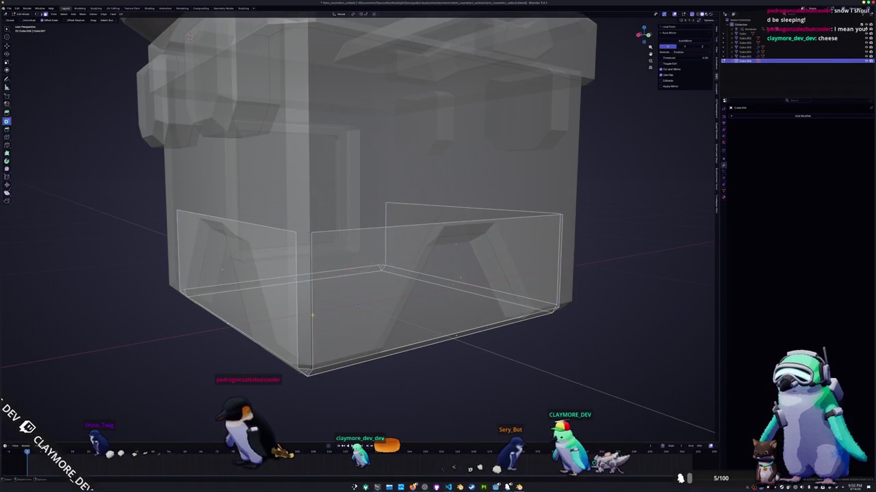
key("Tab")
mouse_move(358, 334)
middle_mouse_down()
mouse_move(348, 319)
mouse_move(356, 307)
mouse_move(406, 310)
mouse_move(347, 307)
mouse_move(430, 309)
mouse_move(434, 329)
mouse_move(399, 329)
mouse_move(386, 311)
middle_mouse_up()
left_click(424, 327)
scroll(377, 295, "down", 2)
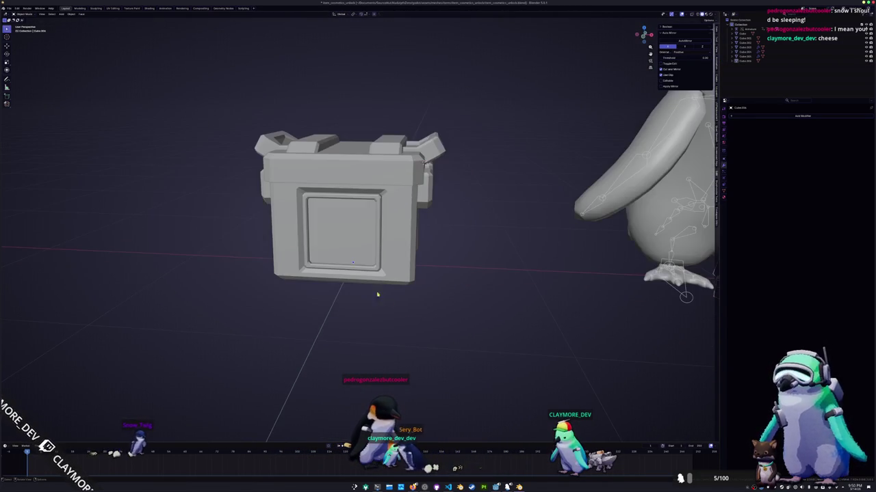
scroll(340, 241, "down", 1)
scroll(398, 284, "down", 2)
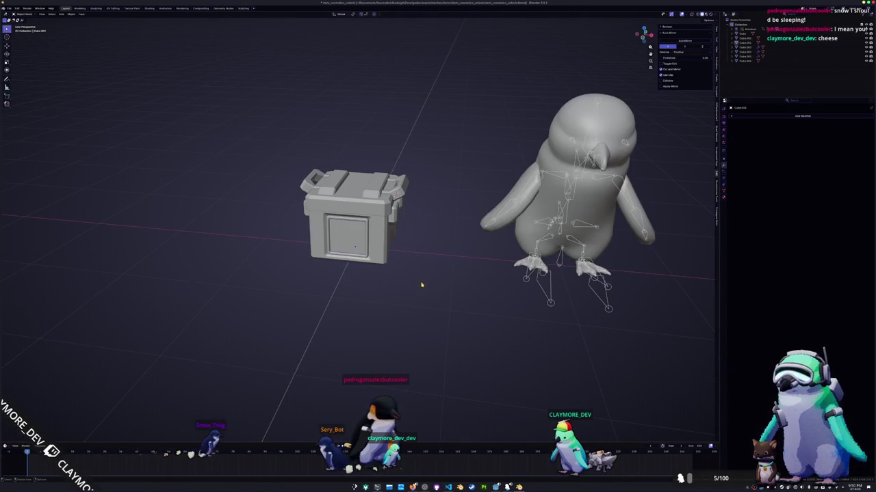
mouse_move(422, 294)
middle_mouse_down()
mouse_move(406, 273)
mouse_move(404, 290)
middle_mouse_up()
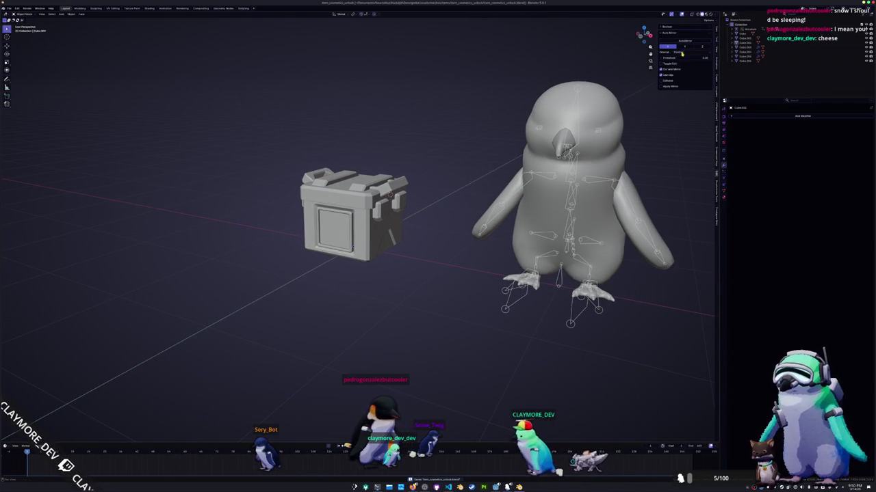
left_click(705, 14)
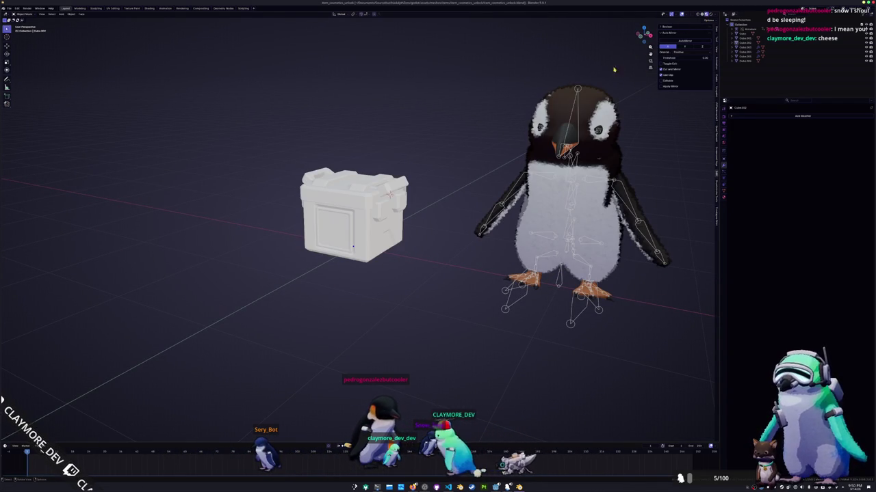
left_click(702, 15)
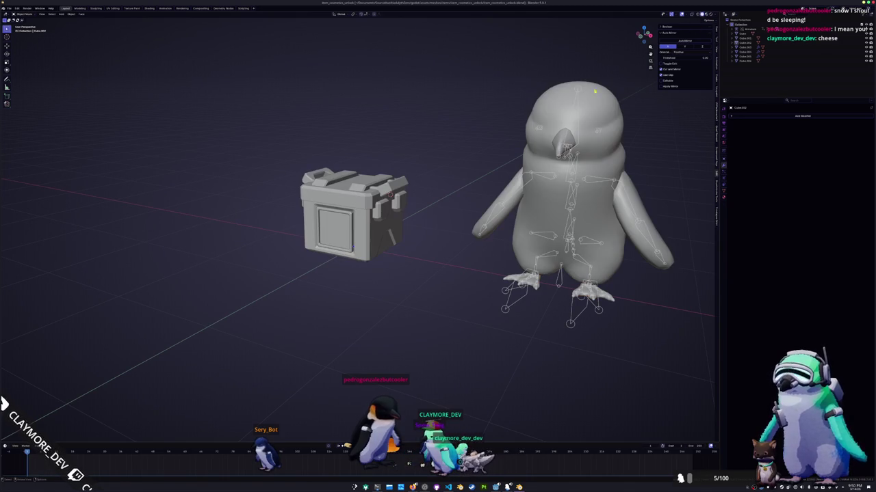
left_click(589, 89)
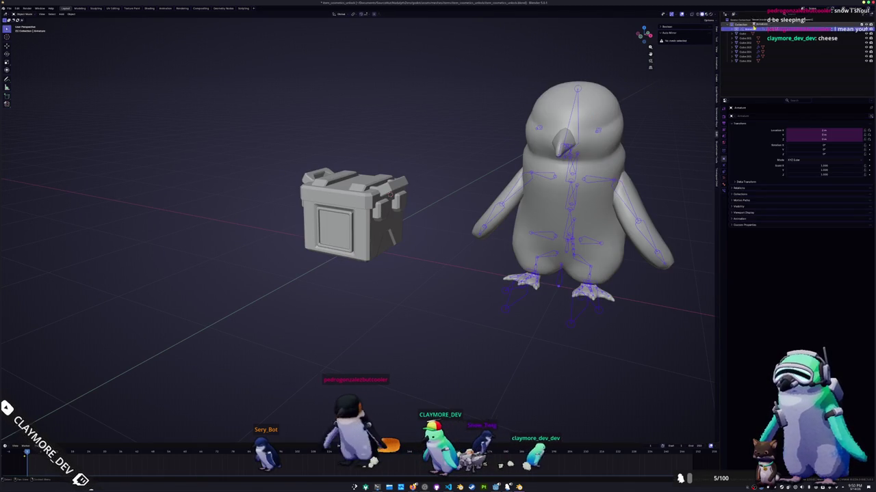
left_click(469, 126)
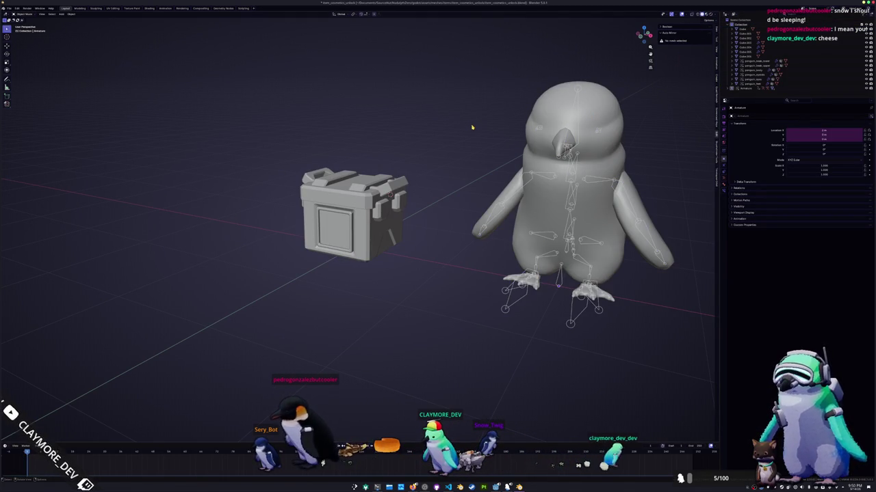
Step: Duplicate the front door panel and cancel its move
left_click_drag(434, 293, 244, 107)
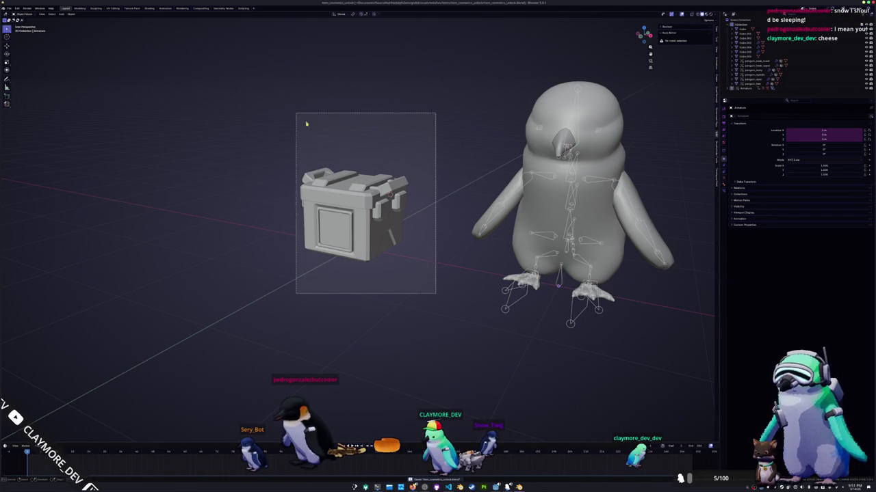
scroll(325, 234, "up", 2)
left_click(351, 254)
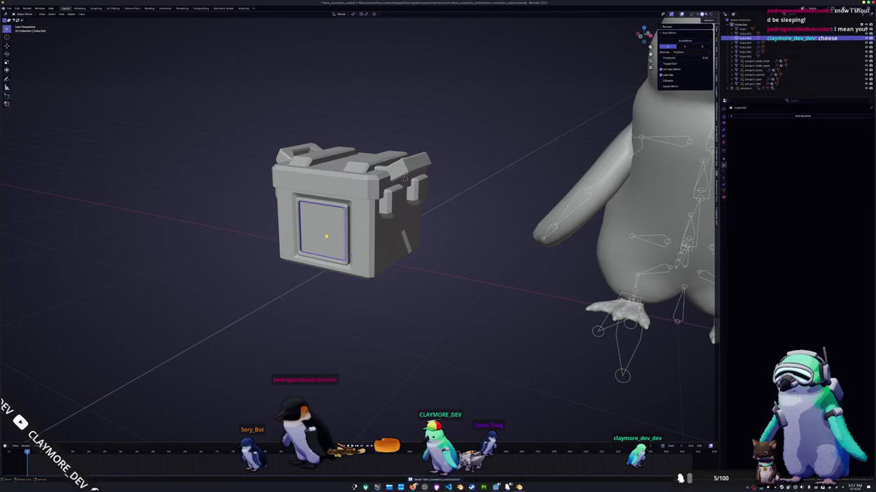
key("shift+d")
key("Escape")
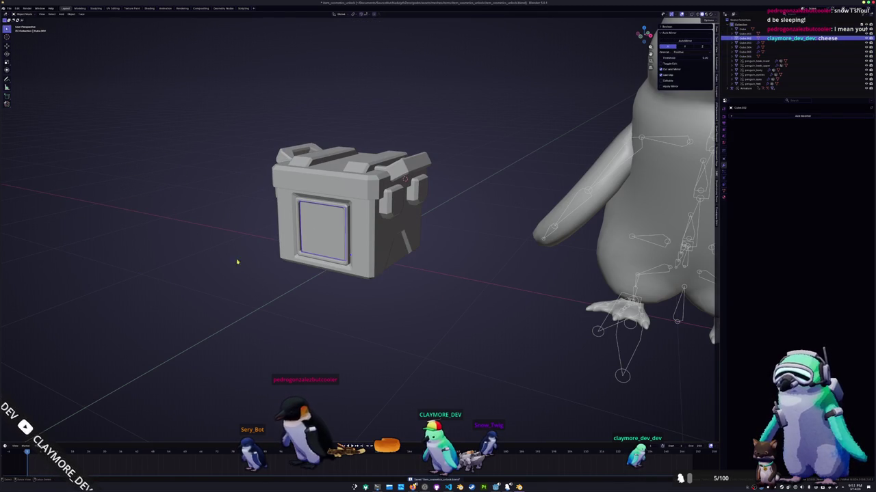
key("ctrl+a")
left_click(243, 255)
key("g")
key("Escape")
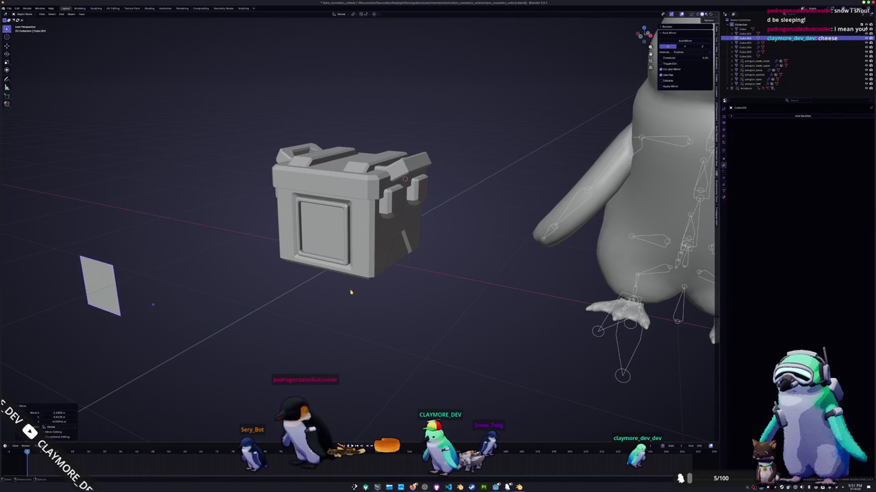
Step: Select all crate parts and convert them to mesh
left_click_drag(461, 299, 278, 137)
middle_click_drag(278, 137, 273, 227)
right_click(268, 252)
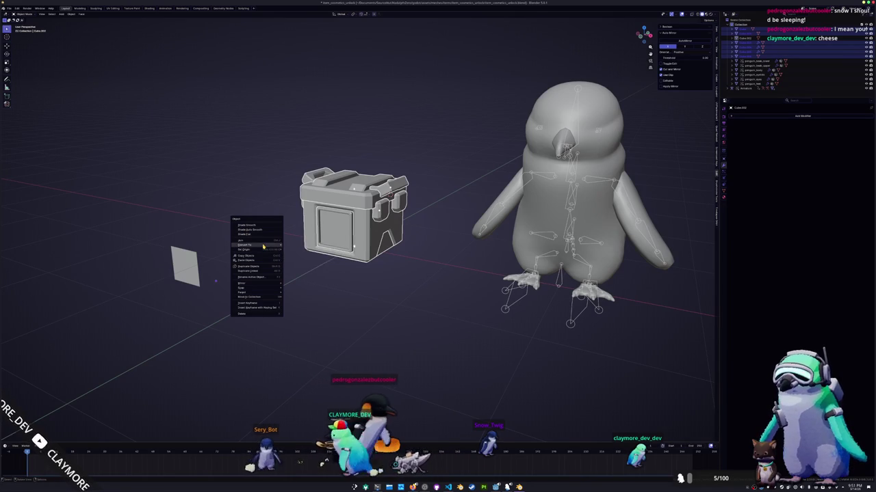
mouse_move(245, 245)
left_click(300, 247)
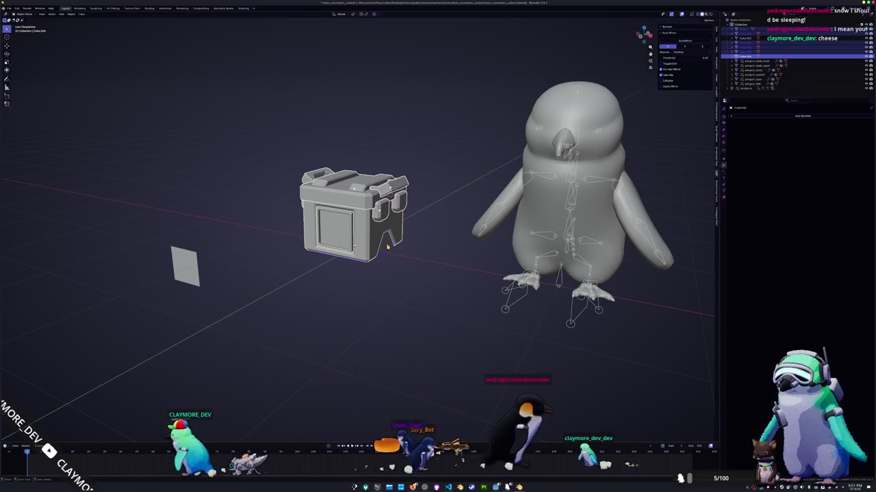
Step: Join the crate parts into one object and apply all transforms
key("ctrl+j")
key("ctrl+z")
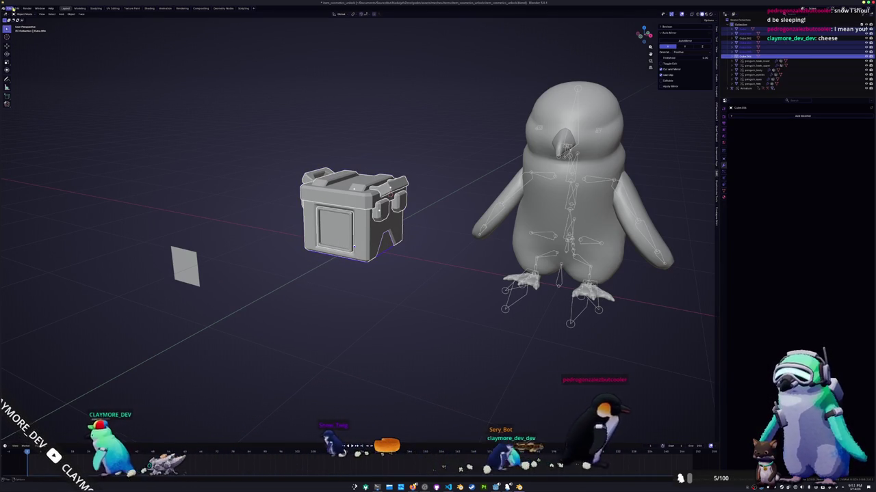
left_click(9, 8)
key("ctrl+j")
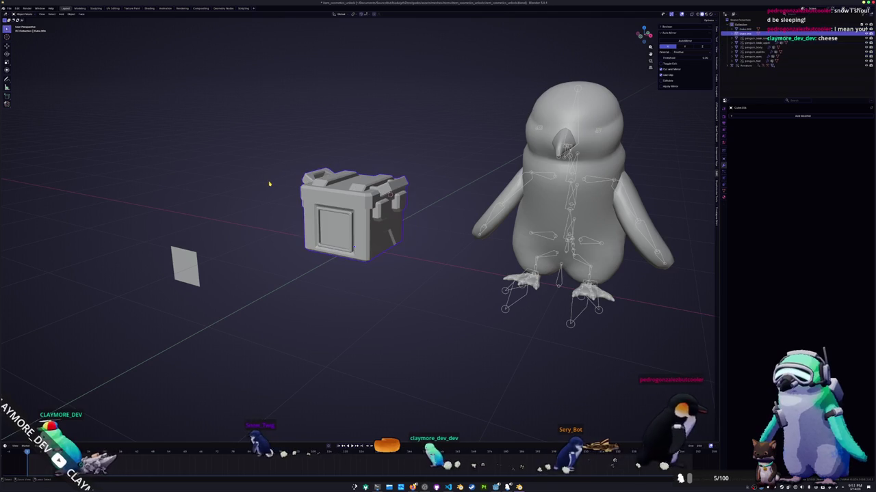
key("ctrl+a")
left_click(315, 215)
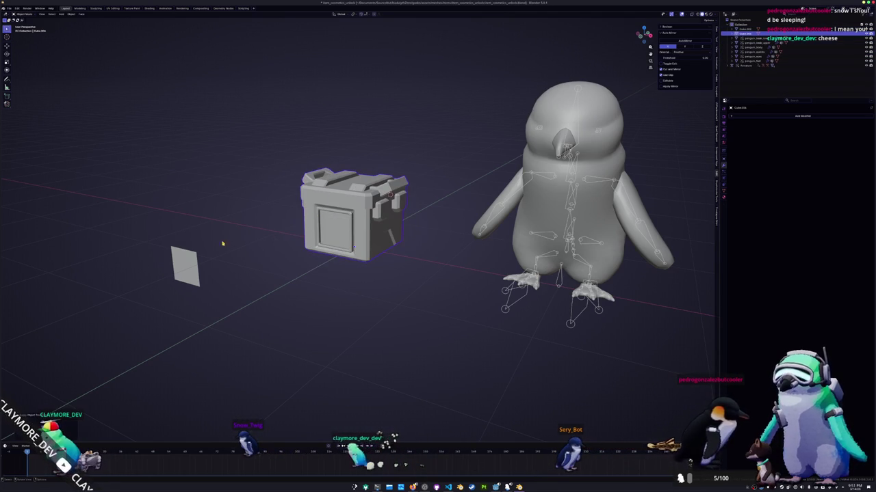
scroll(331, 253, "up", 3)
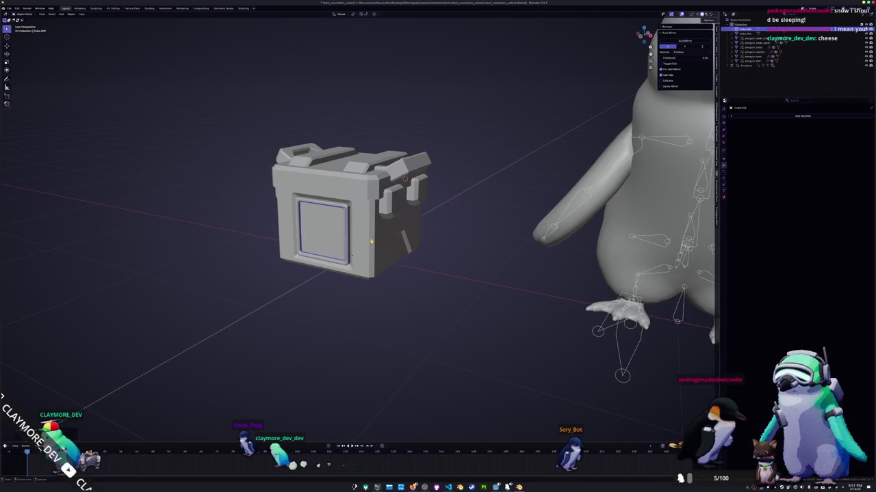
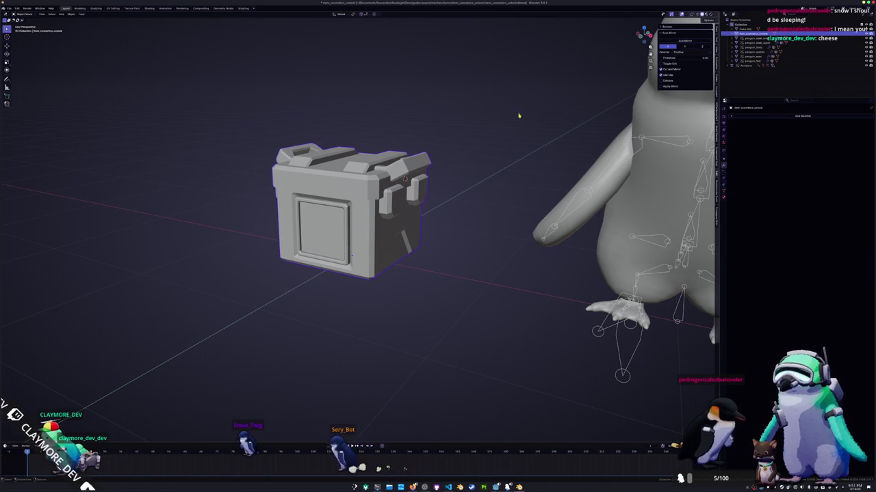
Step: Move the penguin mesh into the collection and rename the crate's inner panel item_cosmetics_unlock_display
left_click(749, 39)
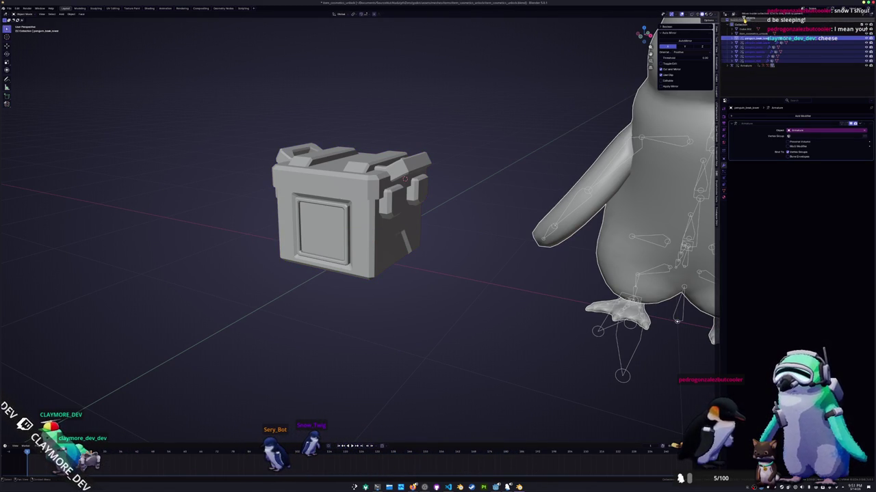
left_click_drag(744, 19, 743, 21)
left_click(746, 29)
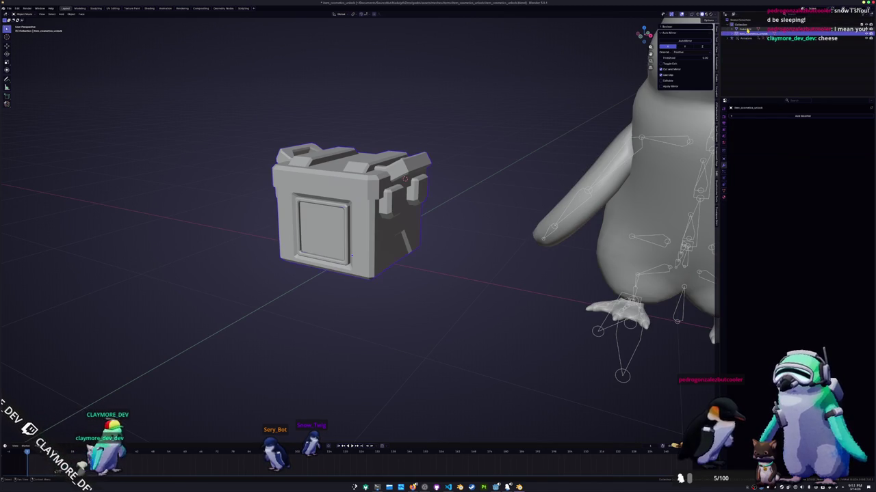
key("F2")
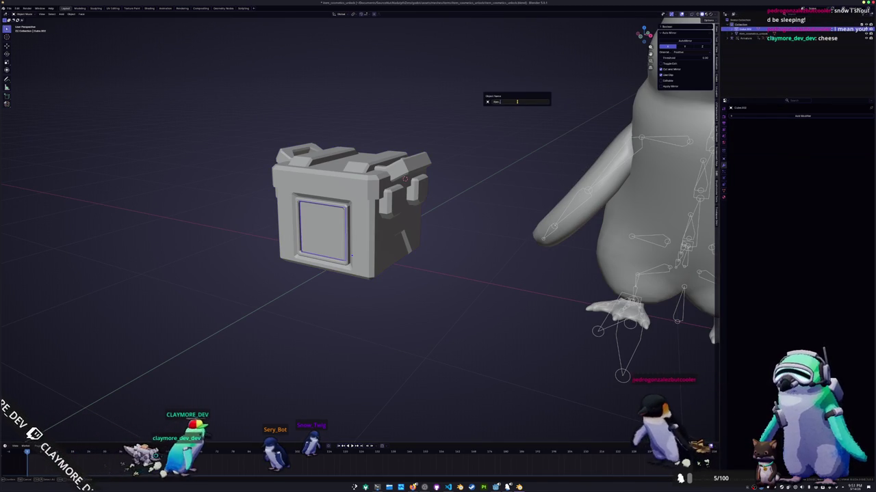
type("item_cosmeti")
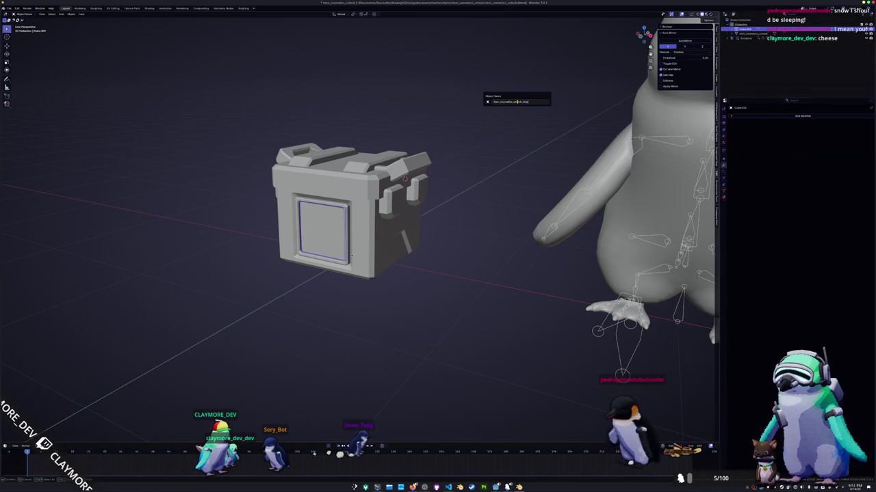
type("cs_unlock")
key("BackSpace")
key("BackSpace")
key("BackSpace")
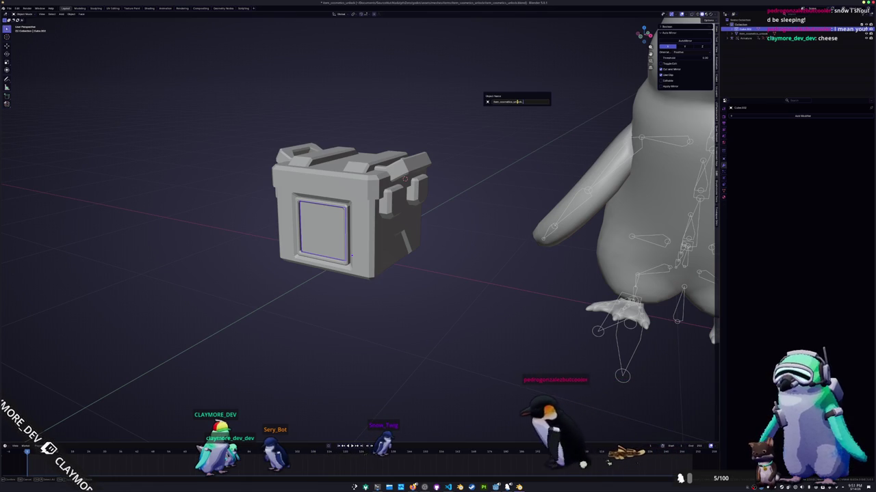
type("_box")
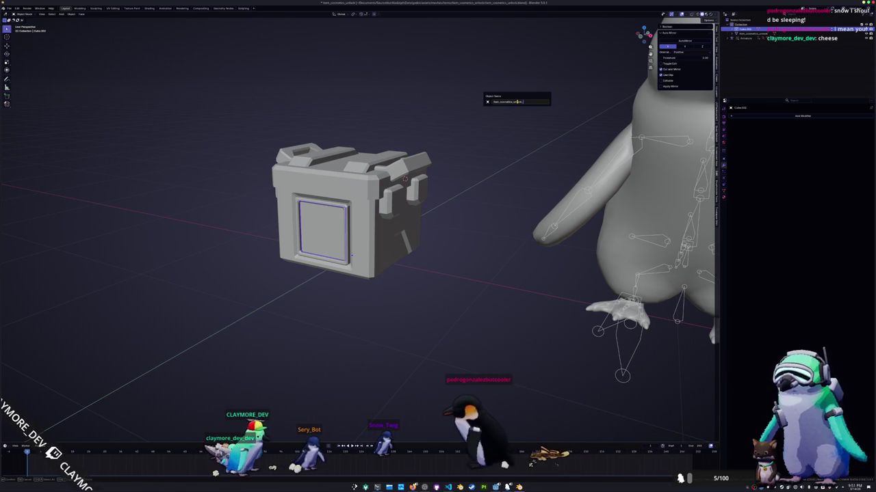
key("Return")
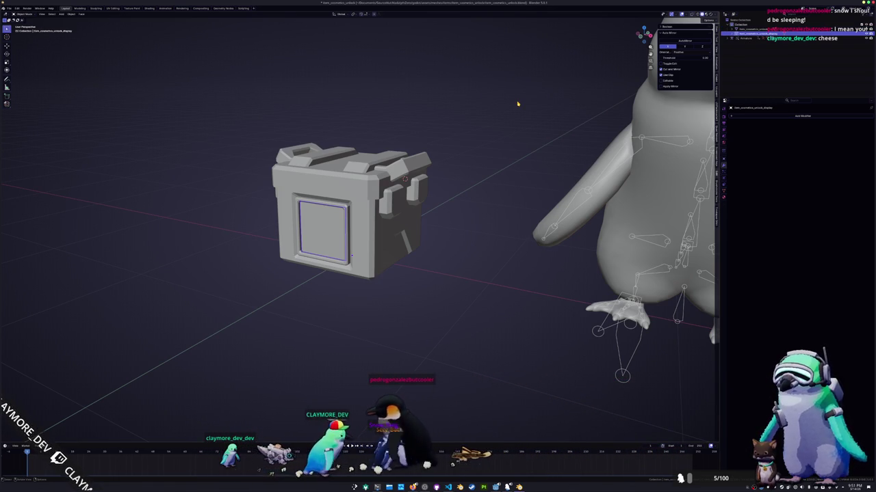
Step: Save the file, then rename the crate body's mesh data and its material
left_click(383, 231)
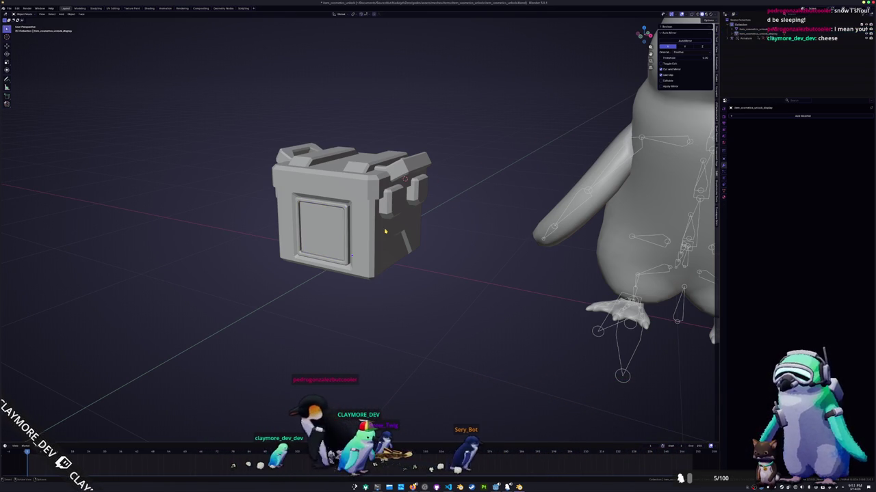
key("ctrl+s")
scroll(575, 195, "up", 1)
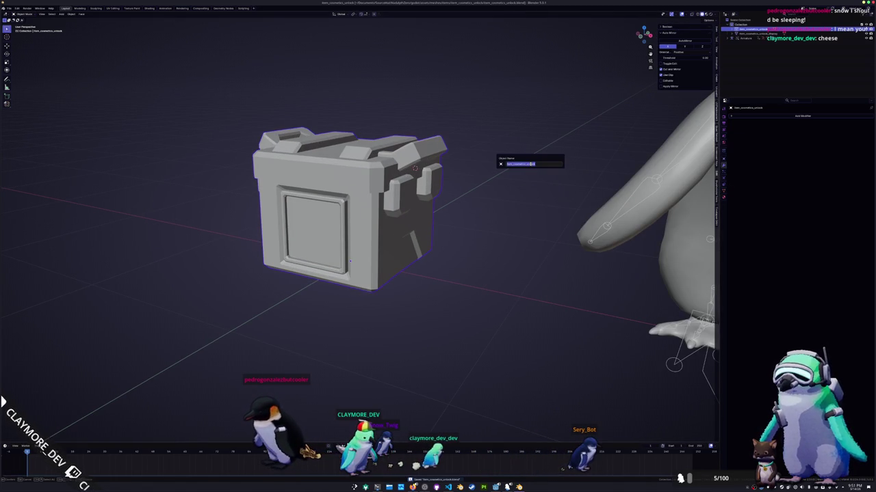
key("Return")
left_click(724, 179)
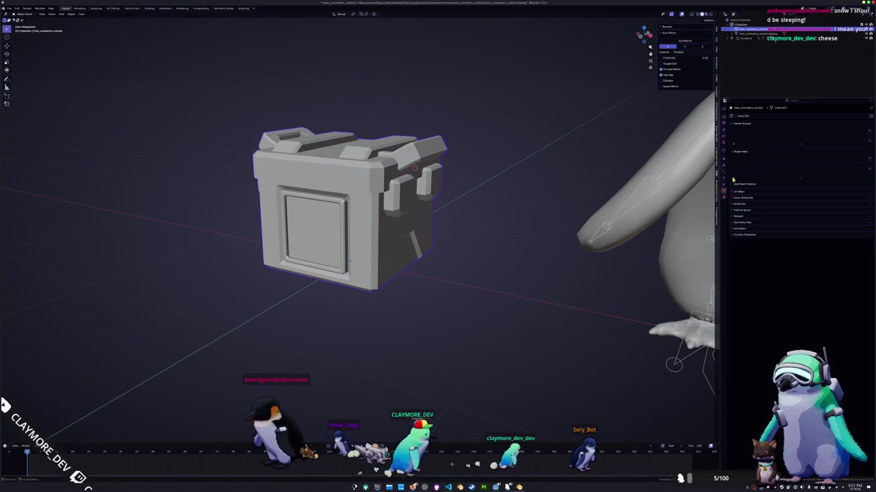
double_click(745, 116)
key("Return")
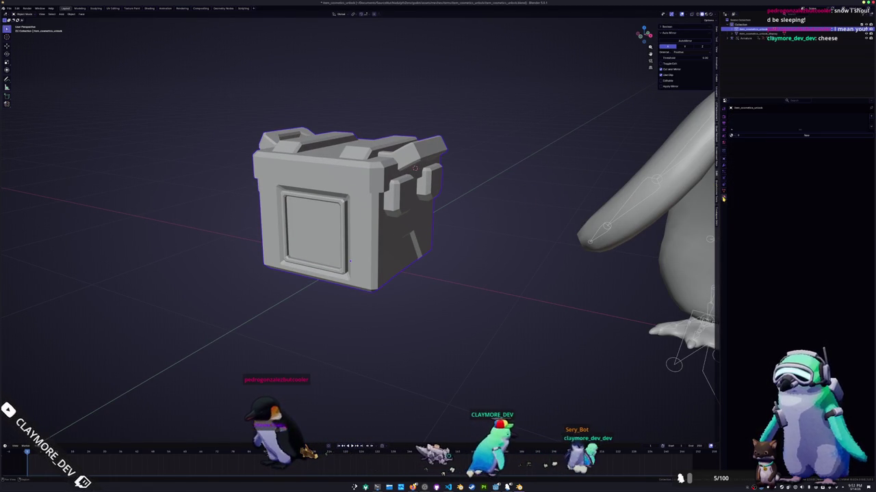
left_click(724, 197)
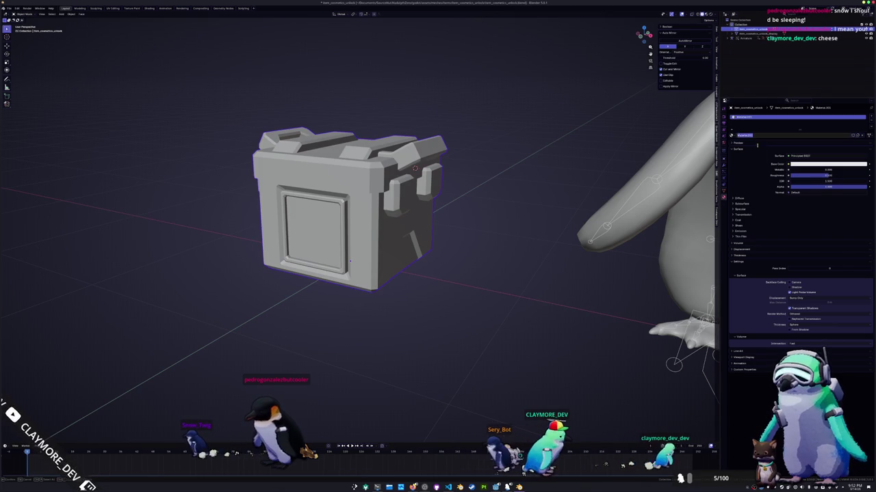
key("ctrl+v")
key("Return")
Step: Apply all transforms to the crate and give the inner display panel a new material
key("ctrl+a")
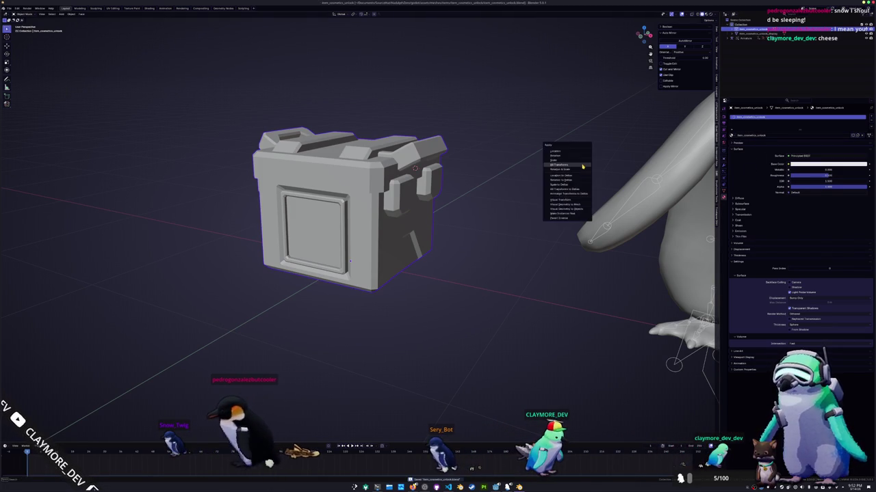
left_click(590, 155)
left_click(752, 33)
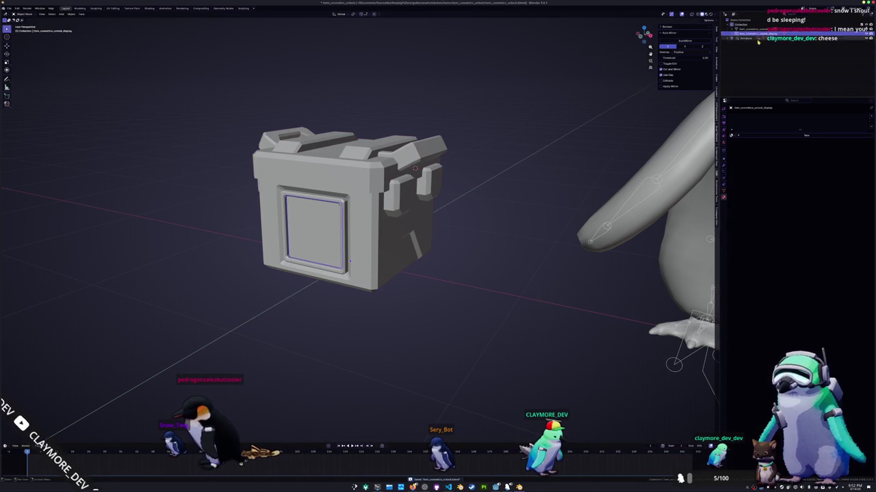
left_click(745, 137)
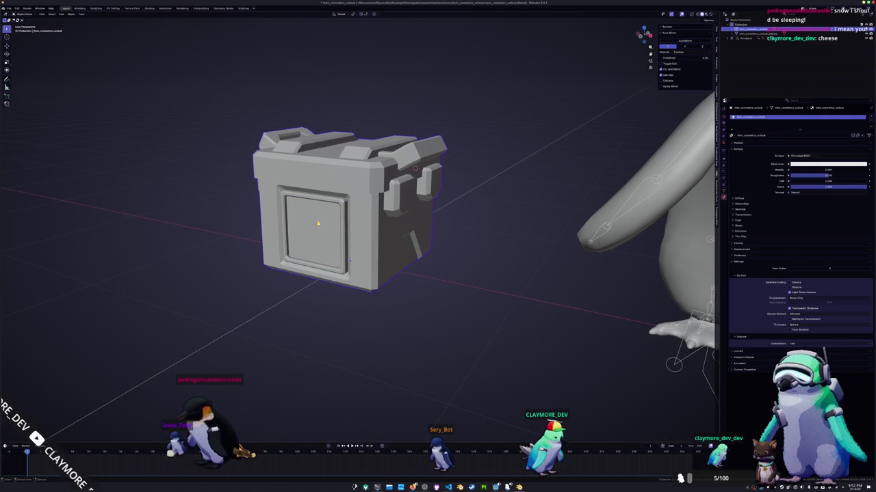
Step: In the UV Editing workspace, reset the crate's UVs
left_click(114, 8)
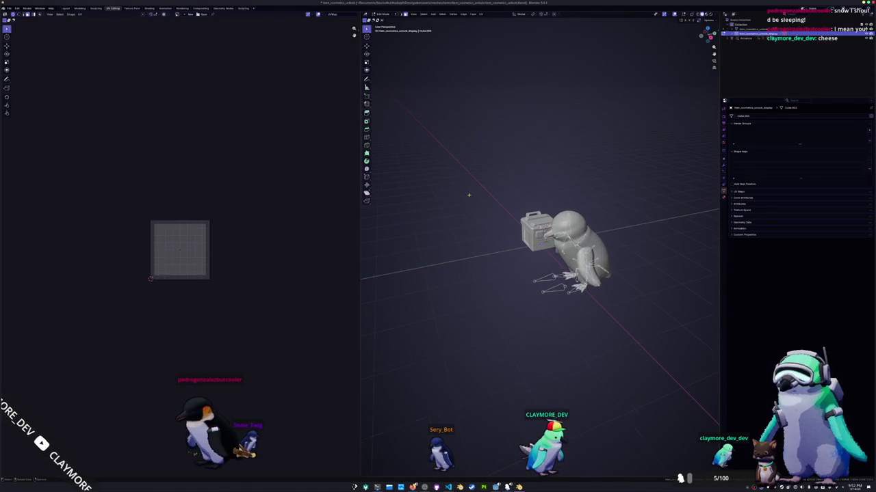
scroll(488, 198, "up", 4)
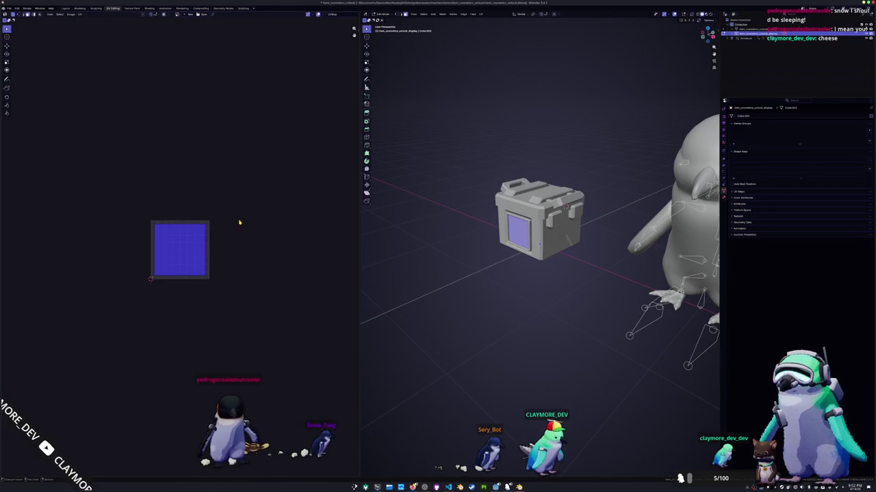
scroll(241, 220, "up", 4)
scroll(197, 166, "up", 1)
left_click(80, 15)
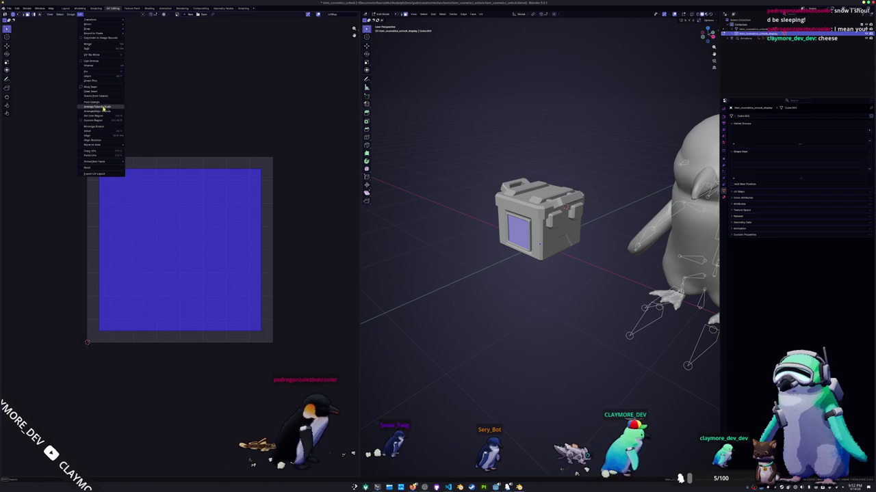
left_click(93, 168)
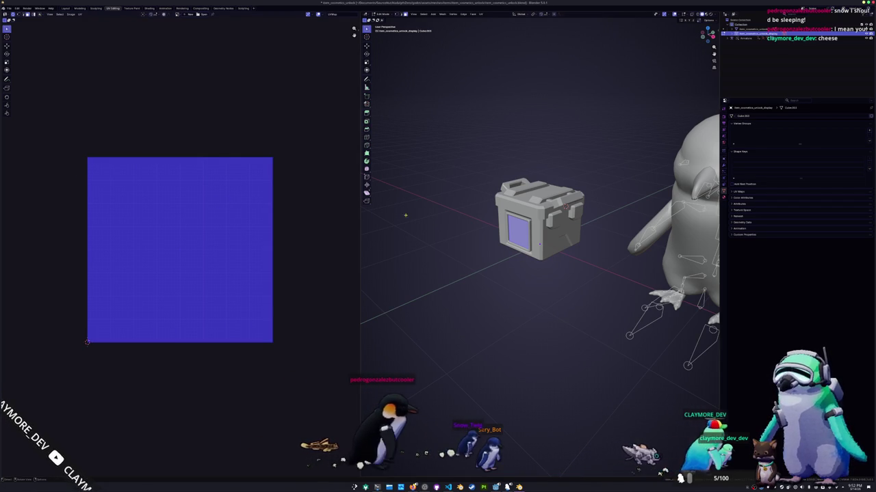
scroll(460, 217, "up", 3)
Step: Convert the crate object to a plain mesh
key("Tab")
key("Tab")
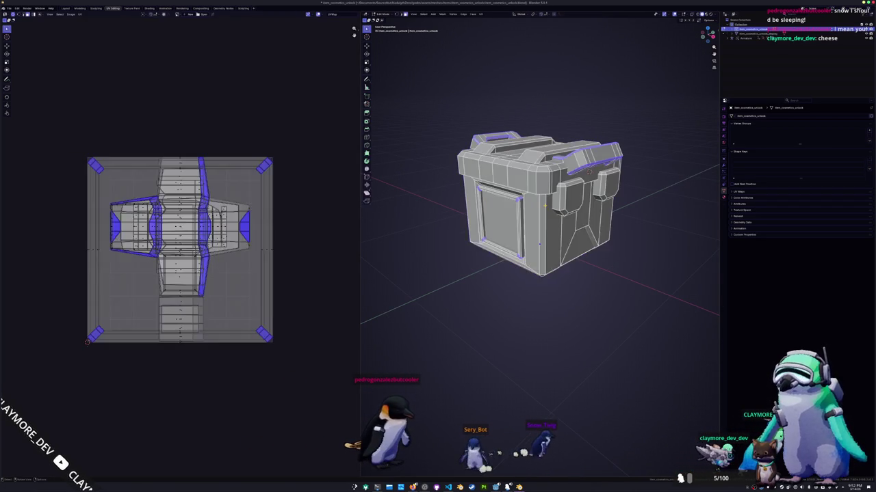
key("a")
key("u")
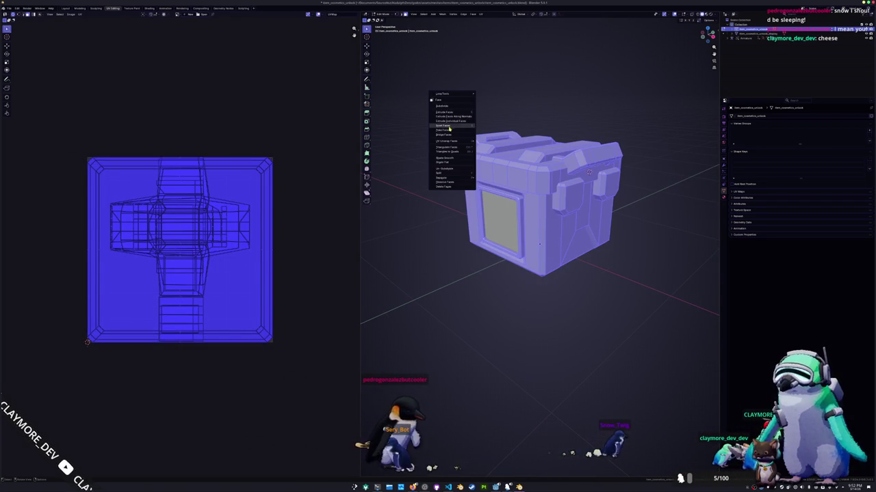
key("Tab")
right_click(435, 147)
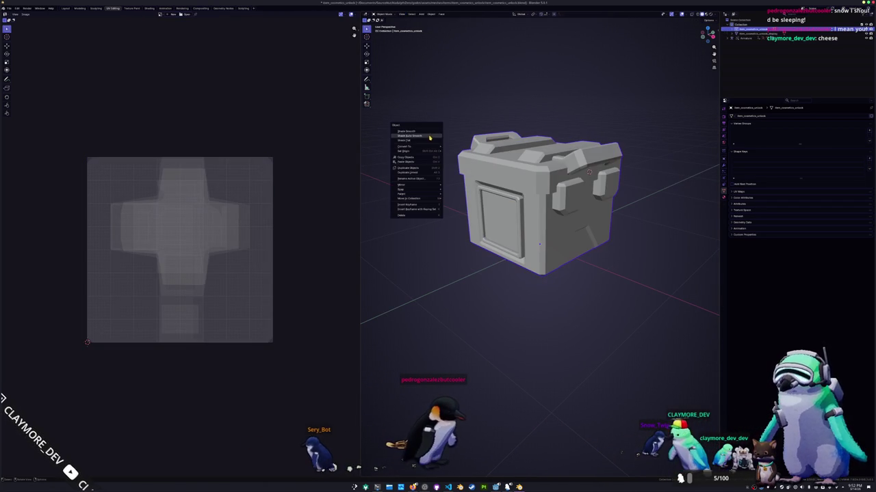
key("Escape")
right_click(426, 144)
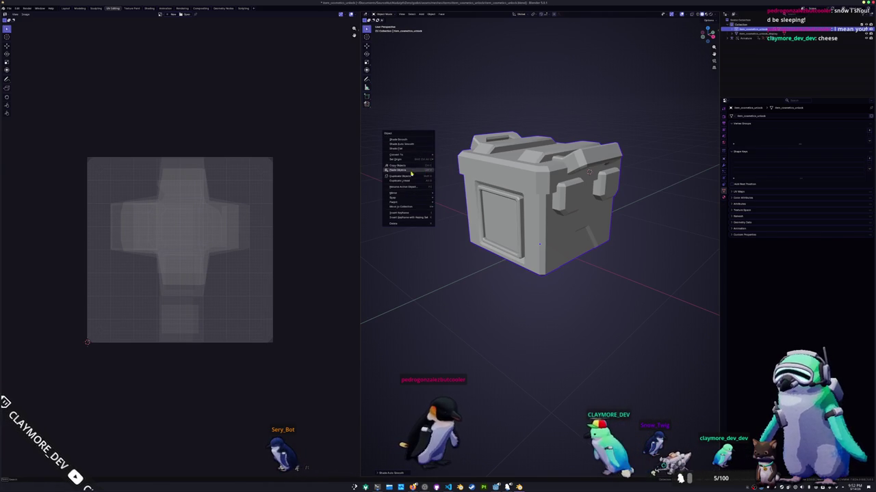
mouse_move(397, 154)
left_click(442, 156)
Step: Select all similar edges on the crate and mark them as seams
key("Tab")
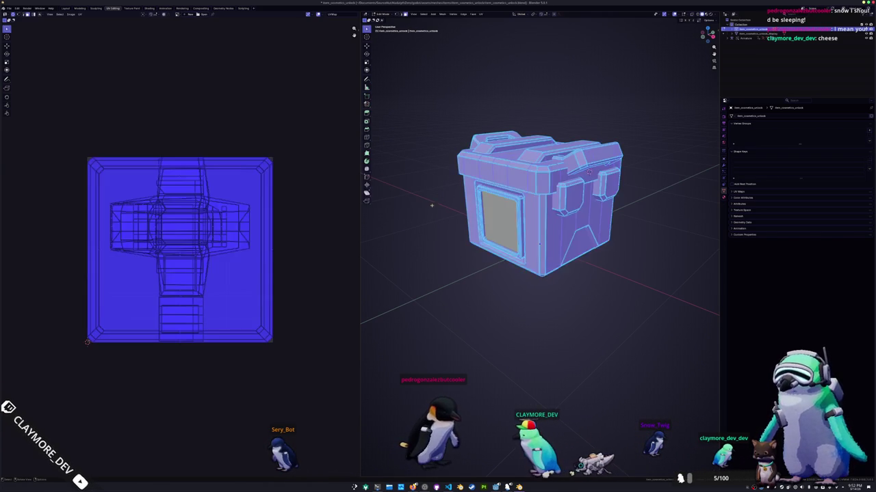
key("alt+a")
scroll(522, 219, "up", 5)
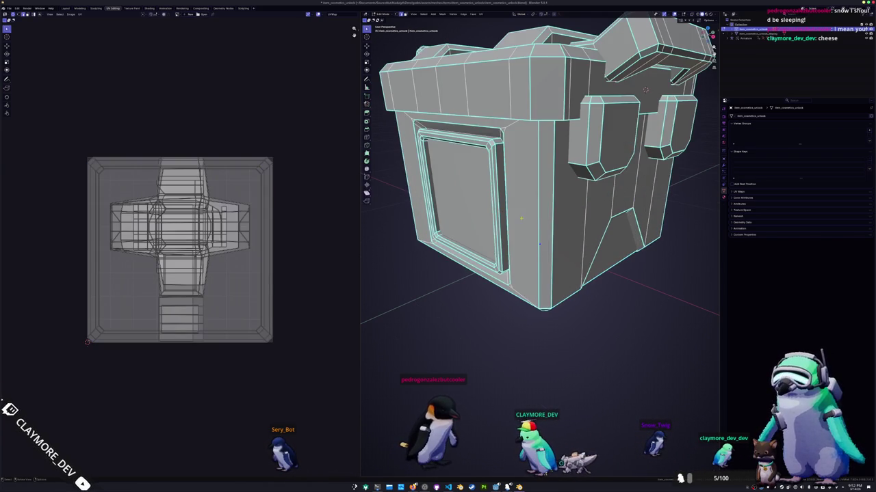
left_click(424, 14)
mouse_move(437, 71)
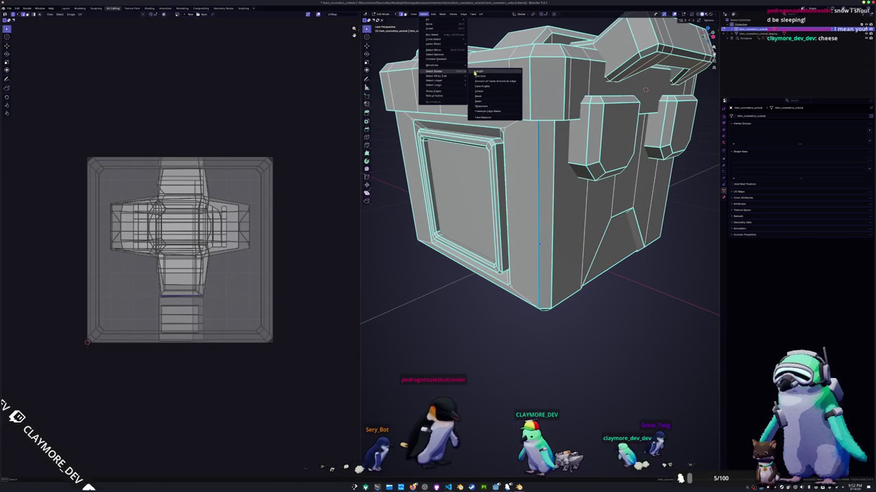
left_click(485, 107)
scroll(472, 102, "down", 4)
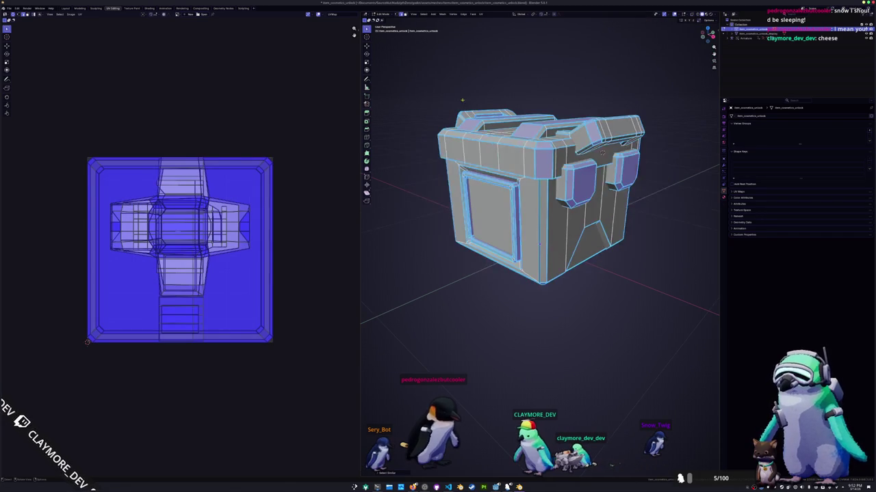
left_click(485, 18)
key("ctrl+e")
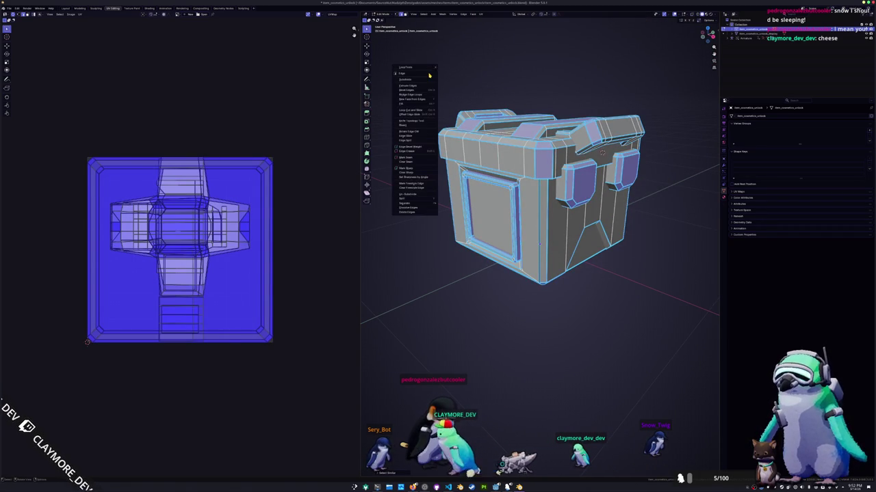
left_click(407, 165)
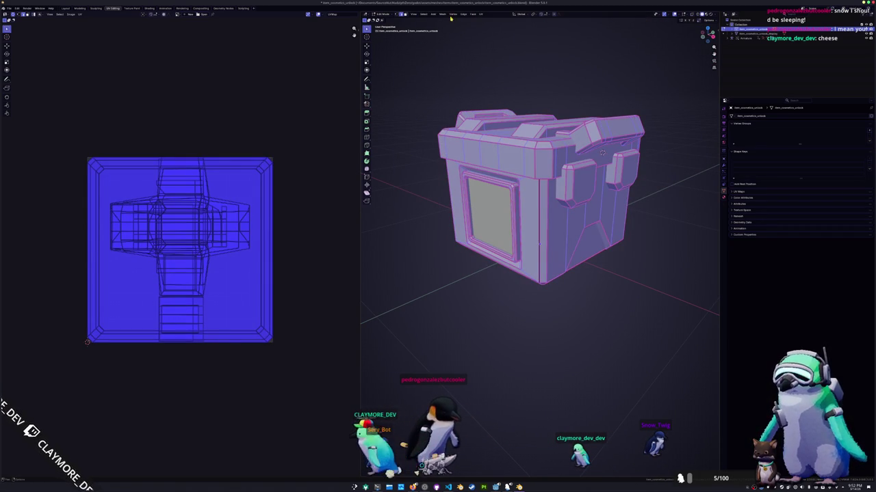
Step: Unwrap the crate along its seams and select all of its geometry
left_click(481, 14)
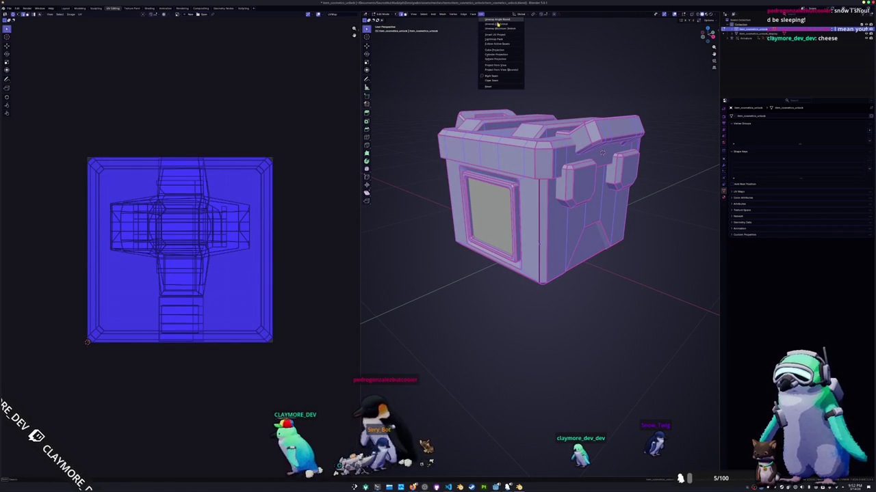
left_click(494, 27)
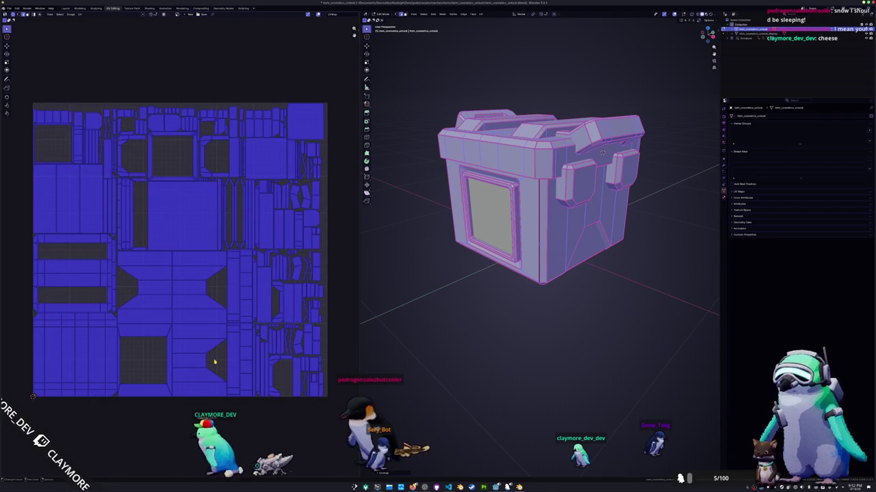
key("alt+a")
key("a")
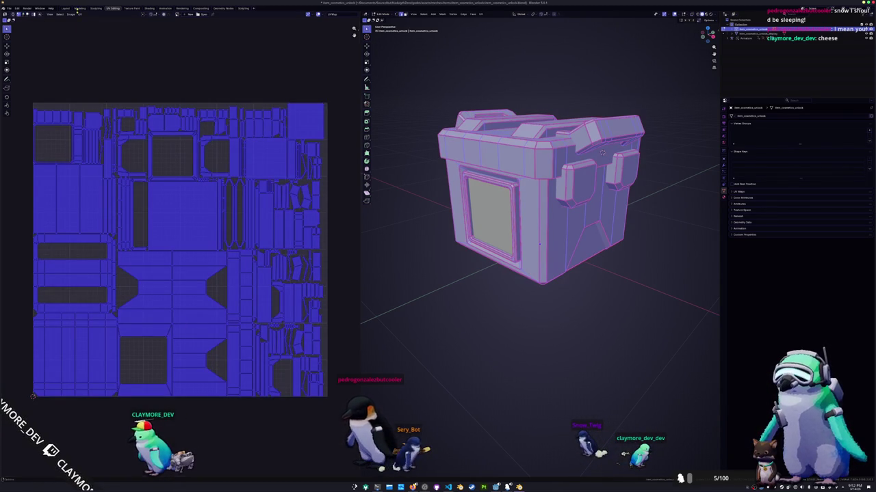
Step: Pack the crate's UV islands with the UVPackmaster3 Pack command
left_click(80, 13)
key("n")
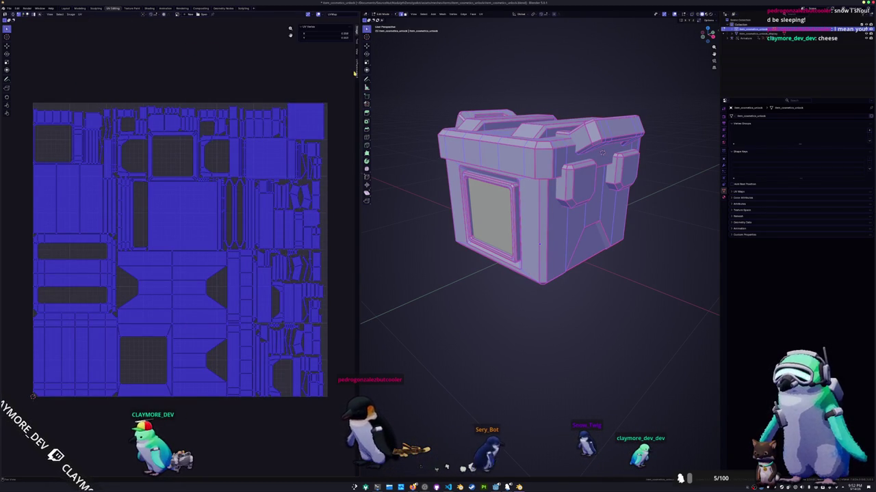
left_click(355, 68)
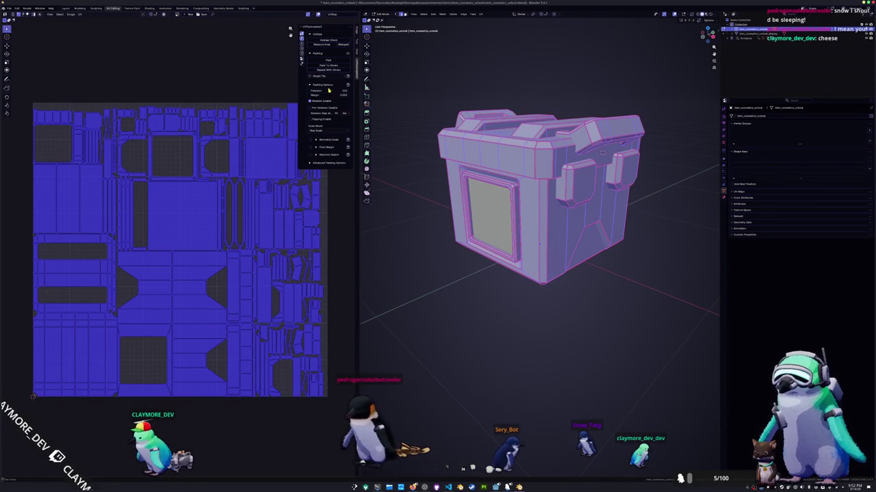
left_click(328, 60)
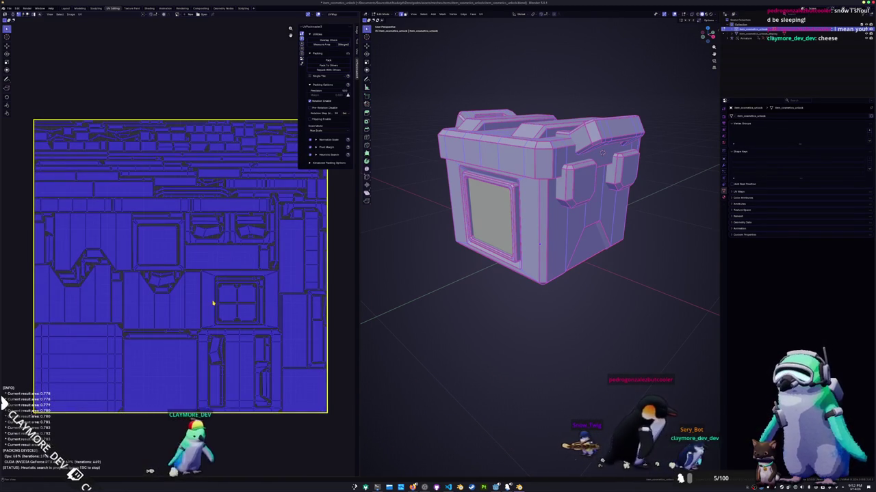
Step: Accept the packed UV layout and dissolve the unwanted edges on the crate's top
key("Escape")
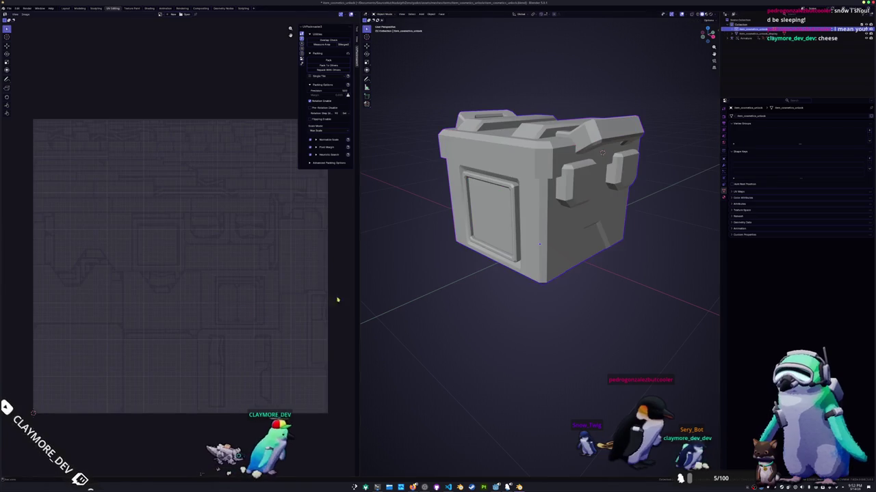
mouse_move(445, 278)
middle_mouse_down()
mouse_move(452, 322)
mouse_move(440, 188)
mouse_move(489, 219)
mouse_move(457, 264)
mouse_move(492, 265)
mouse_move(488, 212)
mouse_move(478, 260)
mouse_move(408, 212)
mouse_move(392, 270)
mouse_move(437, 279)
mouse_move(436, 185)
mouse_move(387, 189)
middle_mouse_up()
key("alt+a")
key("x")
left_click(494, 233)
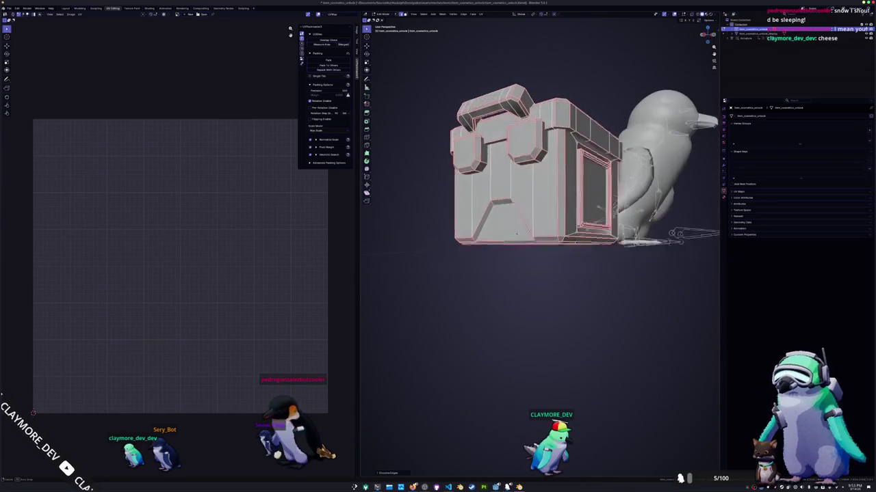
Step: Check the UV layout, then apply all transforms to the crate and open the File menu
middle_click_drag(516, 234, 492, 247)
key("Tab")
scroll(487, 251, "down", 3)
key("Tab")
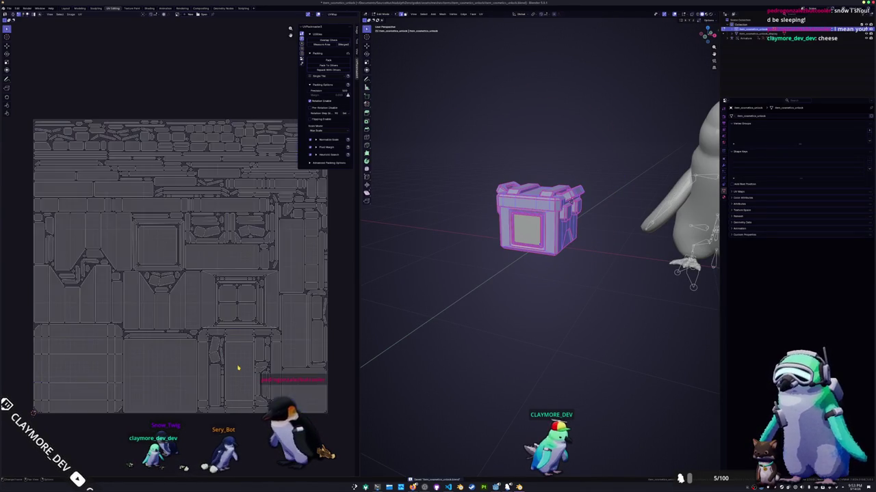
scroll(245, 361, "up", 2)
scroll(243, 363, "up", 1)
scroll(243, 364, "down", 3)
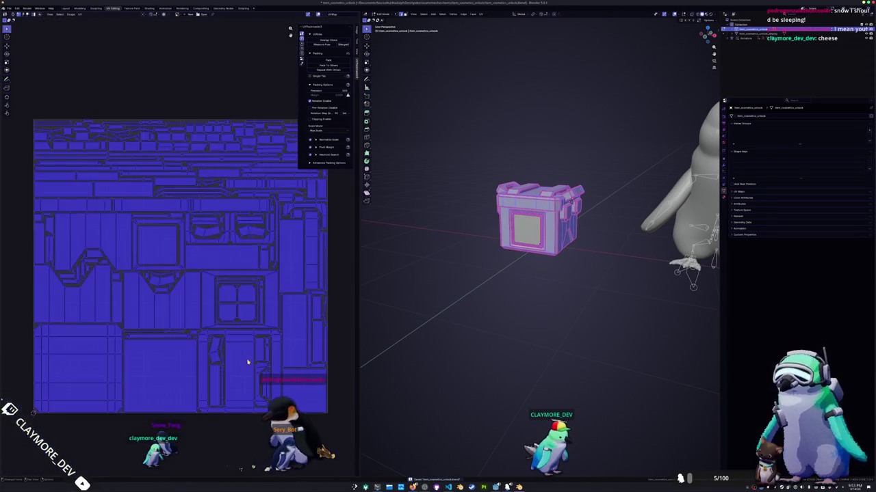
key("Tab")
scroll(439, 250, "up", 3)
middle_click_drag(442, 236, 476, 251, "shift")
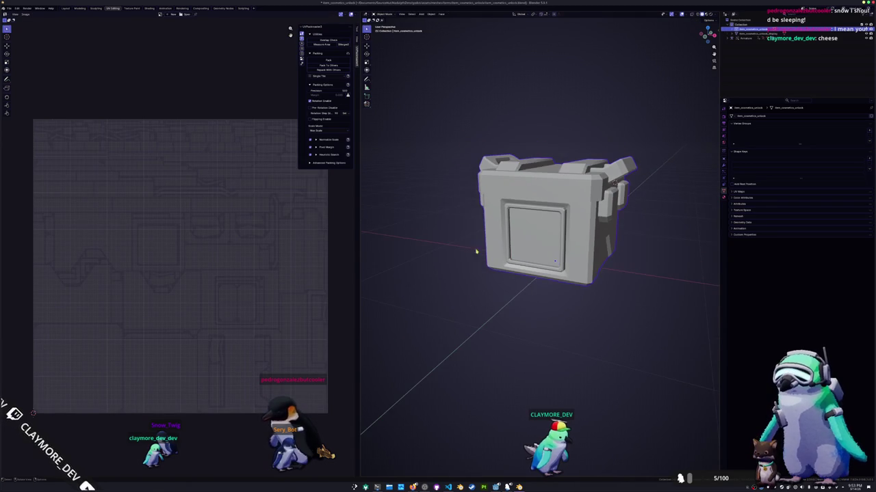
key("ctrl+a")
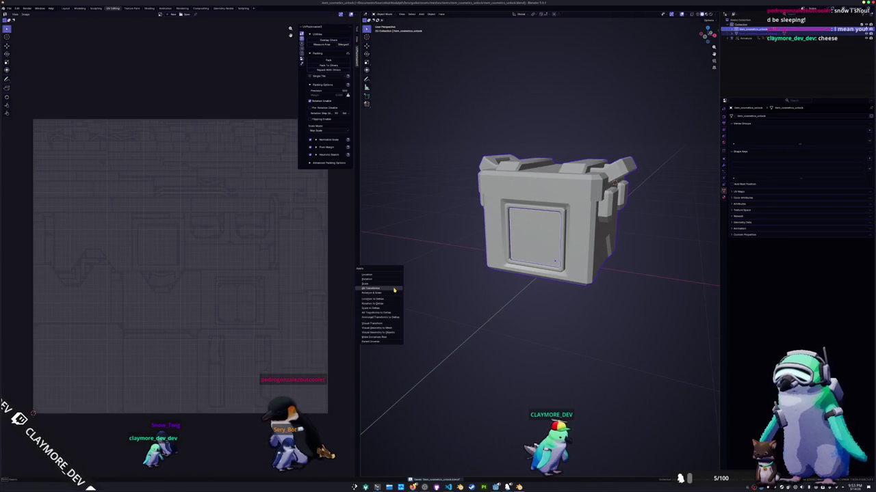
left_click(394, 291)
left_click(9, 8)
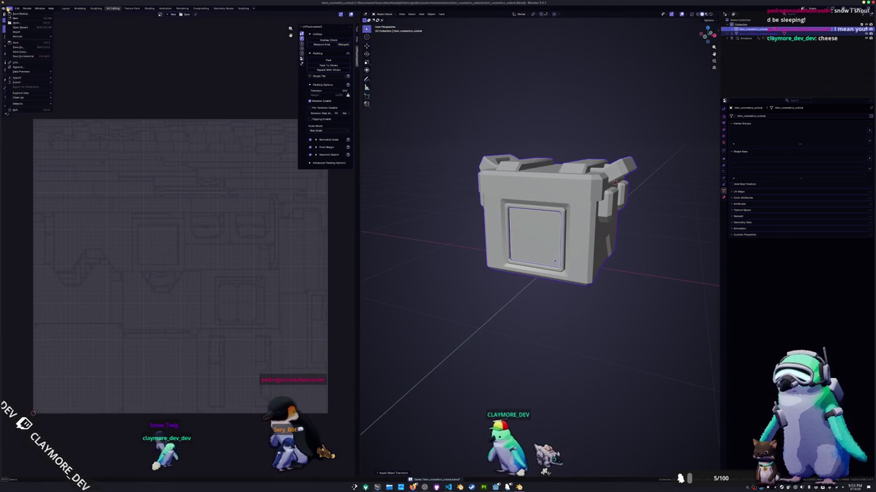
mouse_move(17, 82)
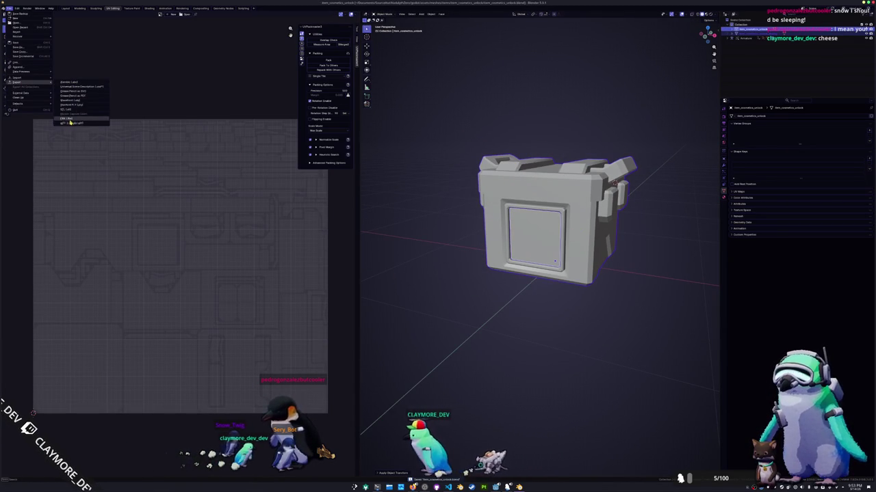
Step: Export the crate as an FBX into the exports folder
left_click(69, 119)
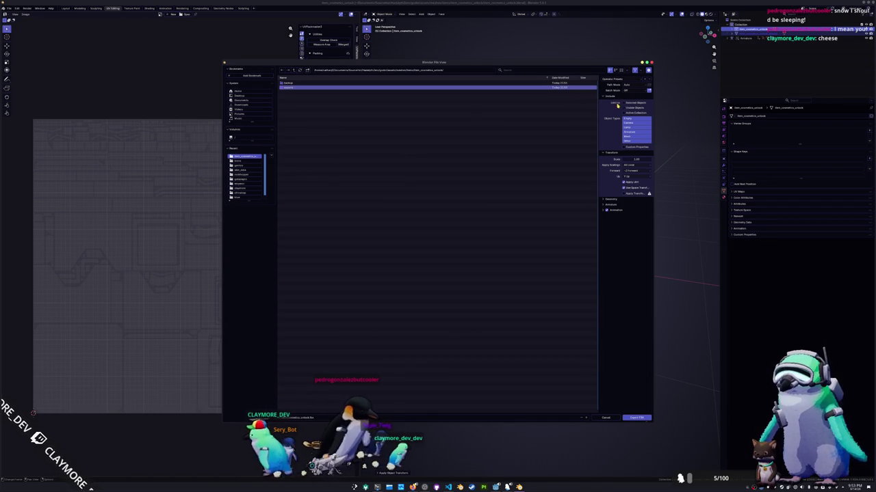
left_click(632, 419)
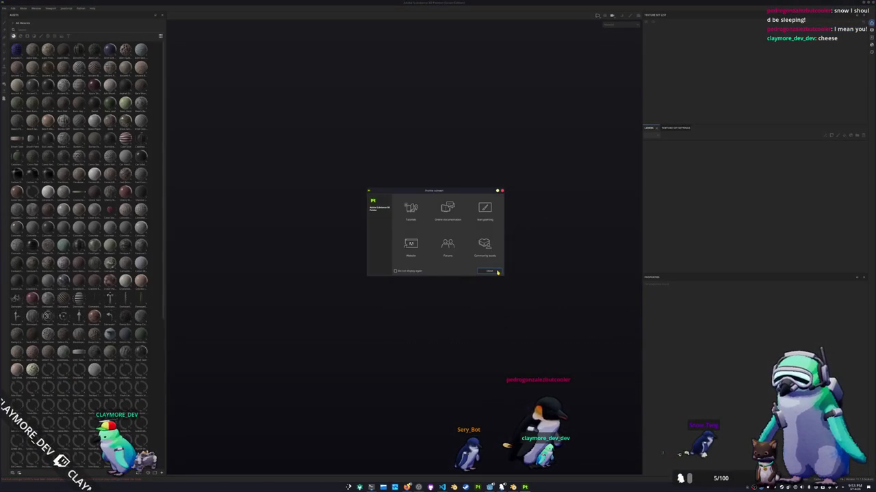
Step: Dismiss Painter's welcome screen and start a new project, choosing a mesh file
left_click(491, 271)
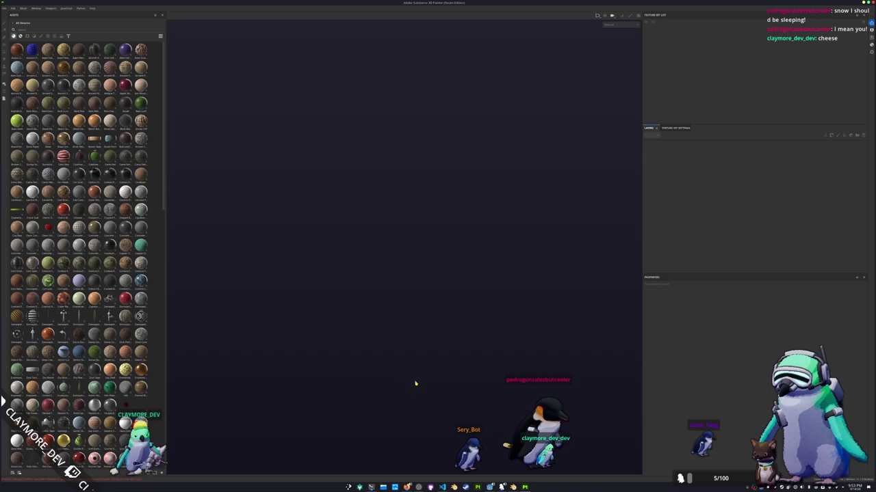
left_click(5, 9)
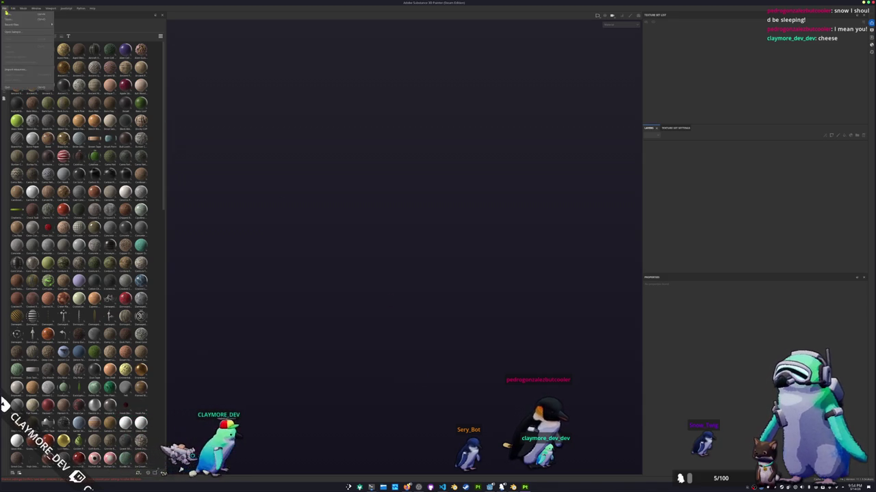
left_click(7, 14)
left_click(479, 186)
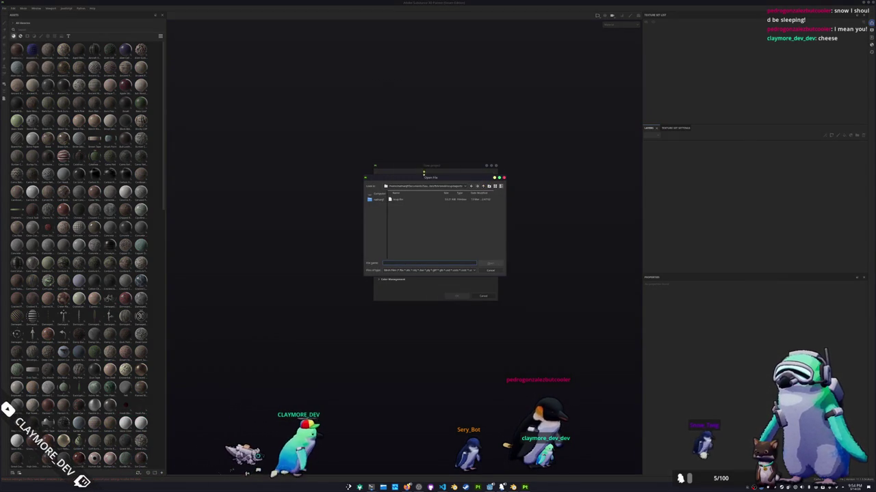
Step: Load the crate FBX from the godot project folders and create the project
left_click(483, 186)
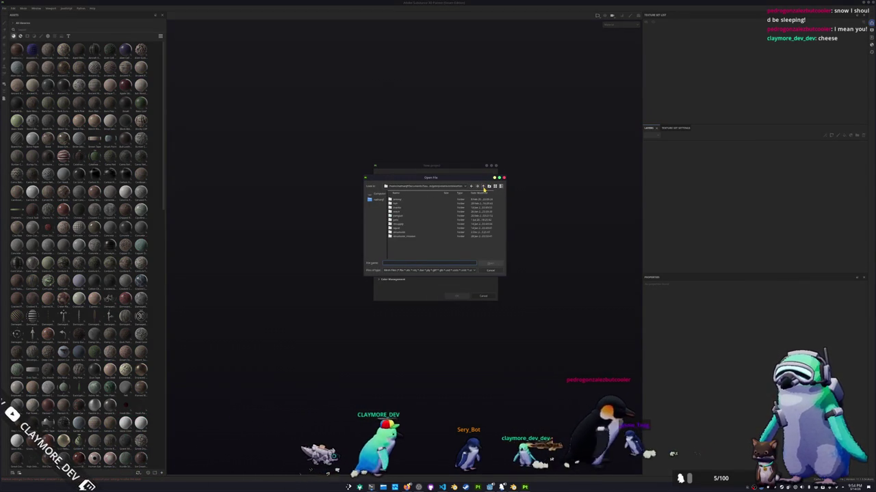
left_click(483, 186)
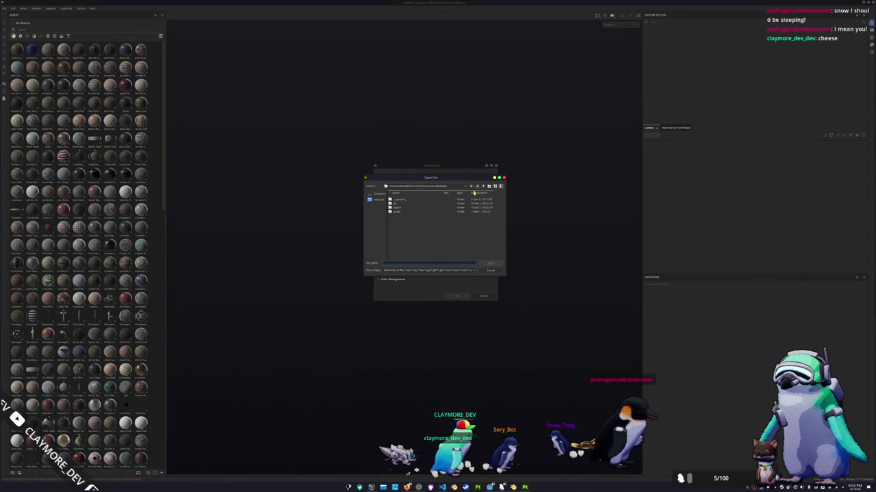
double_click(398, 211)
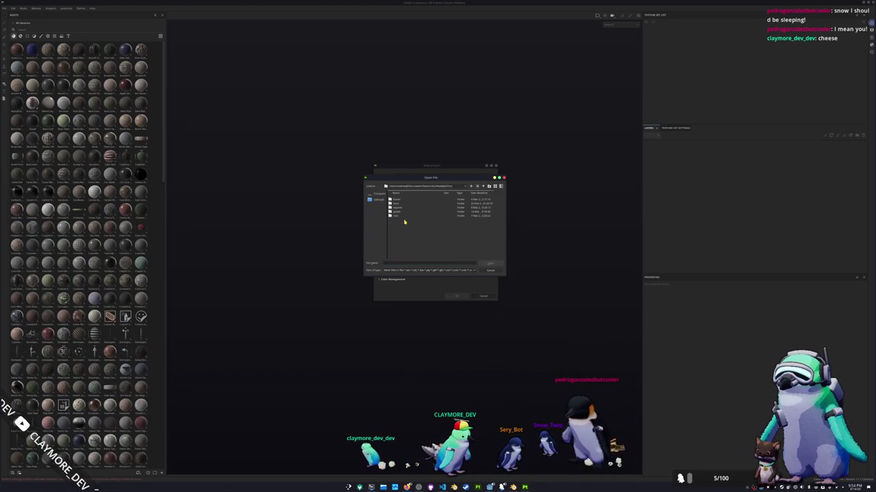
left_click(403, 212)
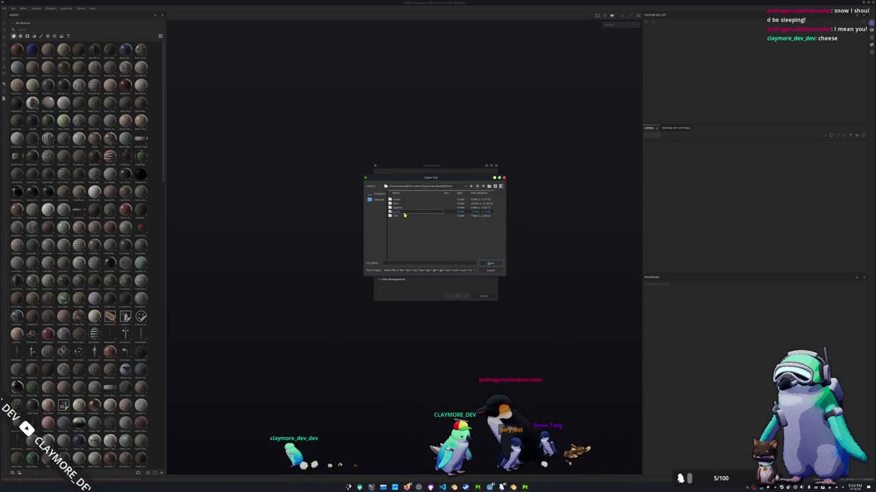
double_click(404, 213)
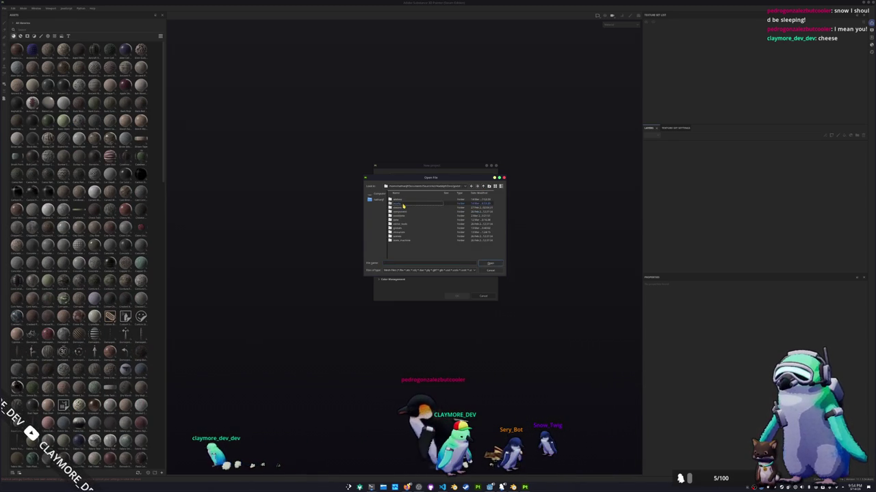
double_click(403, 213)
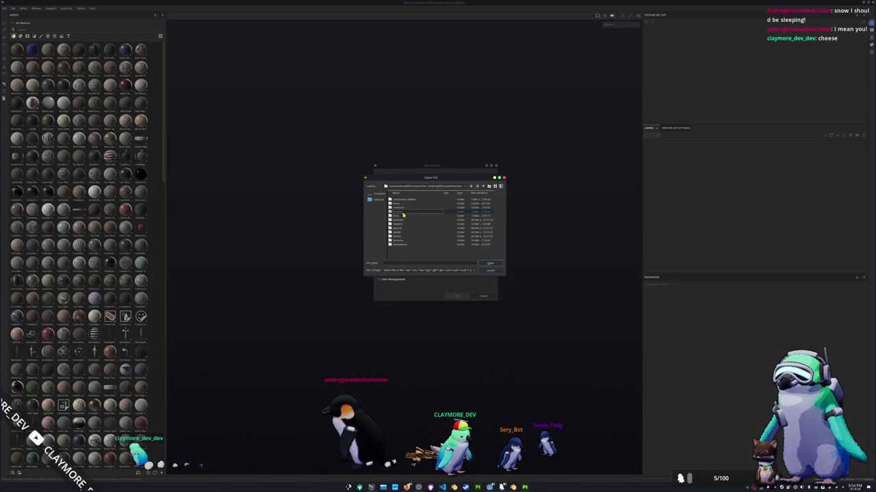
double_click(403, 214)
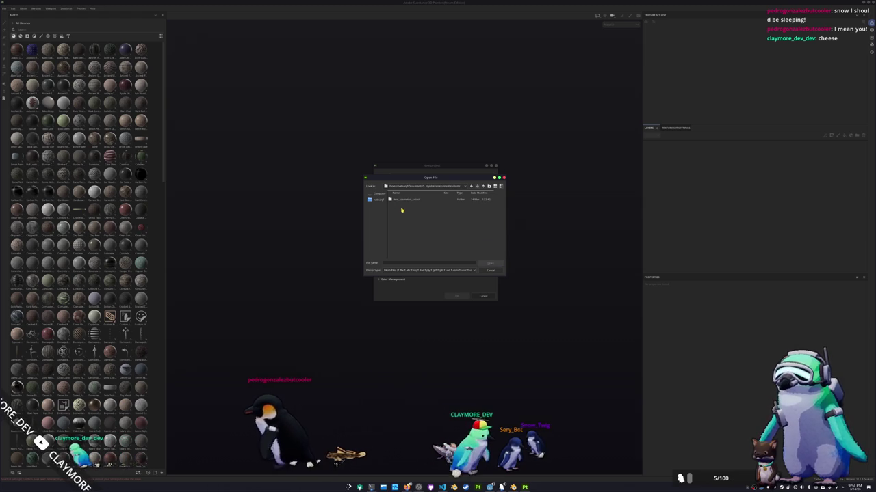
double_click(403, 199)
left_click(406, 199)
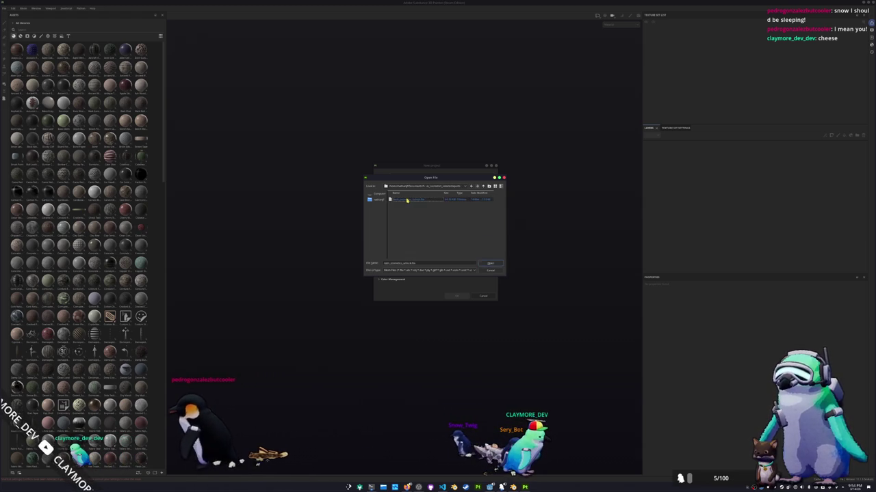
double_click(406, 199)
left_click(457, 296)
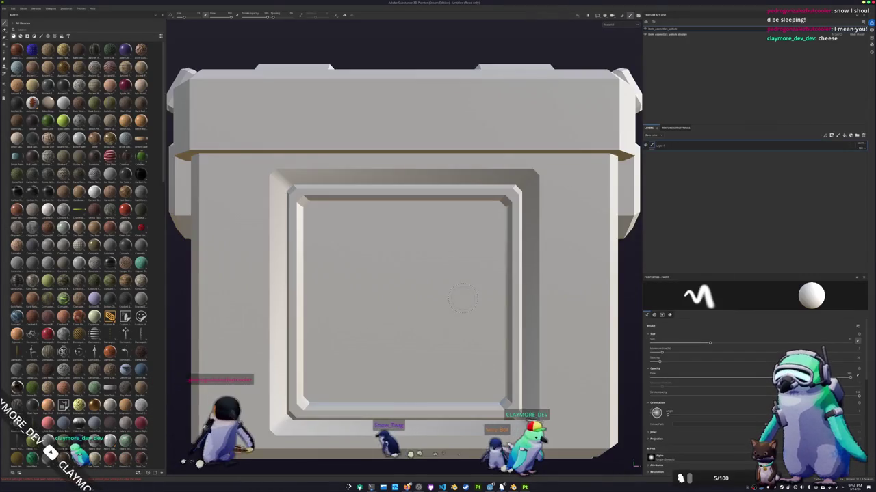
Step: View the crate's Mesh Map baking settings, orbit it, then return to Blender
key("ctrl+shift+b")
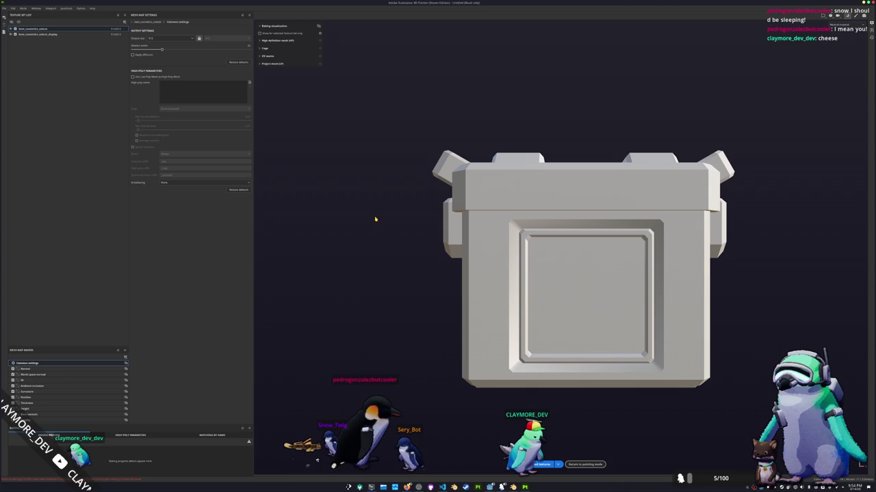
mouse_move(360, 224)
left_mouse_down("alt")
mouse_move(345, 232)
mouse_move(353, 255)
mouse_move(459, 334)
left_mouse_up("alt")
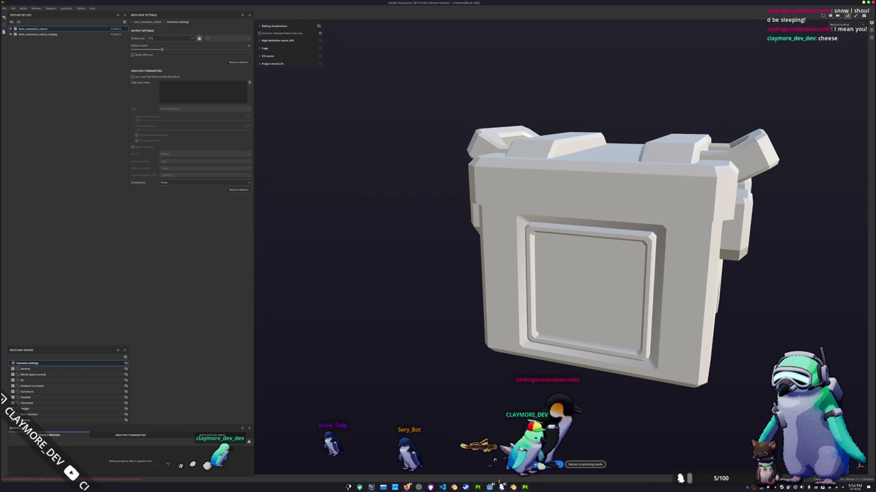
left_click(501, 486)
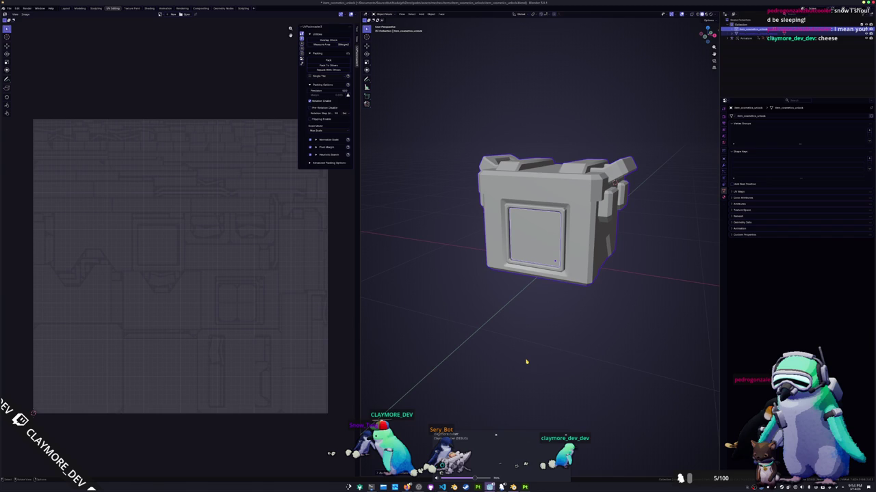
Step: Deselect the crate in Blender and switch to the Substance 3D Painter project
left_click(525, 366)
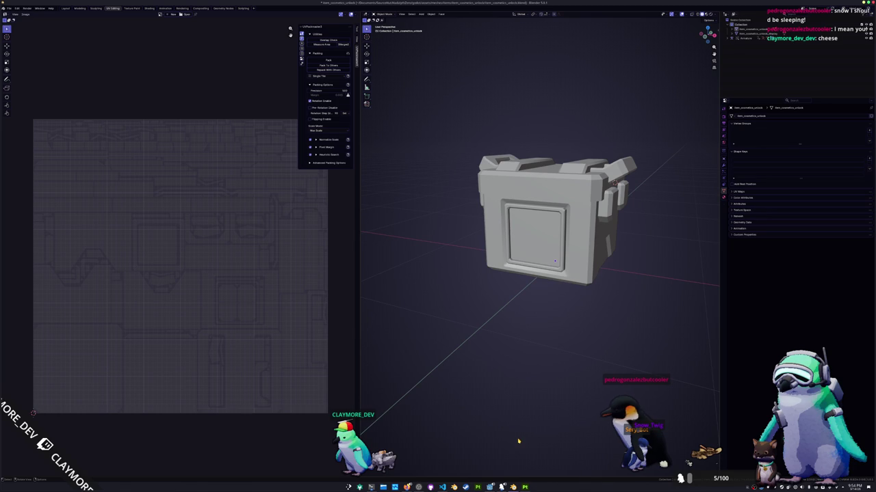
key("alt+Tab")
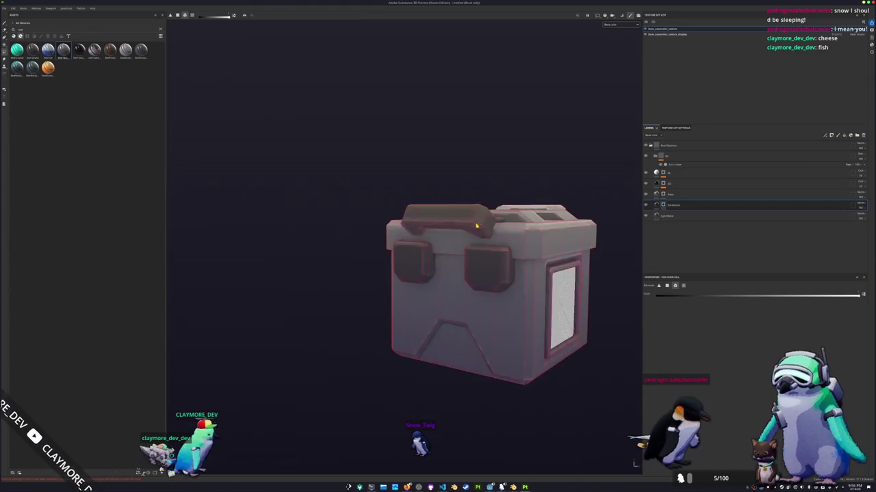
Step: Orbit the textured crate and save the Painter project
left_click_drag(477, 226, 430, 233, "alt")
key("ctrl+s")
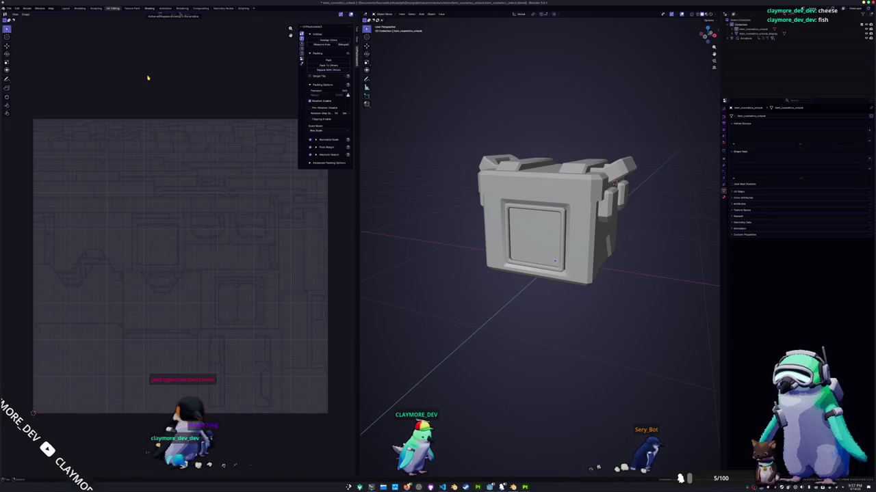
Step: In the Shading layout, feed the crate material an Image Texture with its painted PNG, then select the display panel
left_click(149, 8)
scroll(367, 159, "up", 3)
scroll(411, 164, "up", 3)
scroll(478, 157, "up", 3)
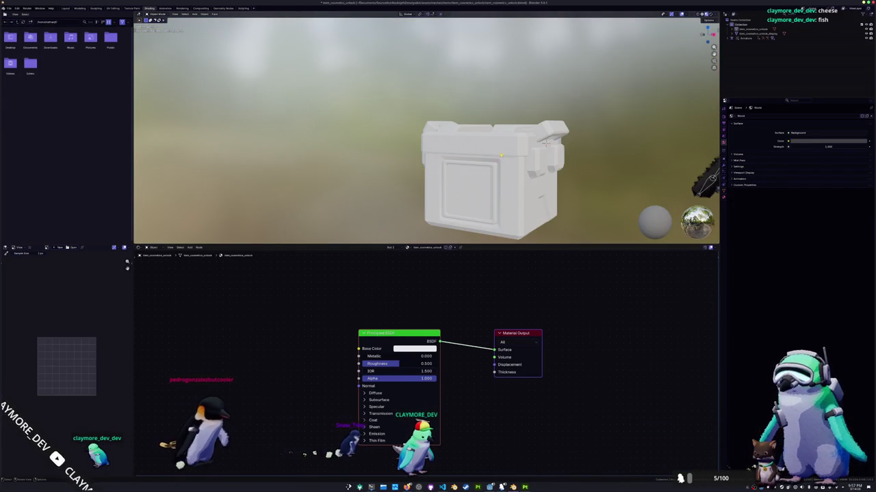
left_click(501, 156)
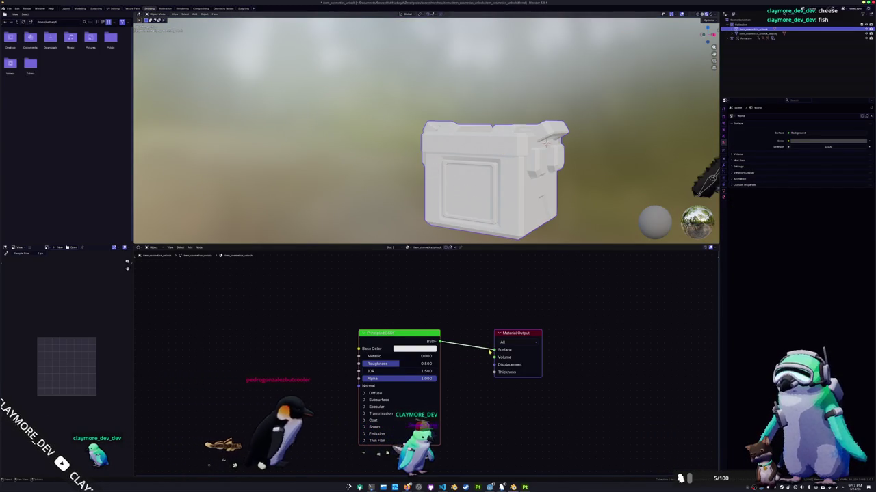
key("ctrl+t")
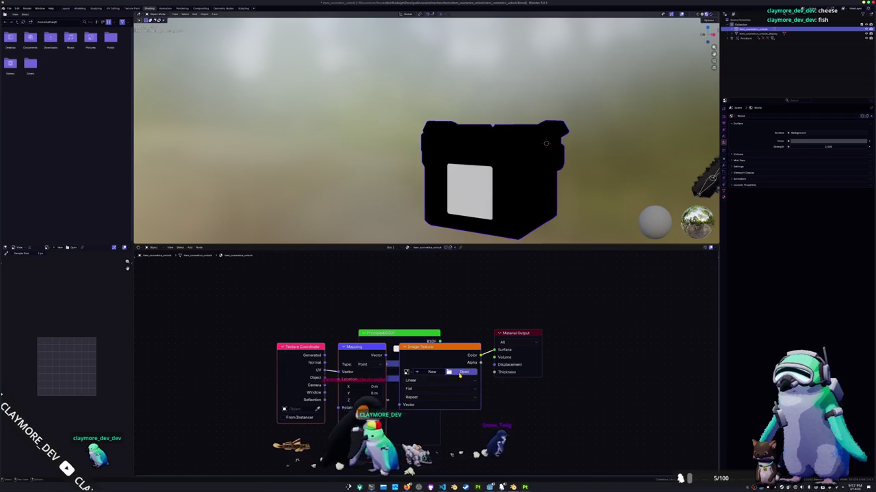
left_click(459, 373)
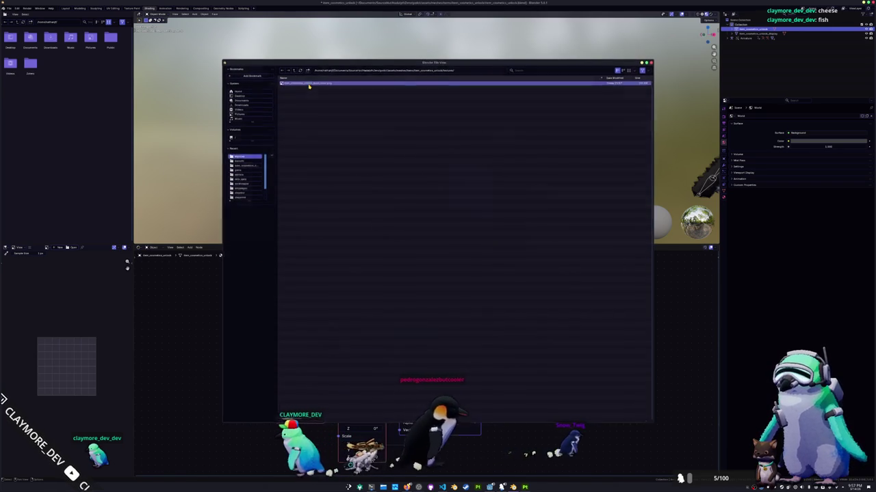
double_click(309, 83)
scroll(387, 147, "down", 3)
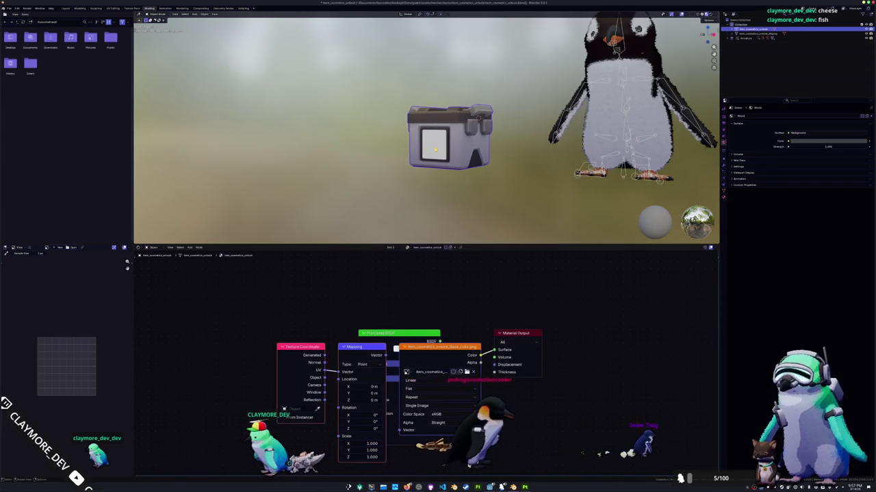
left_click(435, 149)
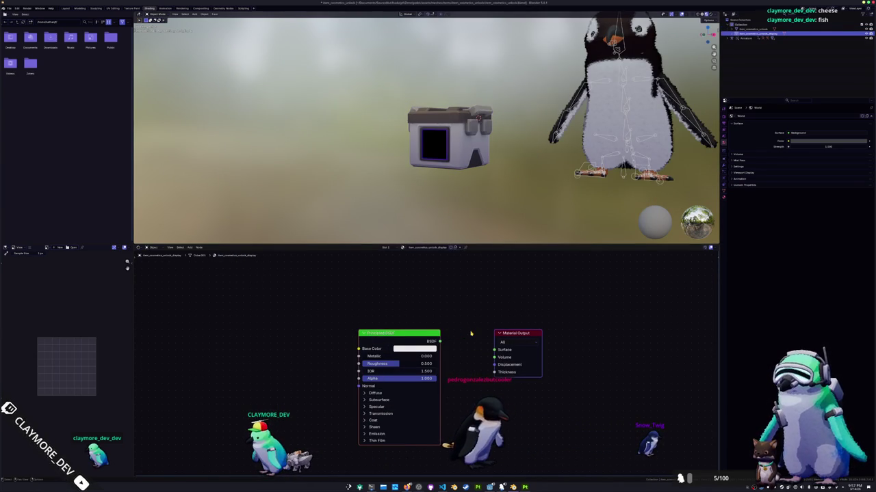
Step: Add texture nodes to the display material and load penguin.png from the icons folder
key("ctrl+v")
left_click_drag(457, 347, 421, 264)
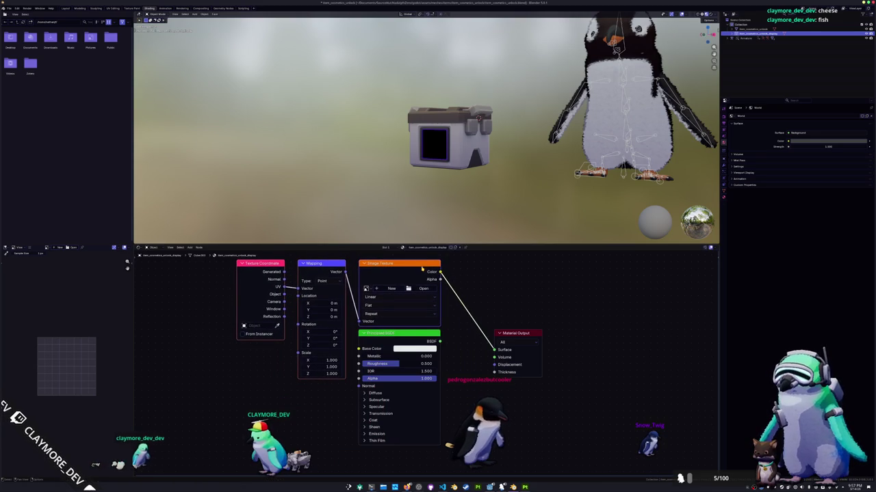
left_click(424, 288)
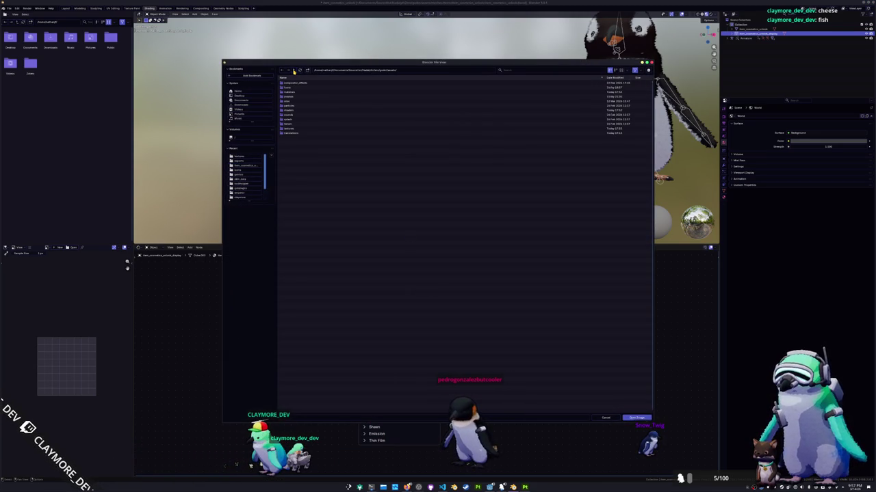
left_click(287, 87)
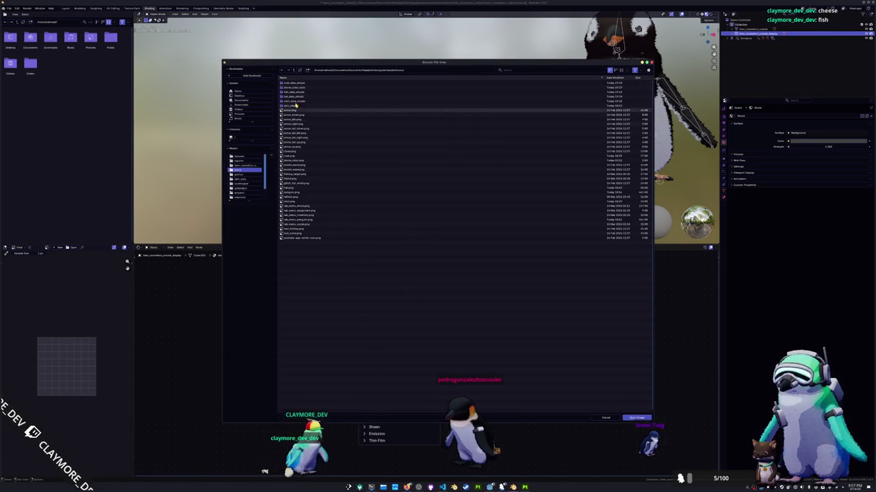
double_click(293, 193)
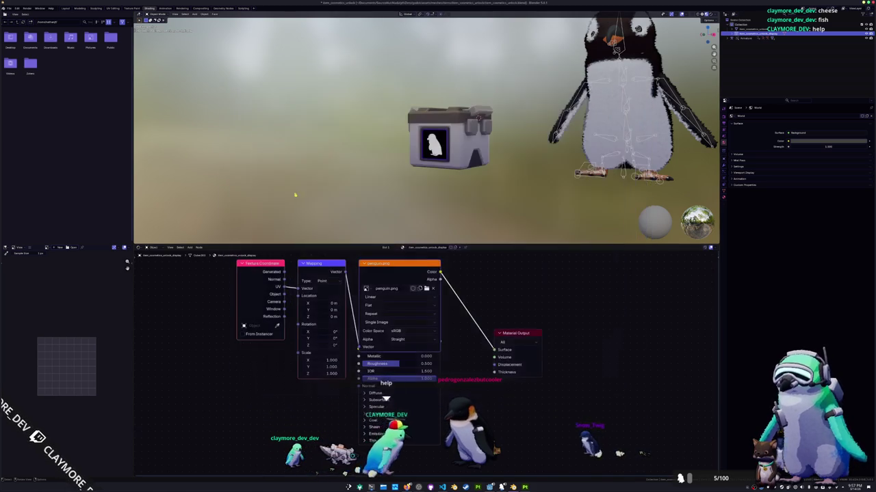
Step: Rearrange the Principled BSDF and Material Output nodes clear of the image node
scroll(419, 193, "up", 2)
scroll(438, 398, "up", 1)
left_click(435, 397)
mouse_move(406, 332)
left_mouse_down()
mouse_move(406, 363)
mouse_move(636, 255)
left_mouse_up()
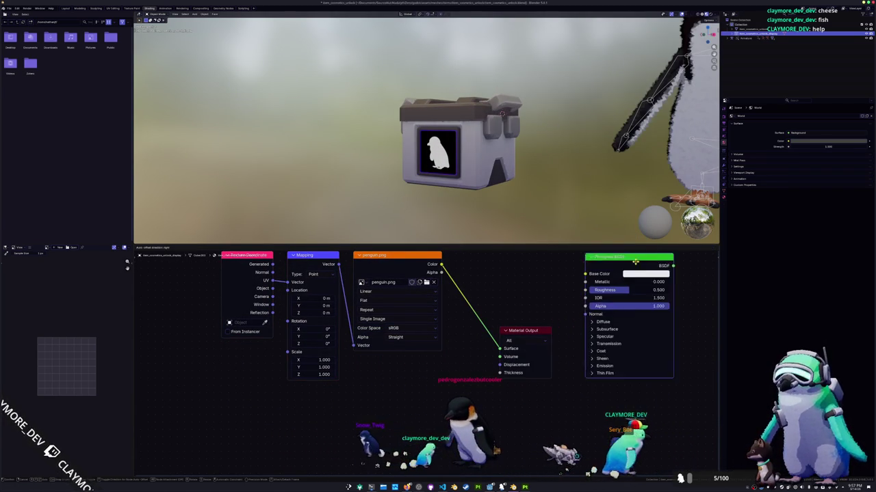
middle_click_drag(547, 306, 532, 324)
scroll(446, 178, "up", 3)
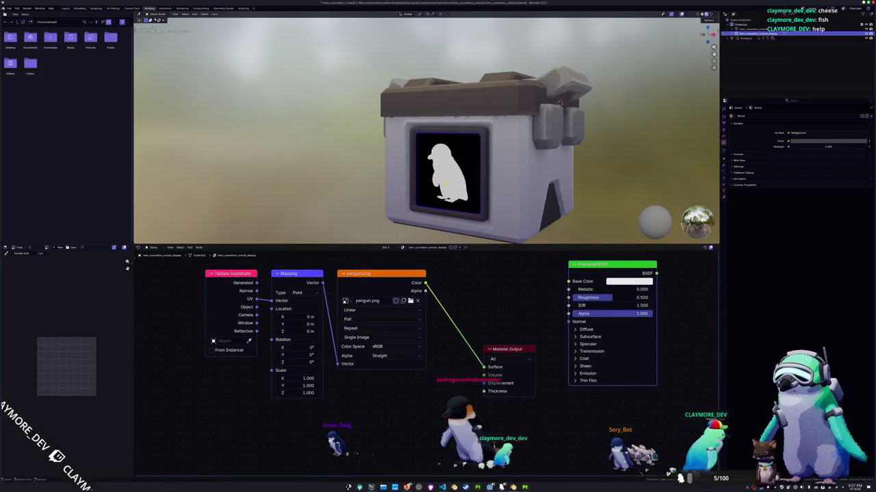
scroll(560, 103, "down", 2)
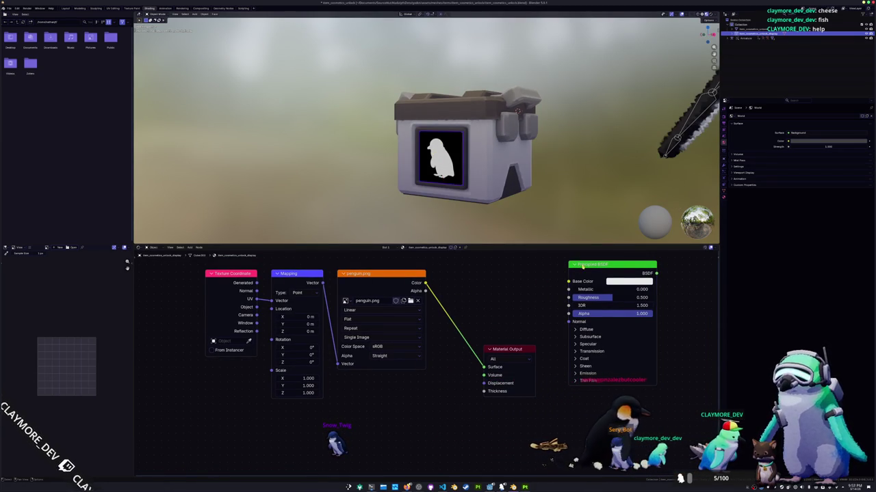
left_click_drag(509, 349, 531, 299)
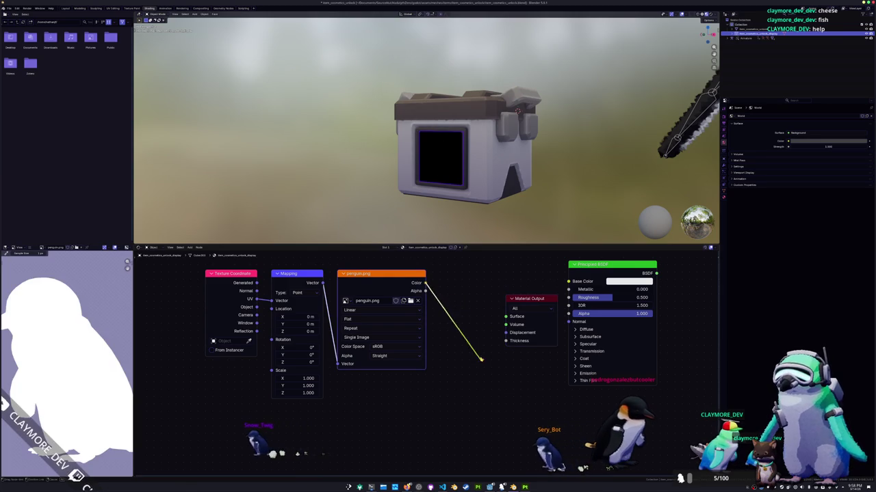
Step: Add a Mix Shader driven by the penguin image's colour and plug the Principled BSDF into it
left_click_drag(425, 283, 482, 371)
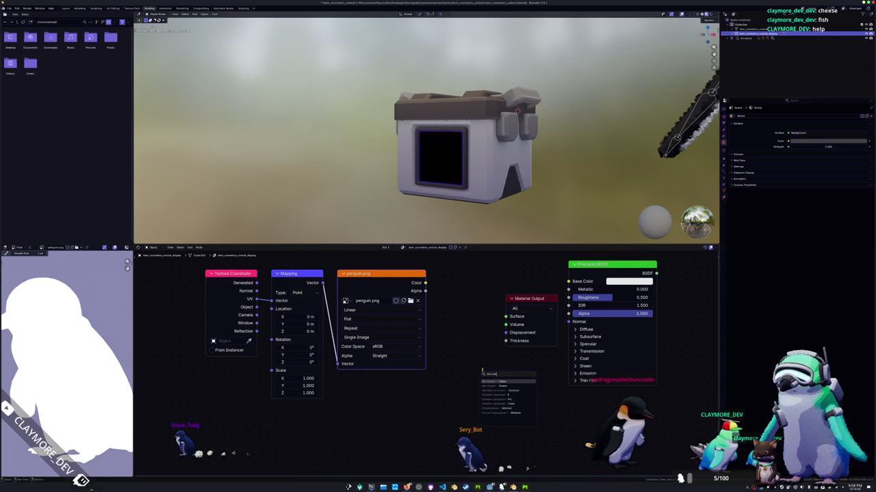
key("Return")
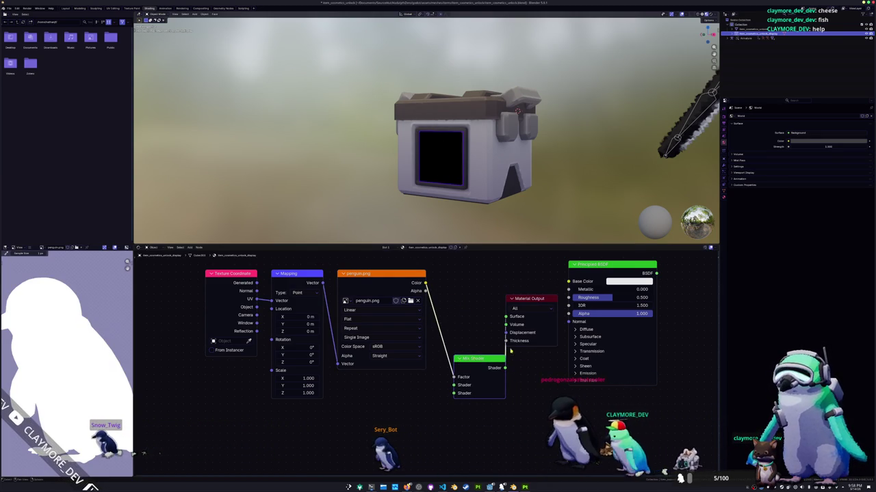
left_click_drag(532, 298, 539, 307)
mouse_move(608, 267)
left_mouse_down()
mouse_move(367, 396)
mouse_move(453, 385)
left_mouse_up()
middle_click_drag(346, 479, 394, 420)
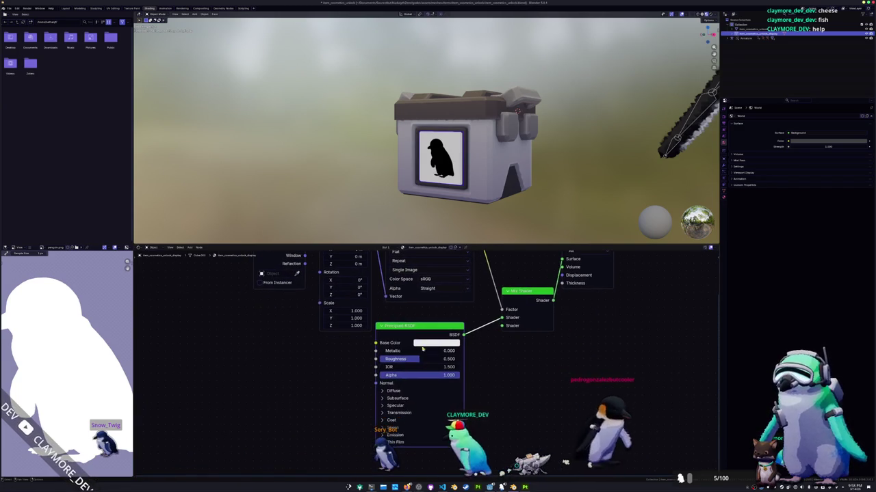
Step: Set the Principled BSDF emission colour to cyan with strength 3
left_click(390, 435)
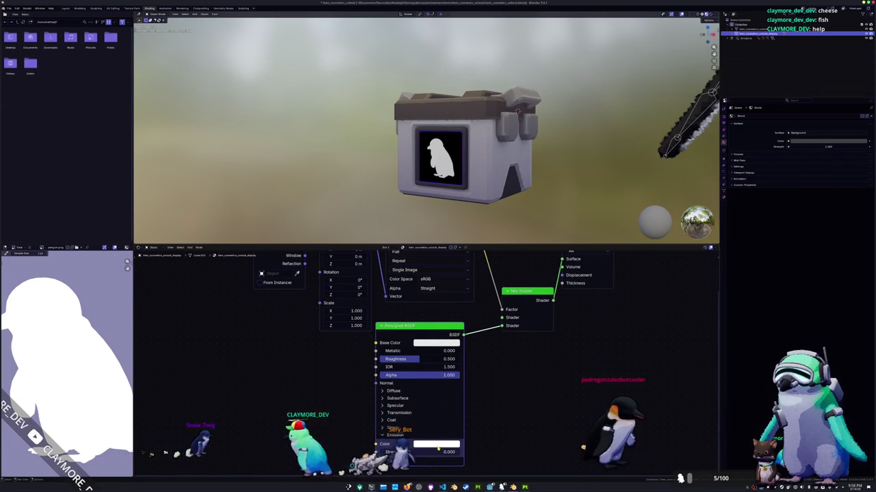
left_click(436, 444)
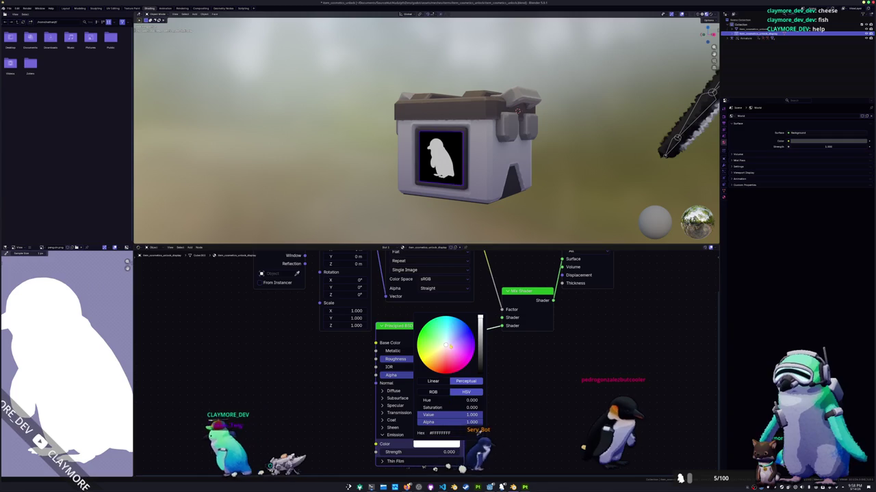
left_click(451, 317)
middle_click_drag(491, 299, 452, 319)
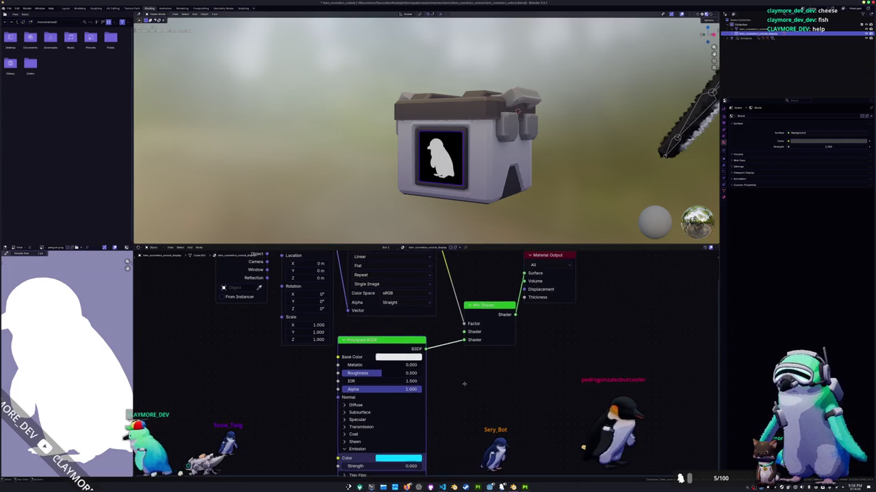
left_click_drag(452, 318, 446, 304)
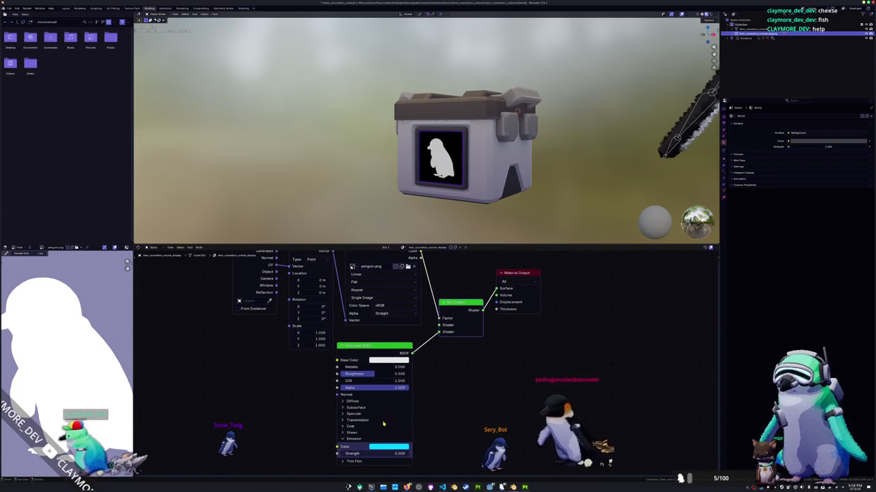
left_click(387, 453)
type("3")
key("Return")
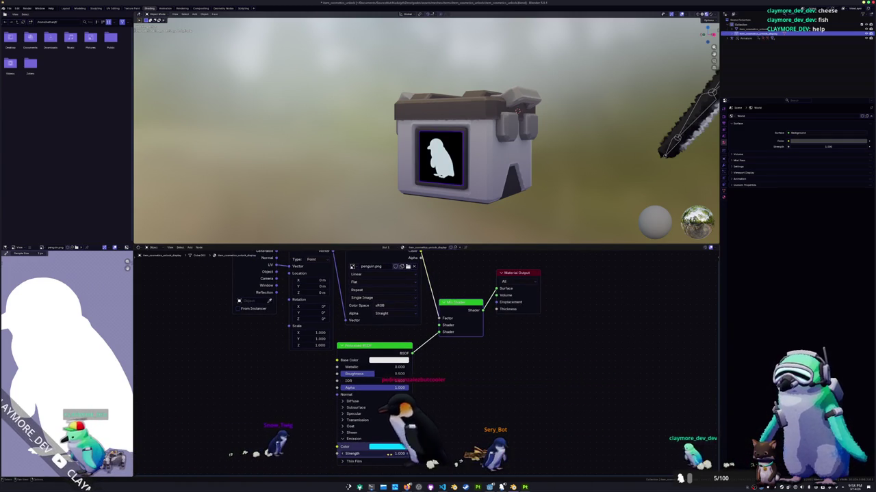
Step: Give the base colour the same cyan, rearrange the nodes, and preview in Rendered shading
mouse_move(376, 447)
left_mouse_down()
mouse_move(385, 356)
mouse_move(312, 374)
left_mouse_up()
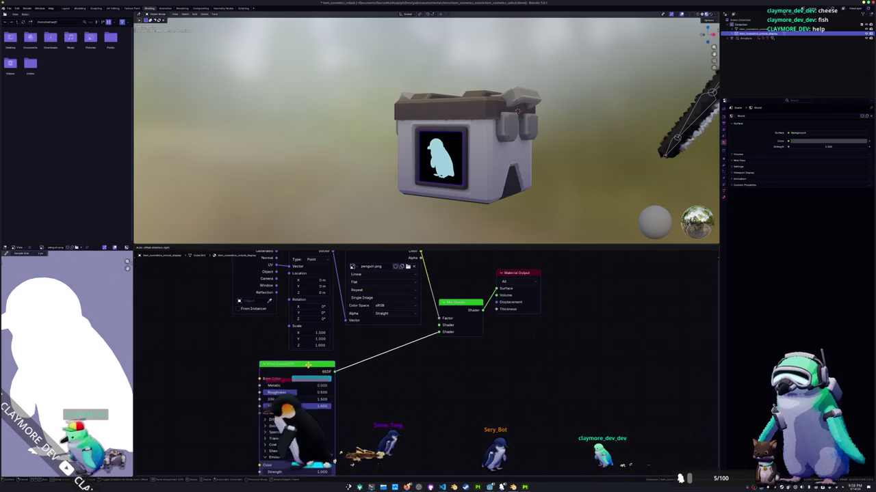
left_click(396, 388)
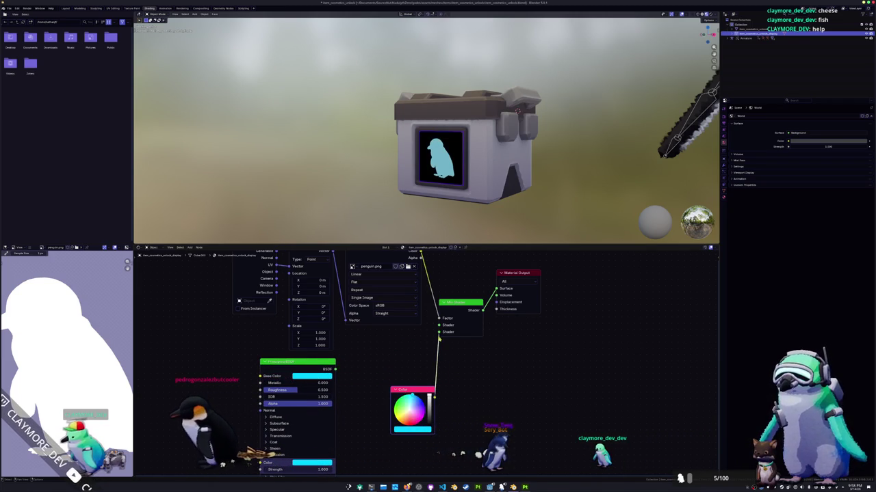
left_click_drag(517, 279, 594, 283)
left_click_drag(460, 302, 534, 283)
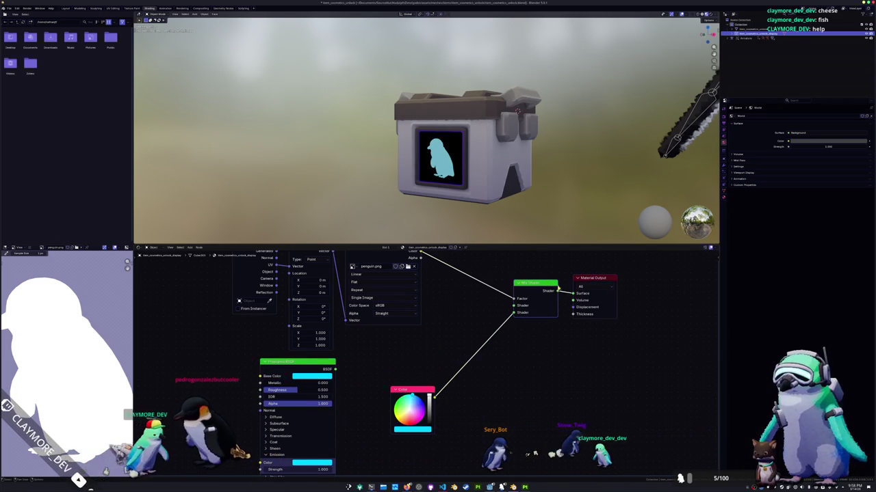
left_click(711, 13)
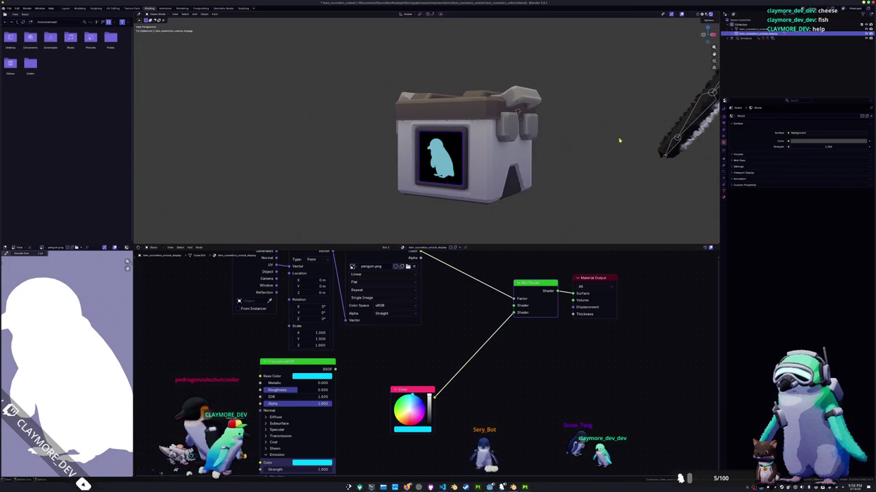
Step: Make the render background transparent and set the view transform to Standard
left_click(724, 116)
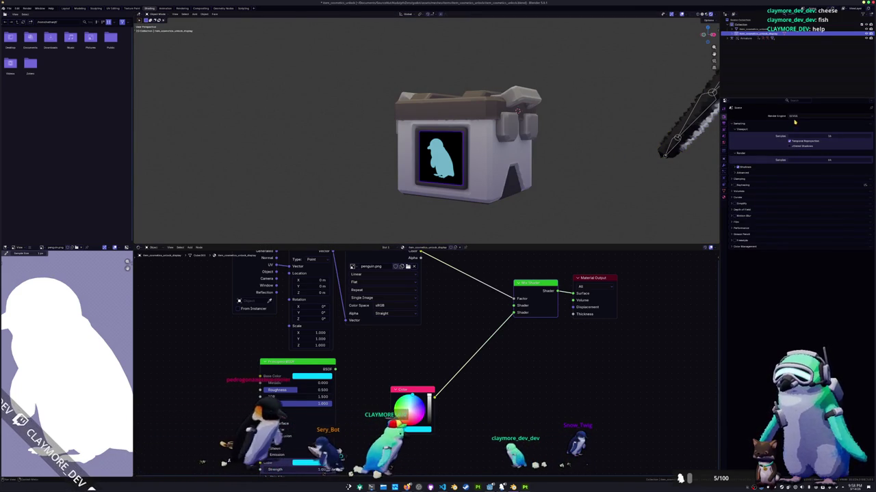
left_click(737, 222)
left_click(788, 234)
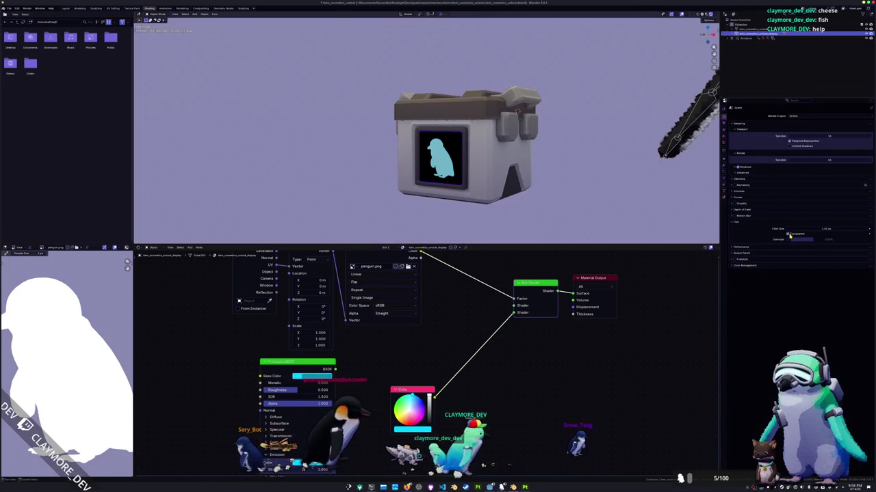
left_click(744, 266)
left_click(764, 279)
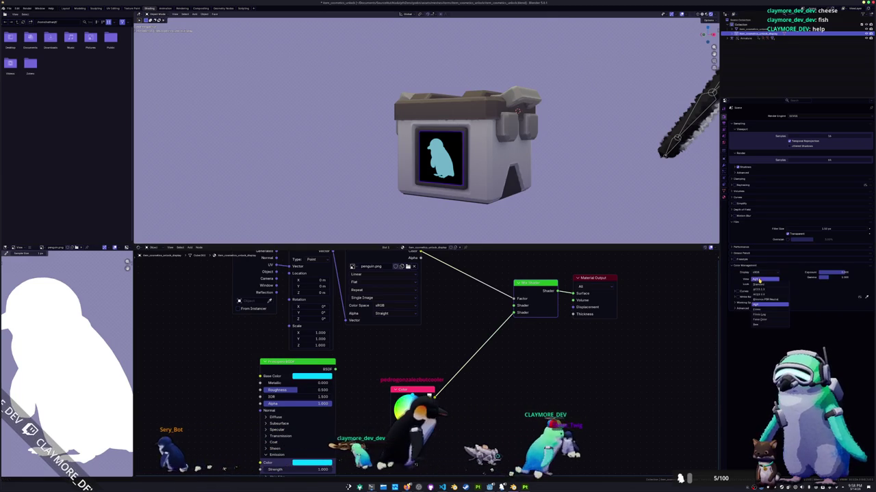
left_click(759, 286)
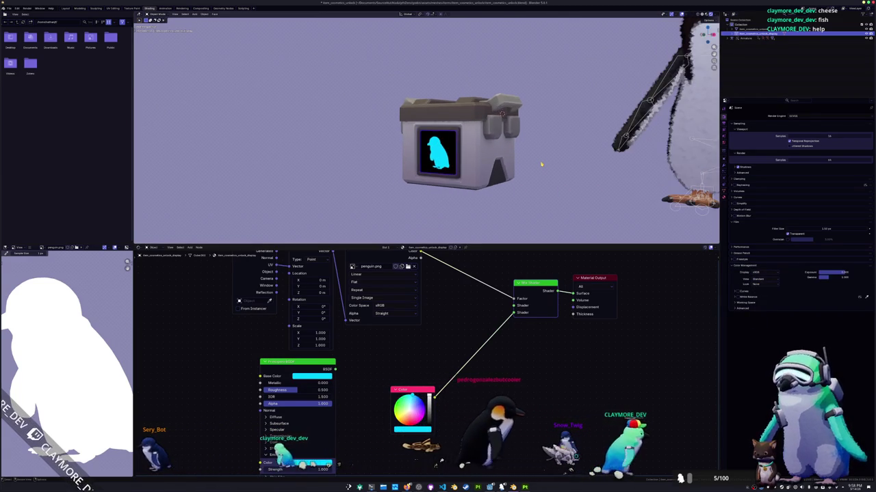
scroll(542, 174, "down", 2)
Step: Add a camera at the crate and move it vertically
key("shift+a")
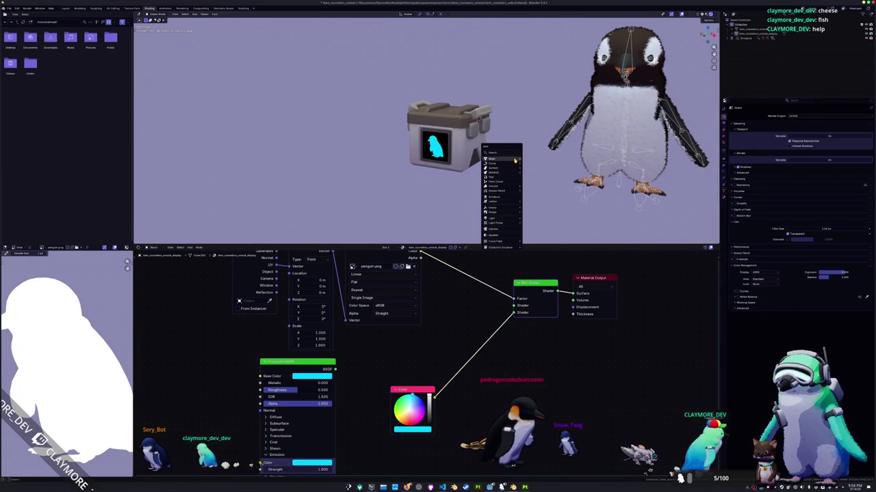
key("shift+a")
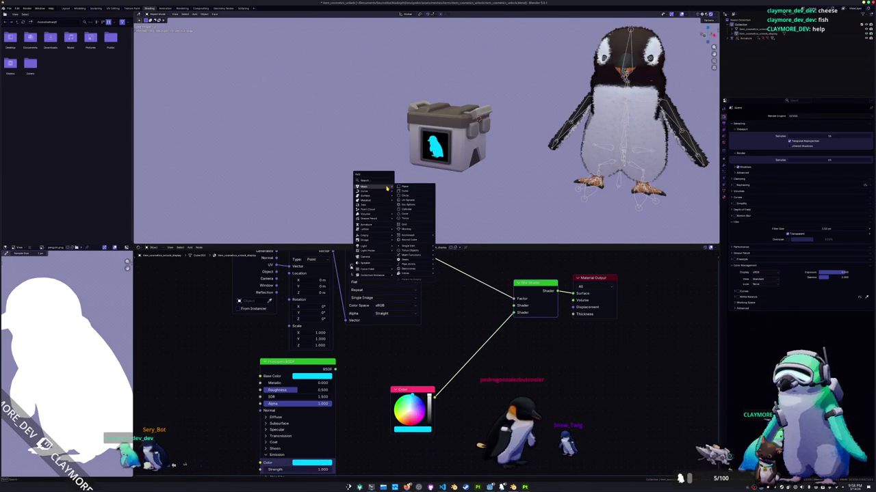
left_click(369, 257)
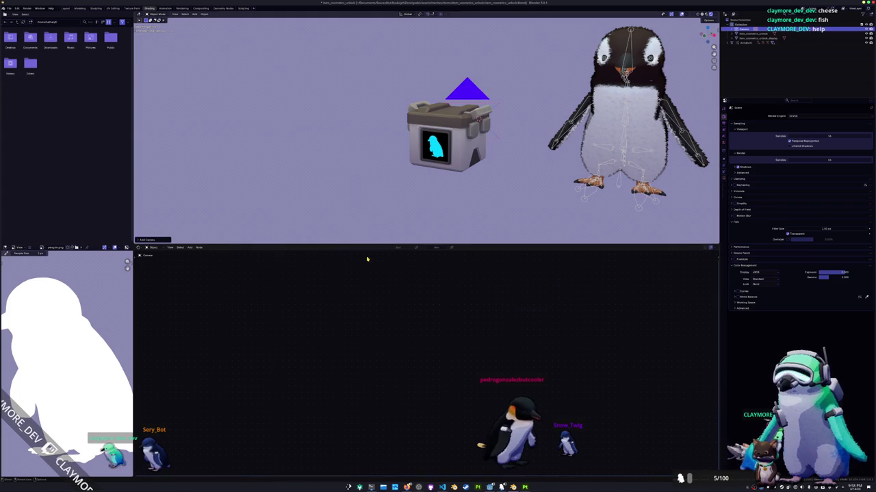
scroll(458, 164, "down", 3)
scroll(455, 171, "down", 2)
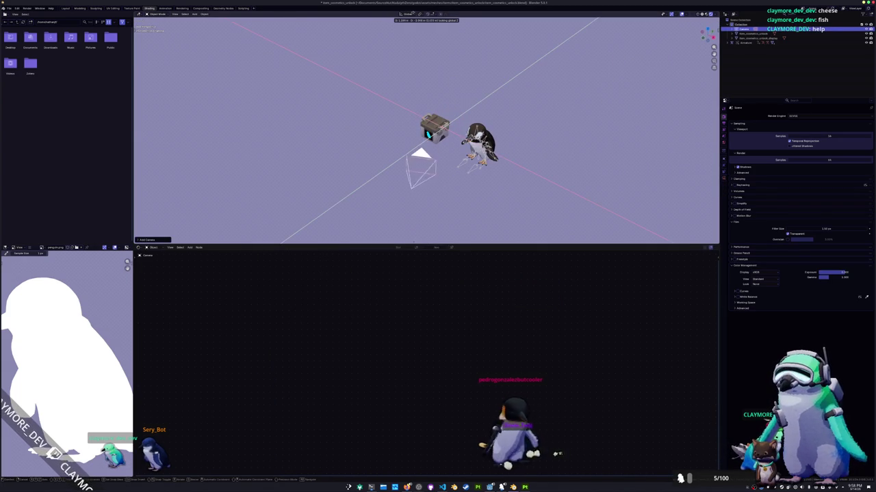
left_click(422, 26)
Step: Add a Plain Axes empty and move it along Z to the crate's centre
key("shift+a")
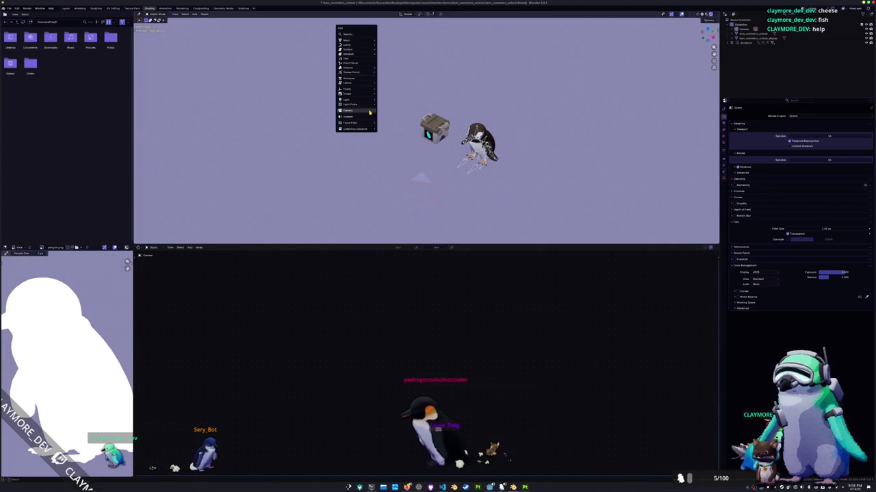
left_click(387, 90)
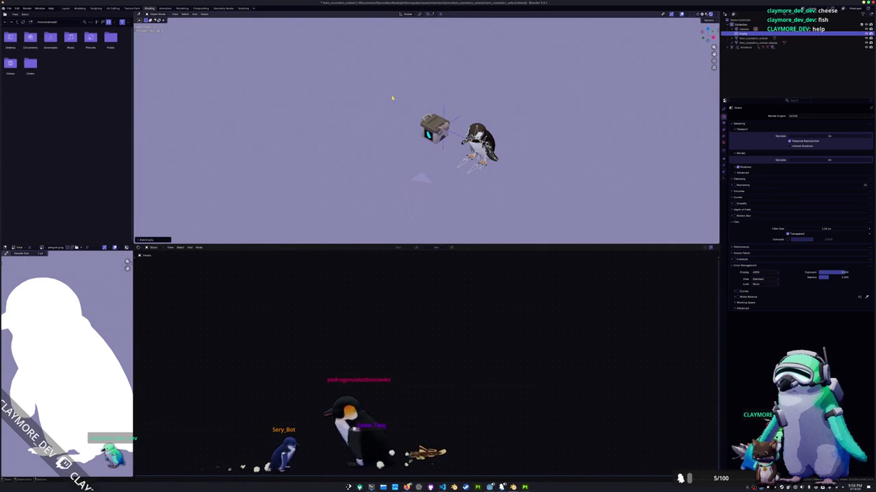
scroll(460, 115, "up", 3)
key("g")
key("z")
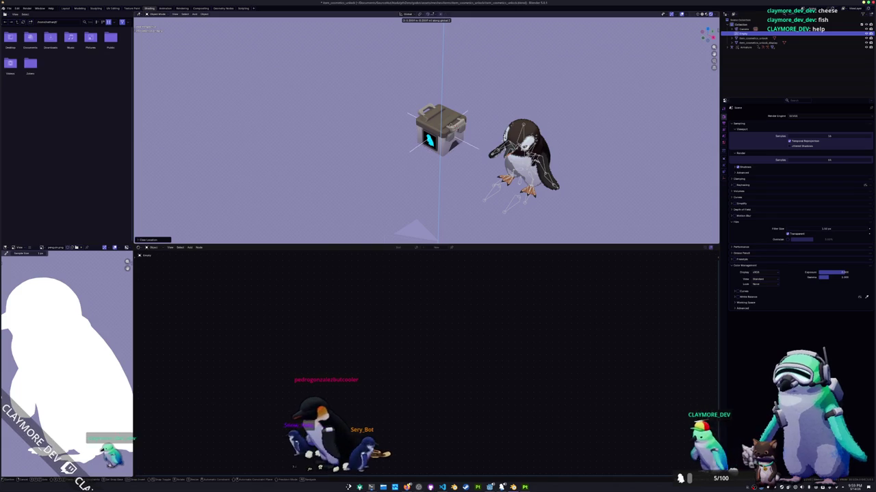
left_click(596, 70)
Step: Give the camera a Track To constraint on the empty and view through it
left_click(747, 29)
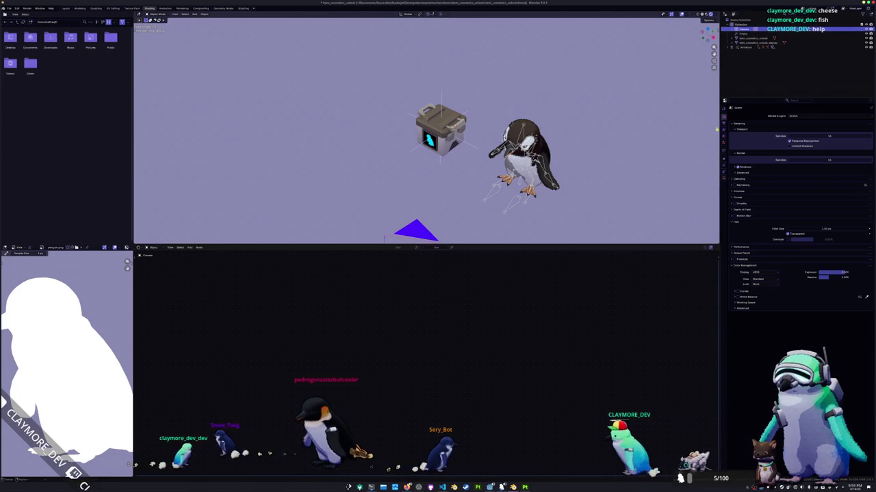
left_click(723, 171)
left_click(775, 116)
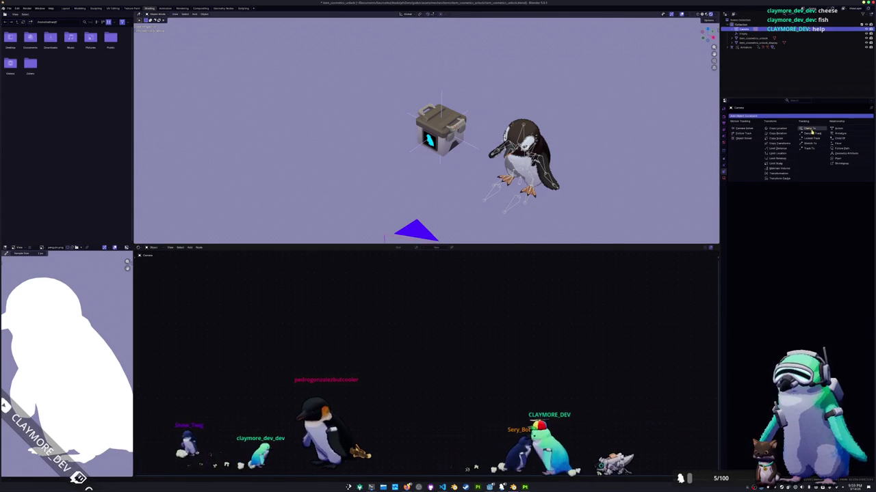
left_click(814, 151)
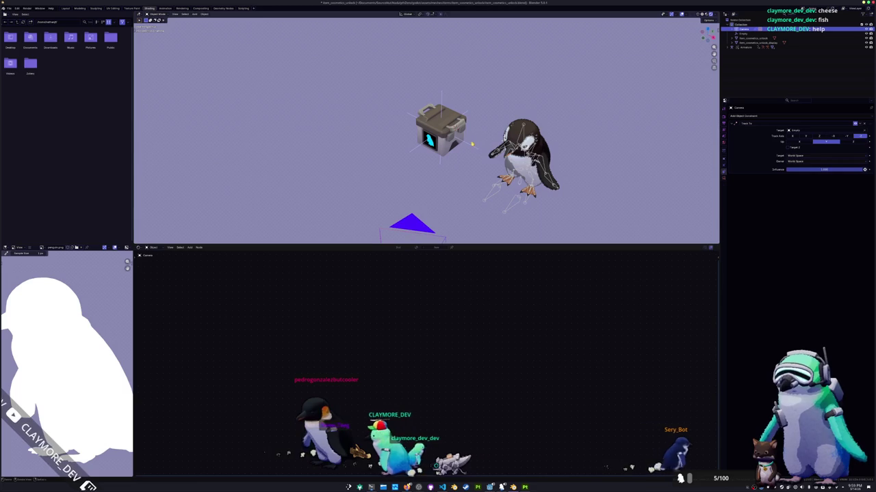
key("KP_0")
scroll(473, 144, "down", 2)
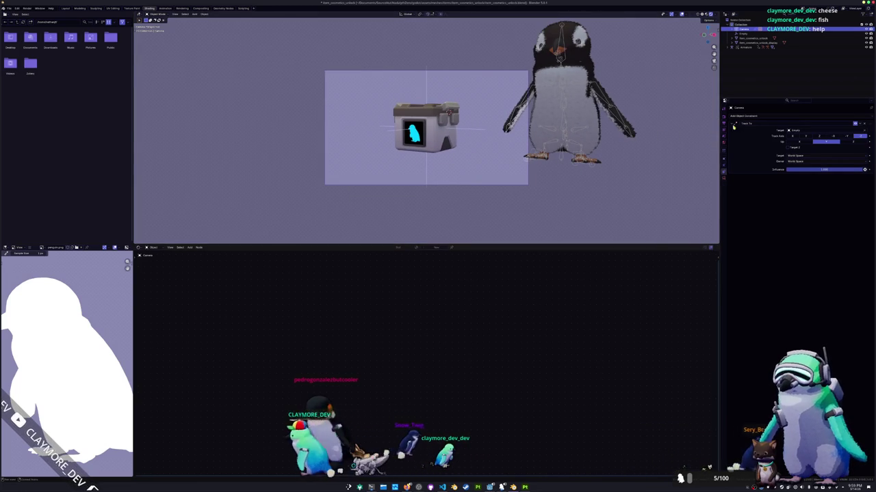
Step: Set the render resolution to 512 × 512 px
left_click(725, 126)
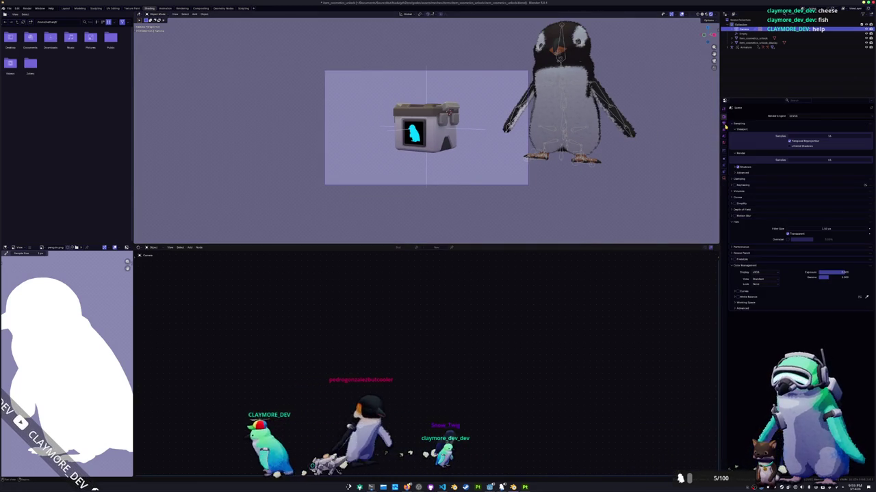
left_click(724, 127)
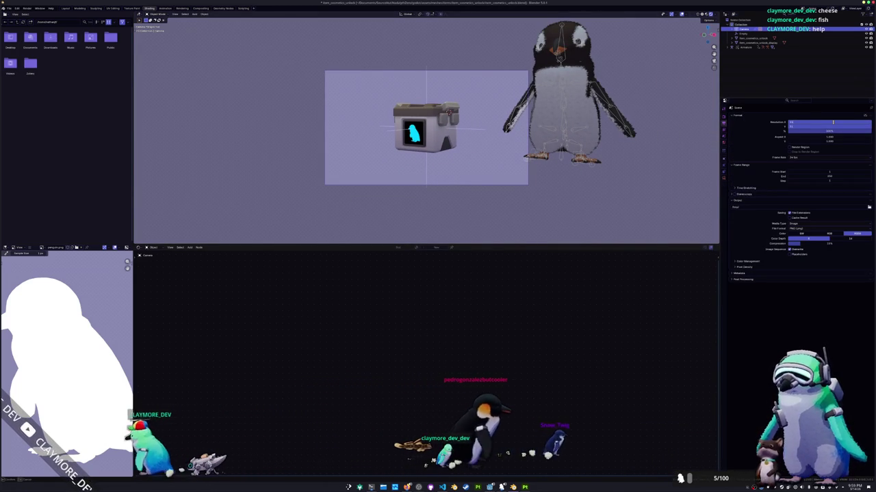
type("512")
key("Return")
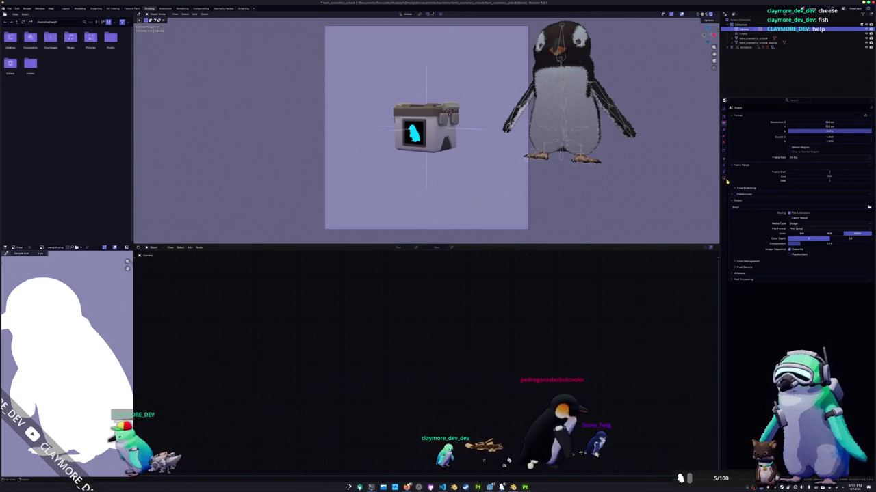
Step: Make the camera orthographic and tighten its orthographic scale so the crate fills the frame
left_click(724, 177)
left_click(793, 131)
left_click(784, 136)
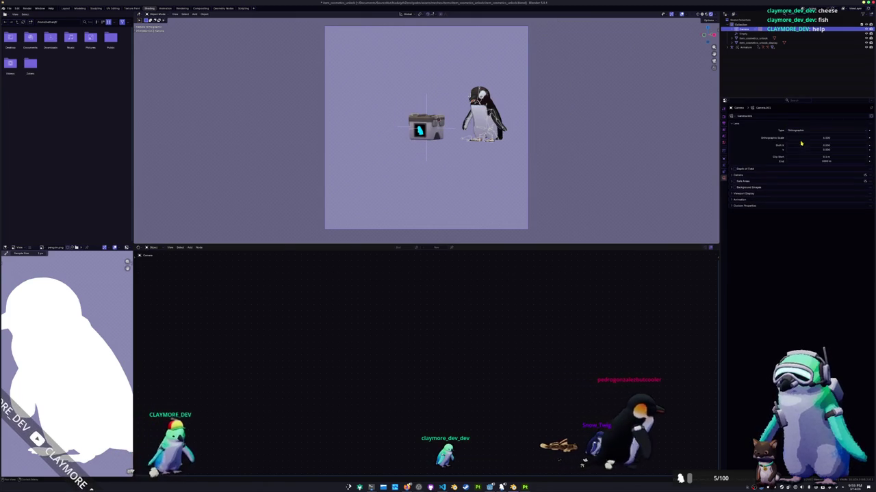
left_click(816, 138)
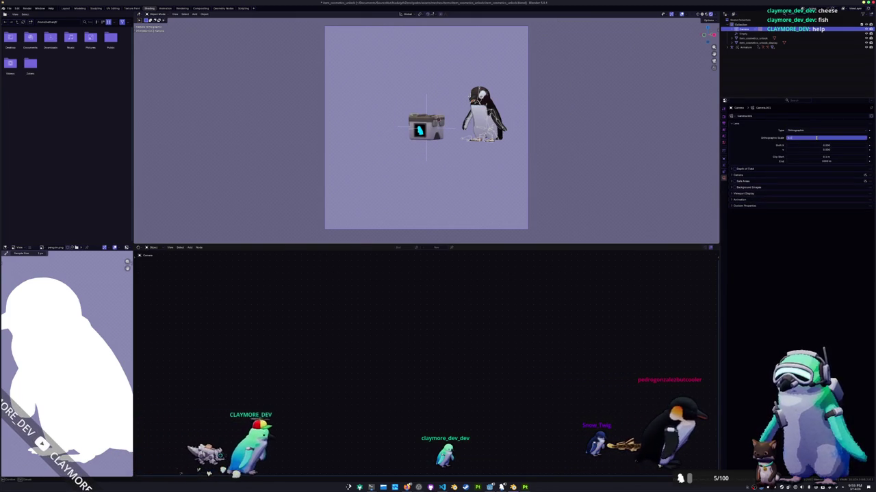
type("1")
key("Return")
left_click_drag(816, 138, 813, 137)
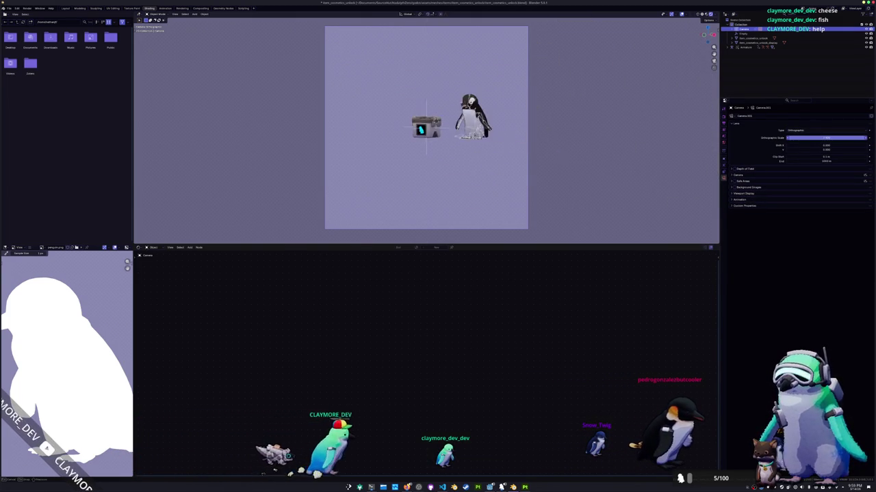
left_click(813, 137)
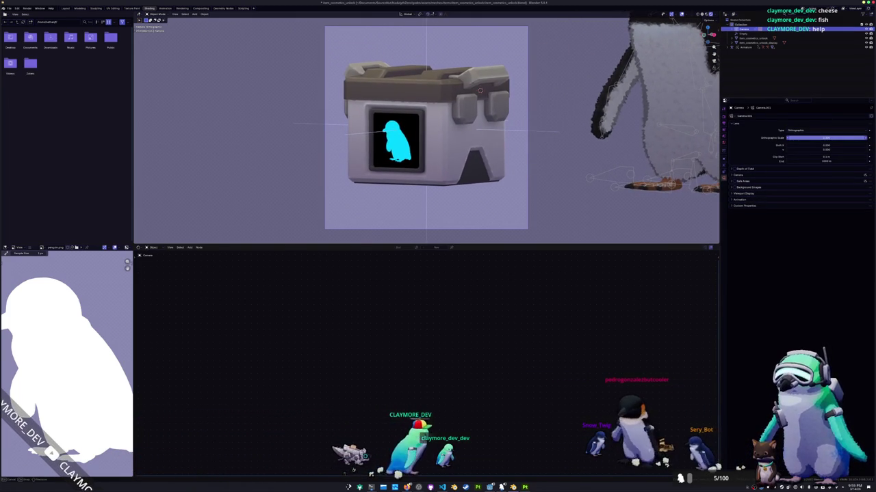
type("1")
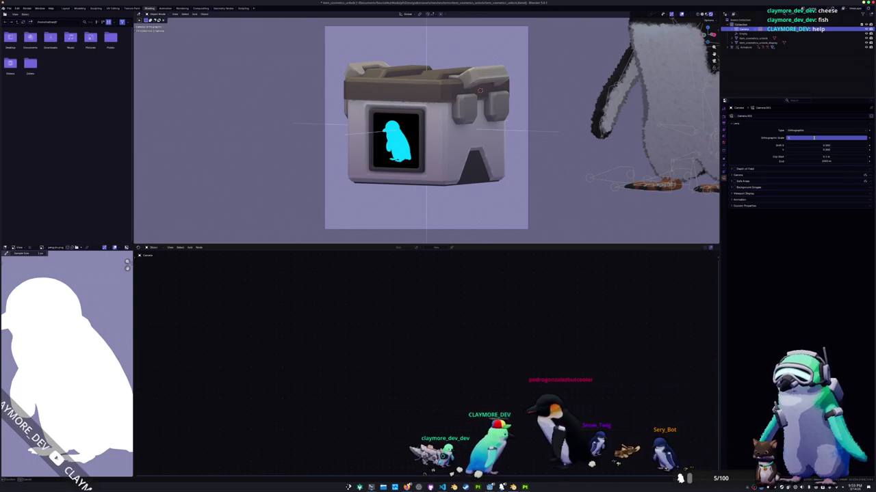
key("Return")
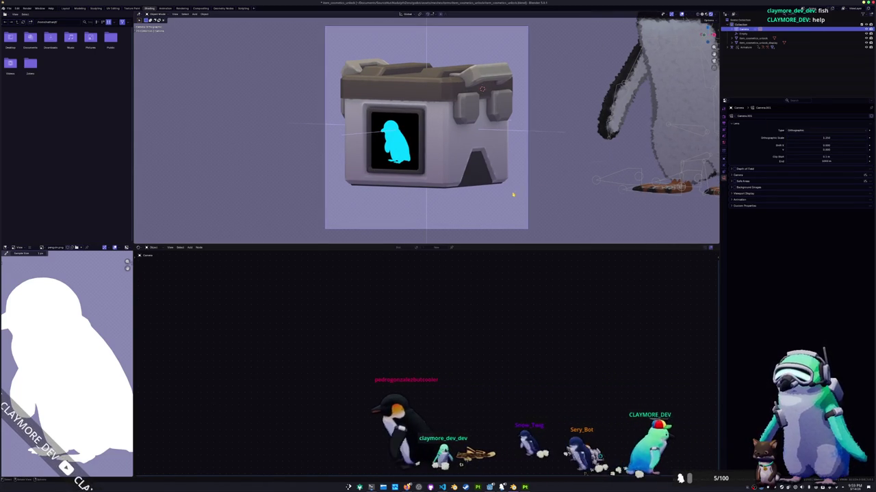
Step: Move the camera 1 m along the X axis
scroll(524, 191, "down", 2)
key("g")
key("x")
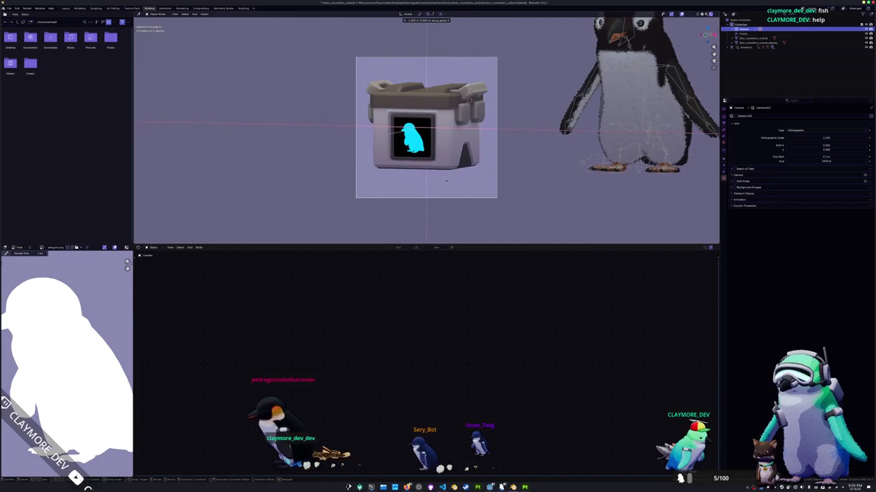
key("Return")
left_click(455, 181)
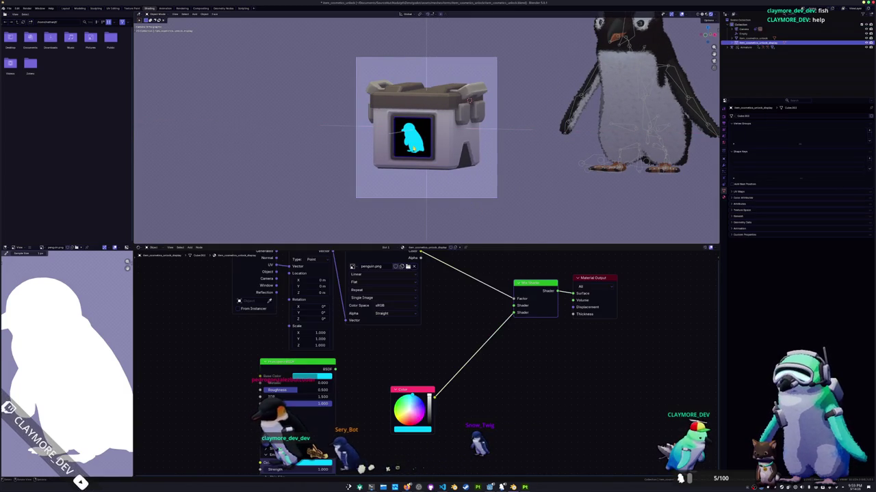
Step: Widen the left image editor and switch its displayed image to Render Result
scroll(455, 181, "up", 3)
scroll(455, 179, "up", 3)
scroll(456, 171, "down", 1)
middle_click_drag(457, 169, 472, 145, "shift")
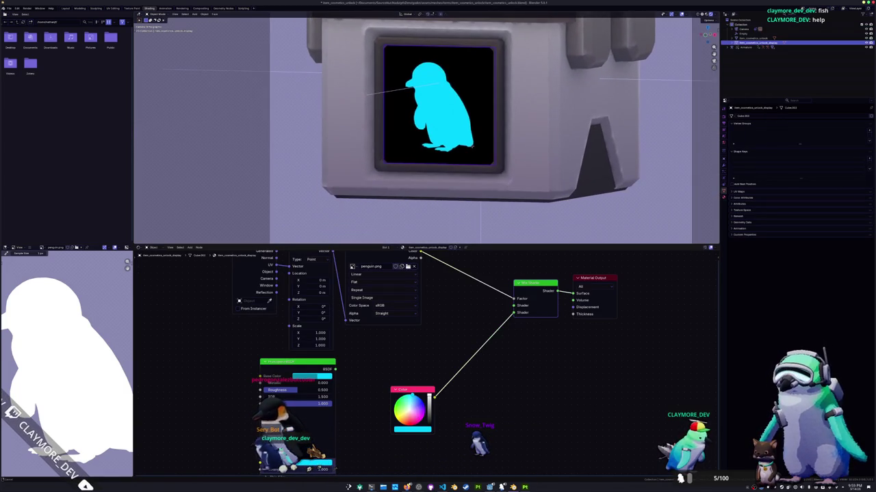
scroll(472, 146, "down", 1)
scroll(458, 168, "down", 3)
scroll(441, 195, "down", 2)
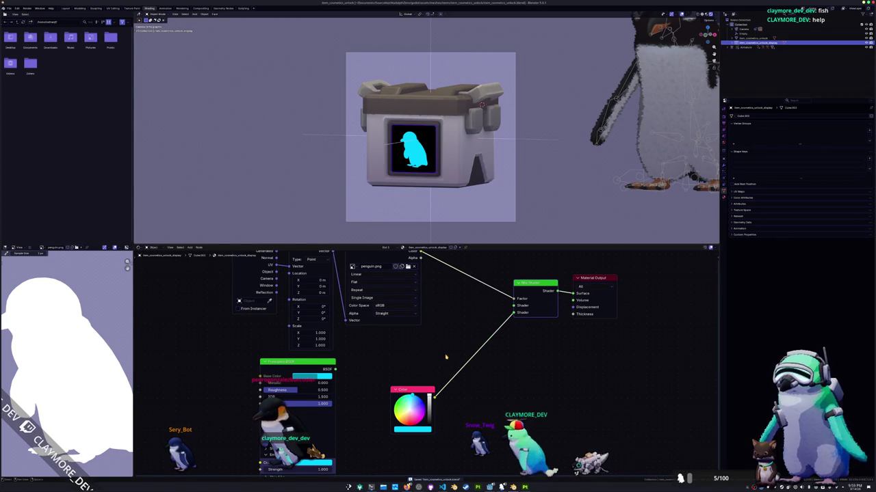
left_click_drag(134, 246, 264, 247)
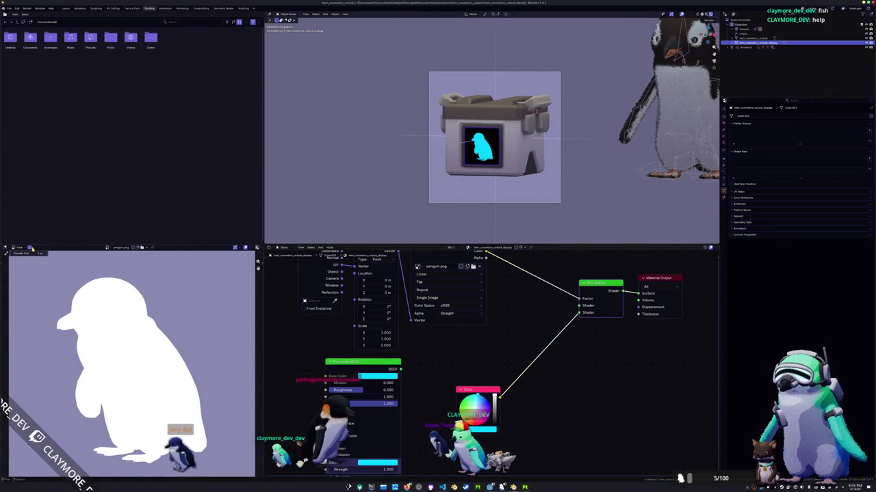
left_click(107, 248)
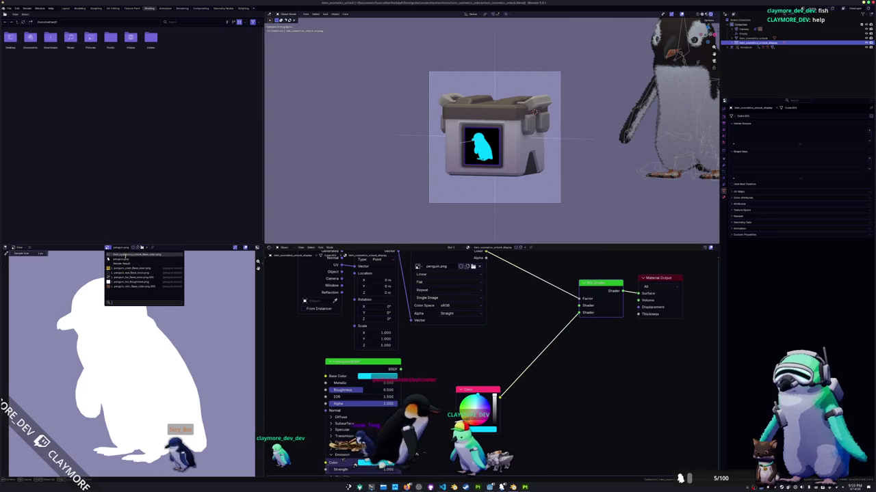
left_click(122, 264)
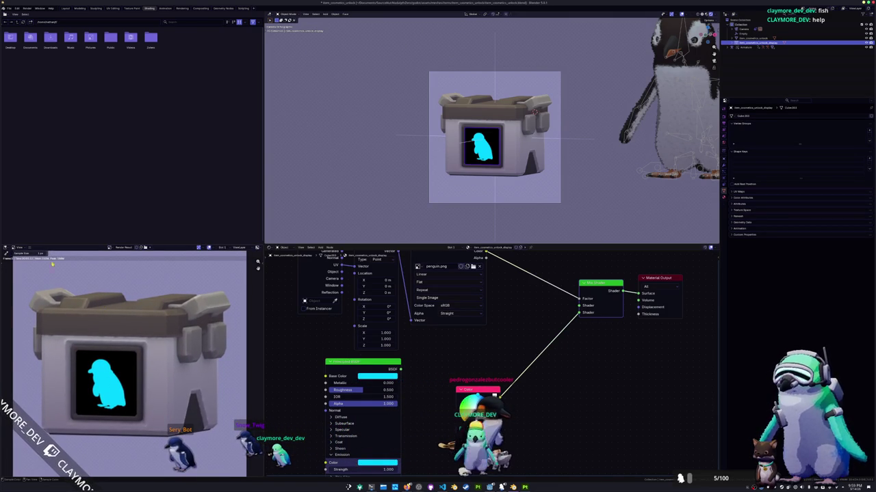
mouse_move(39, 258)
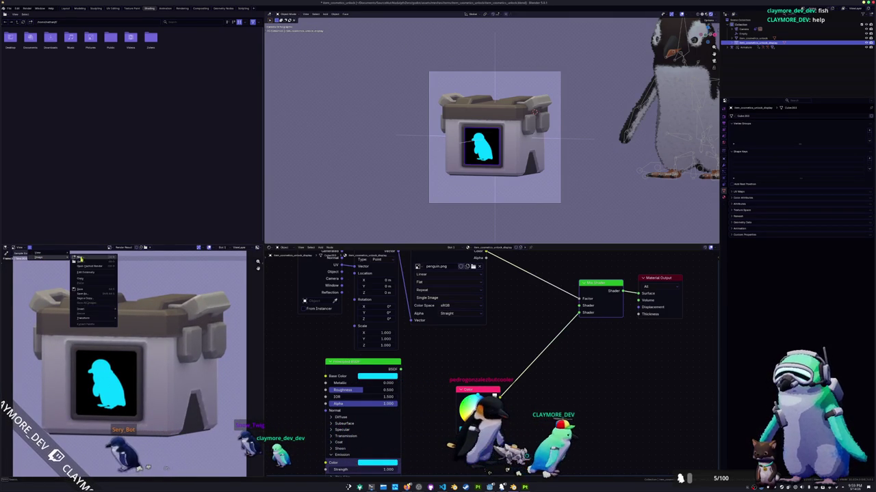
Step: In the Save As dialog, create a new cosmetics_unlock folder inside icons
left_click(83, 294)
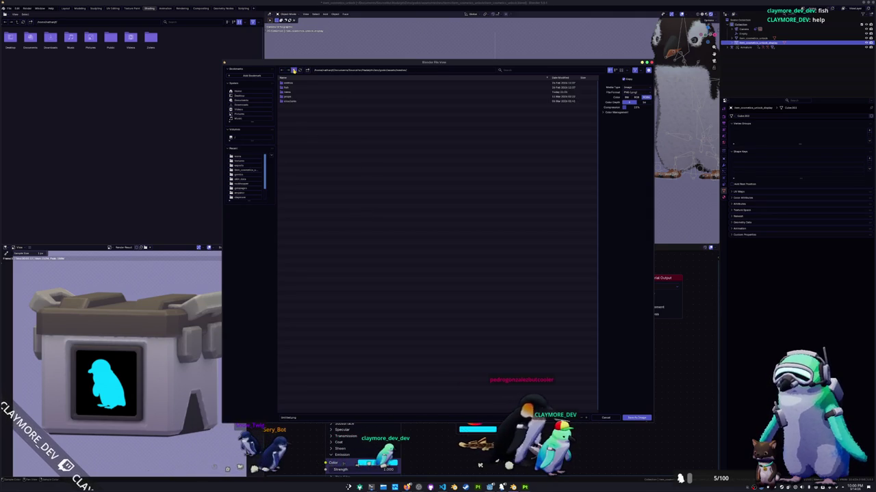
left_click(289, 87)
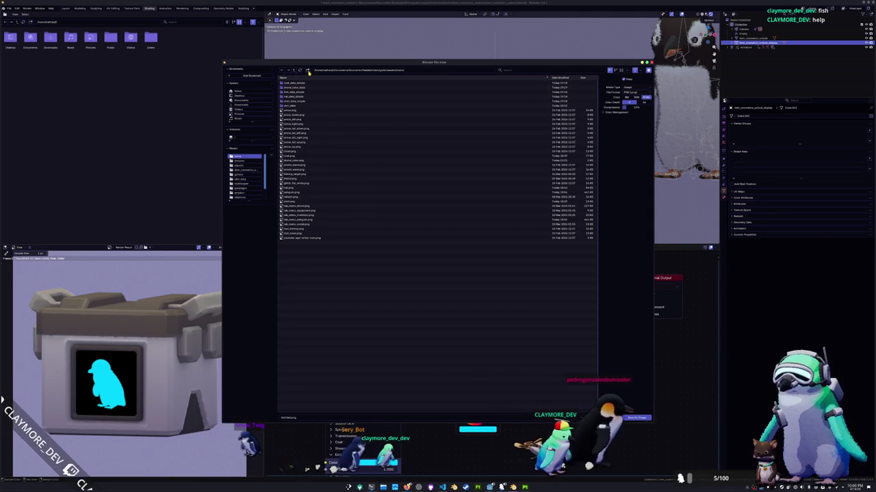
left_click(308, 71)
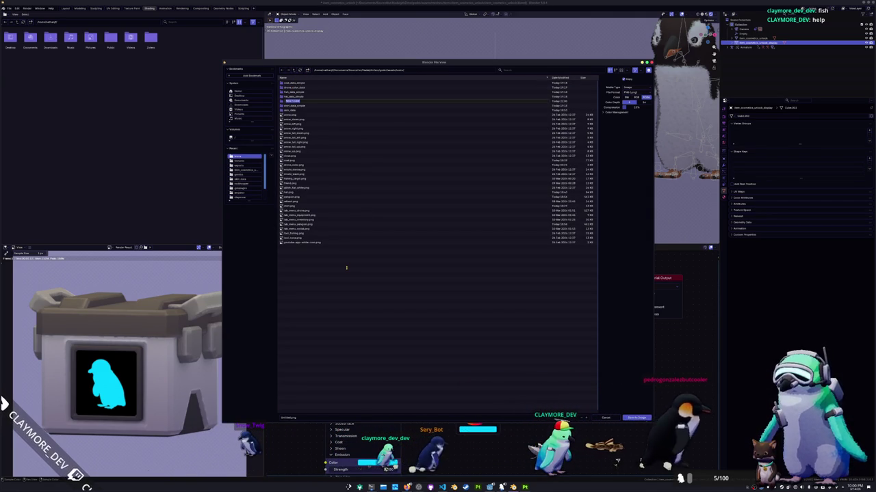
type("tics")
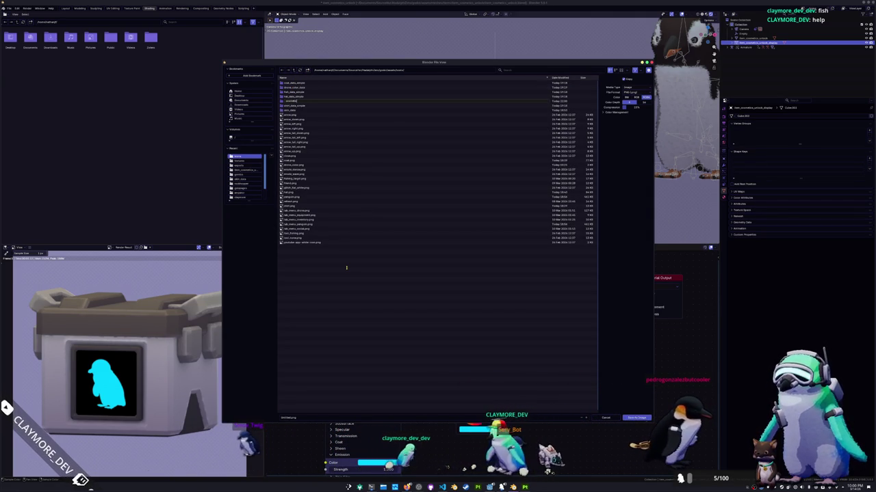
key("Return")
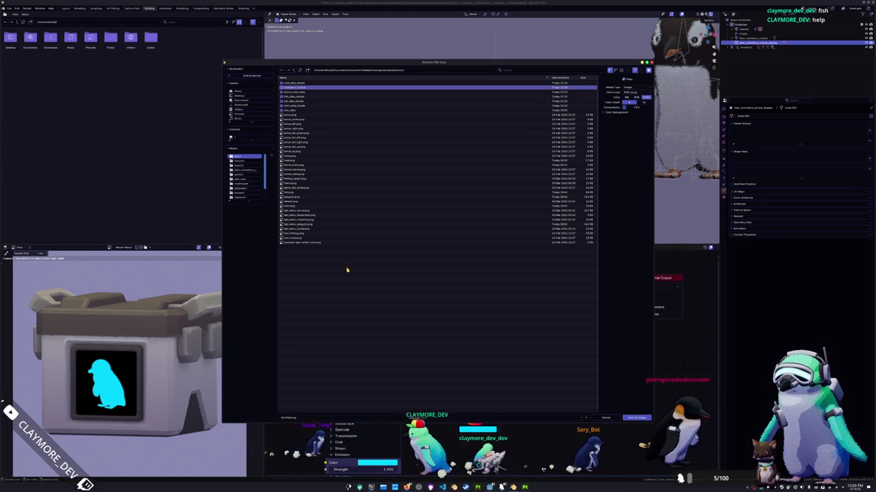
Step: Save the render in that folder as cosmetics_unlock_penguin PNG
double_click(294, 87)
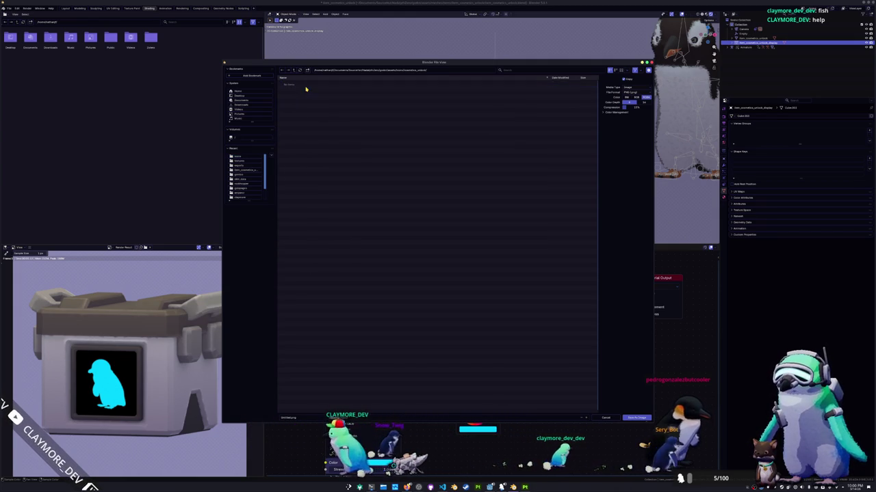
type("cosmetics")
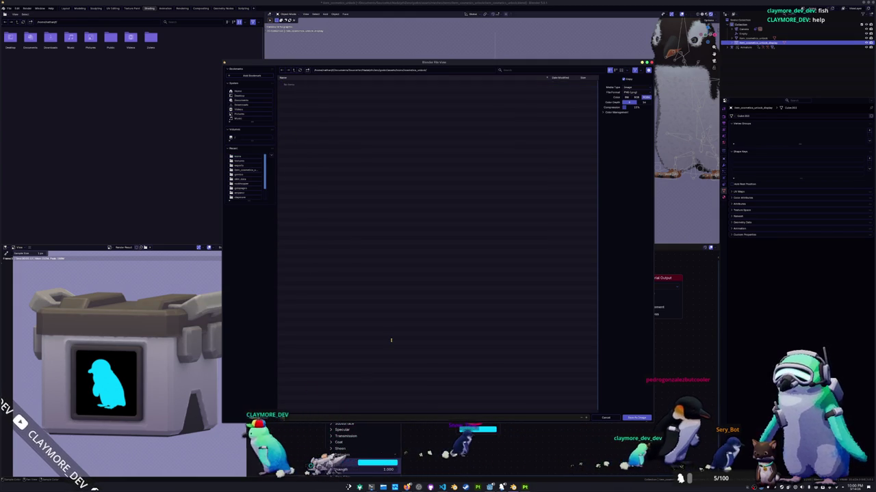
type("_unlock_penguin")
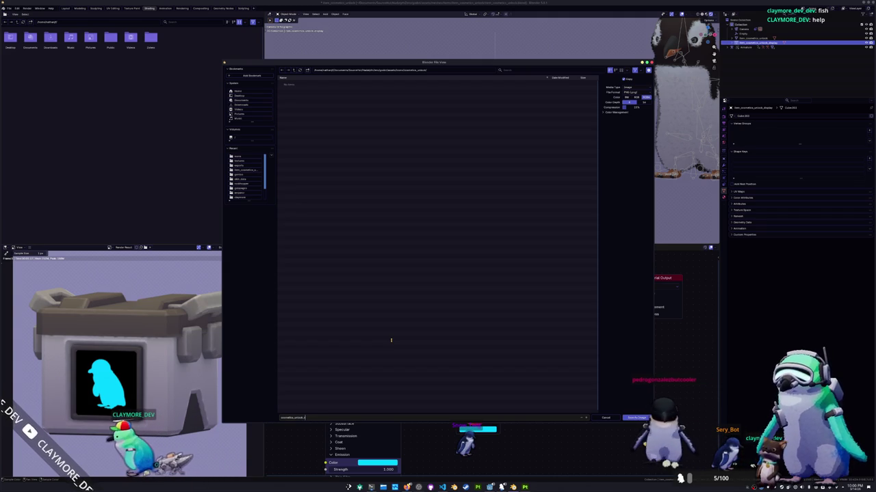
key("Return")
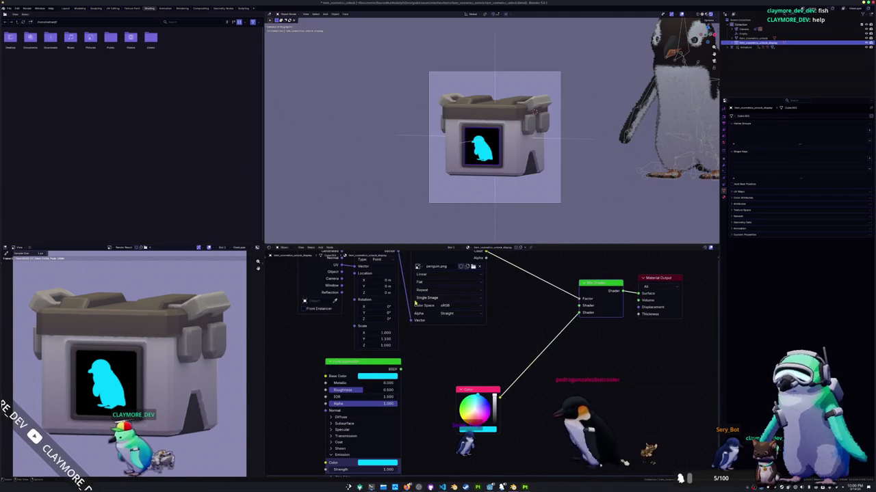
middle_click_drag(485, 268, 471, 323)
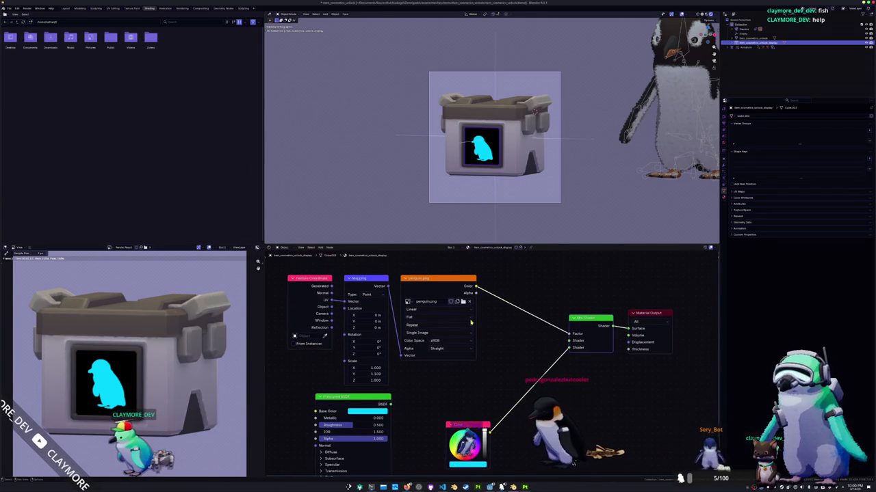
Step: Swap the screen texture to coat.png, then to drone_color.png, after a cancelled render save
left_click(463, 302)
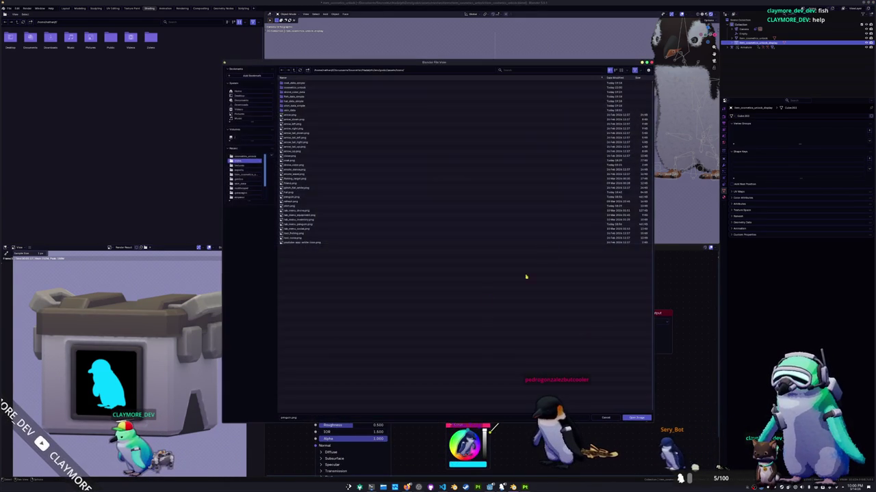
double_click(301, 161)
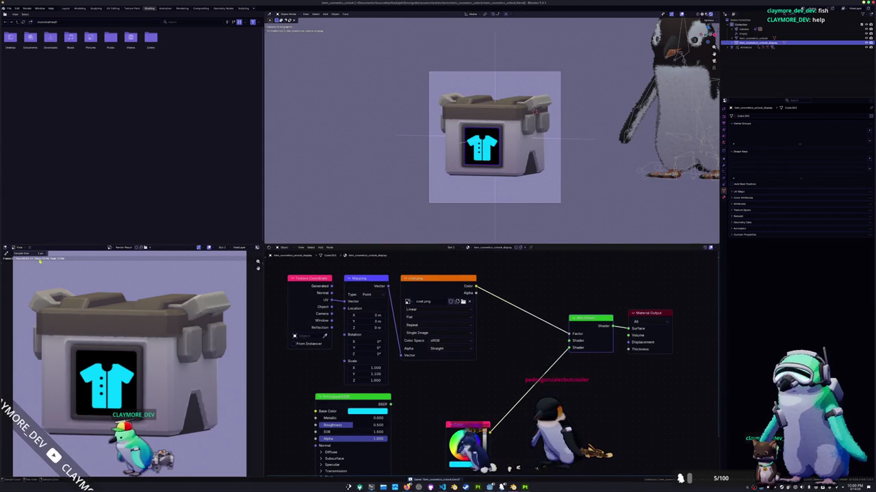
mouse_move(38, 257)
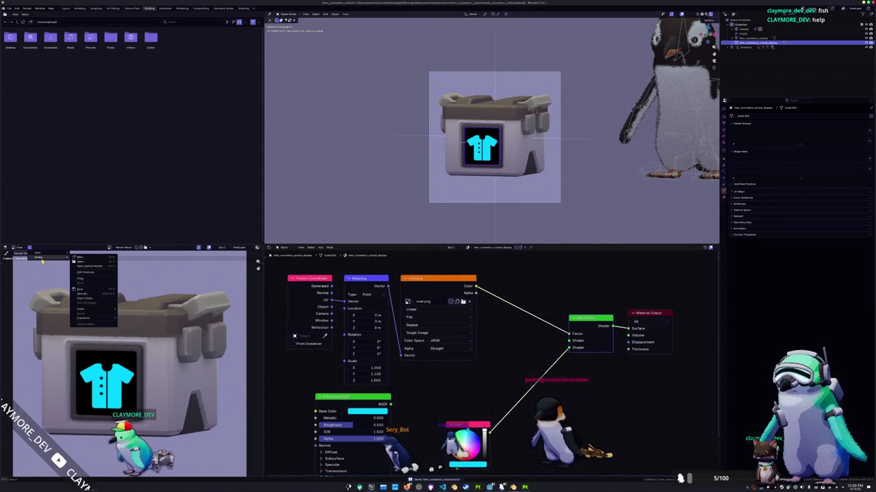
left_click(81, 295)
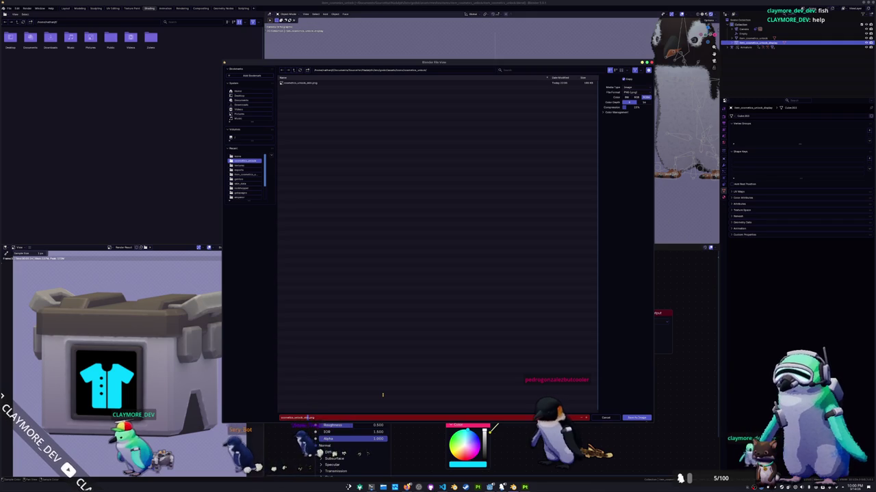
key("Return")
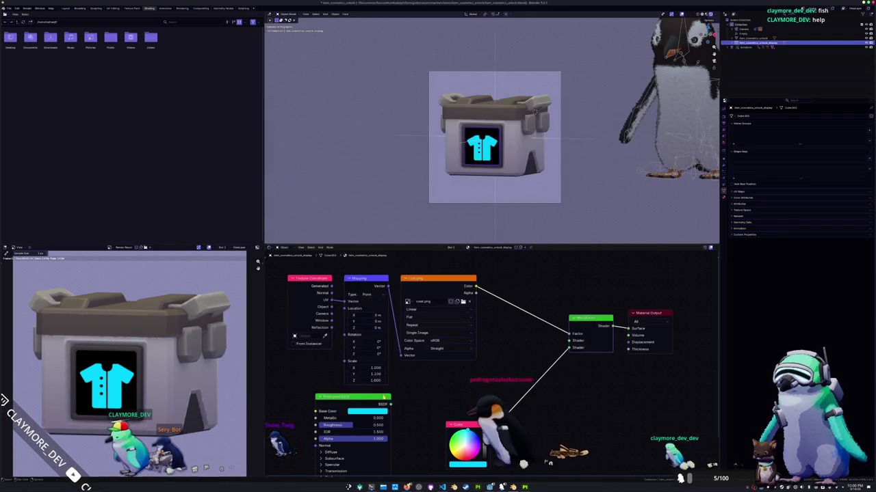
left_click(463, 301)
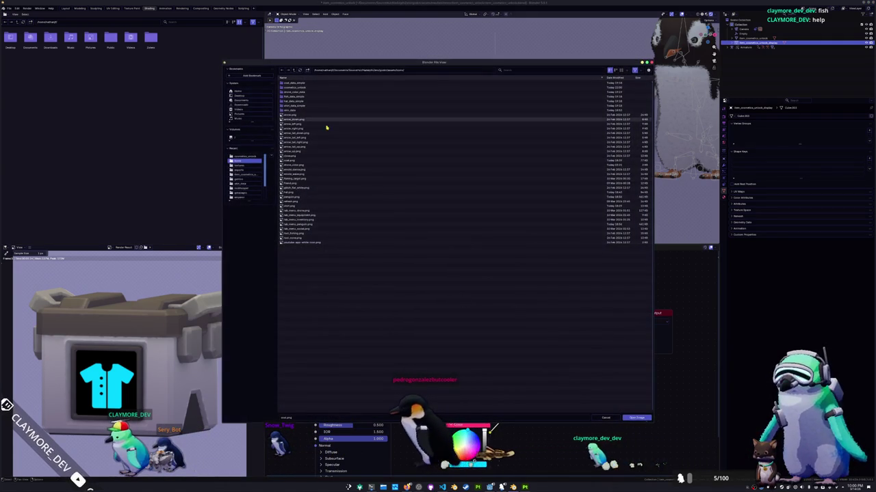
double_click(302, 164)
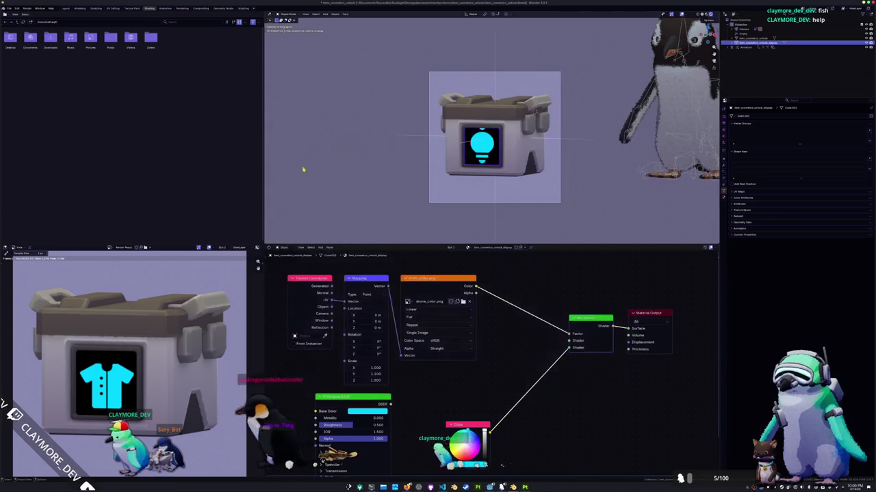
Step: Preview the texture coordinates, restore the Mix Shader preview, and switch to the UV Editing workspace
scroll(411, 205, "up", 2)
scroll(410, 205, "up", 4)
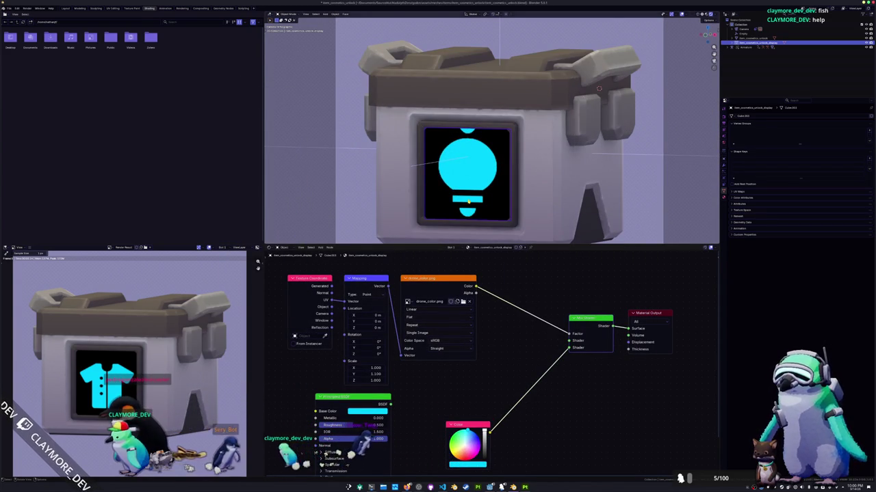
scroll(491, 130, "down", 1)
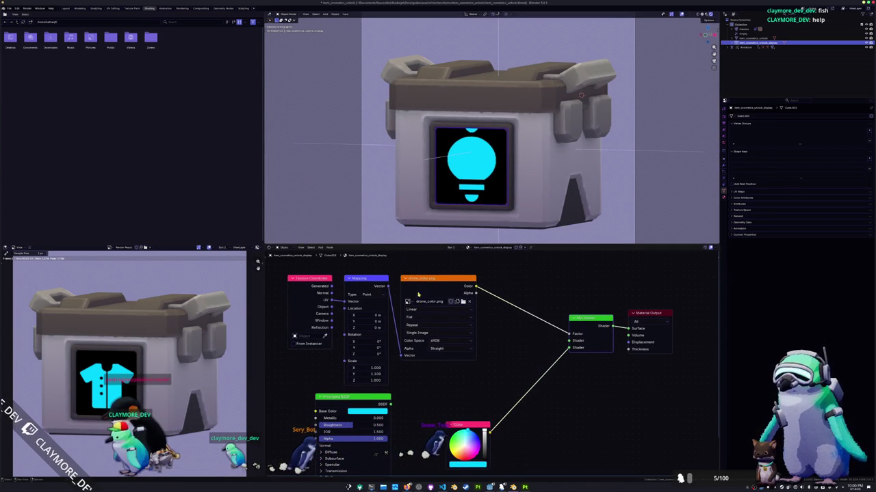
left_click(314, 280, "ctrl+shift")
left_click(314, 280, "ctrl+shift")
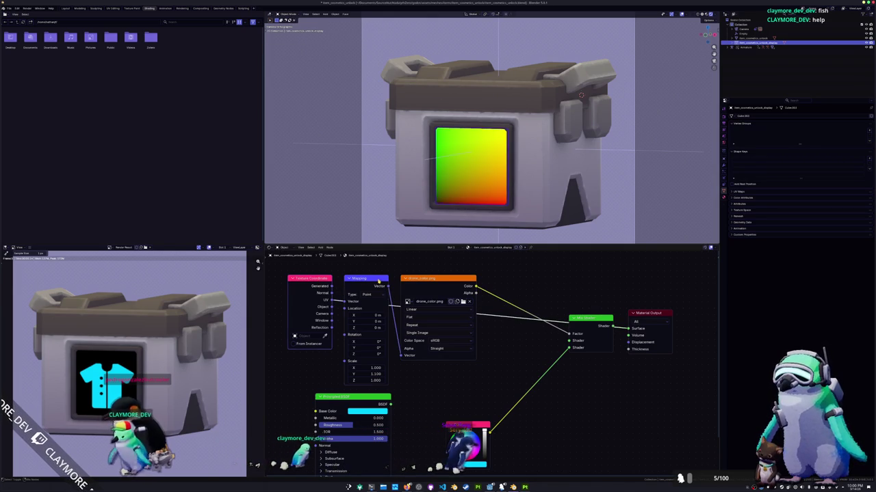
left_click(584, 319, "ctrl+shift")
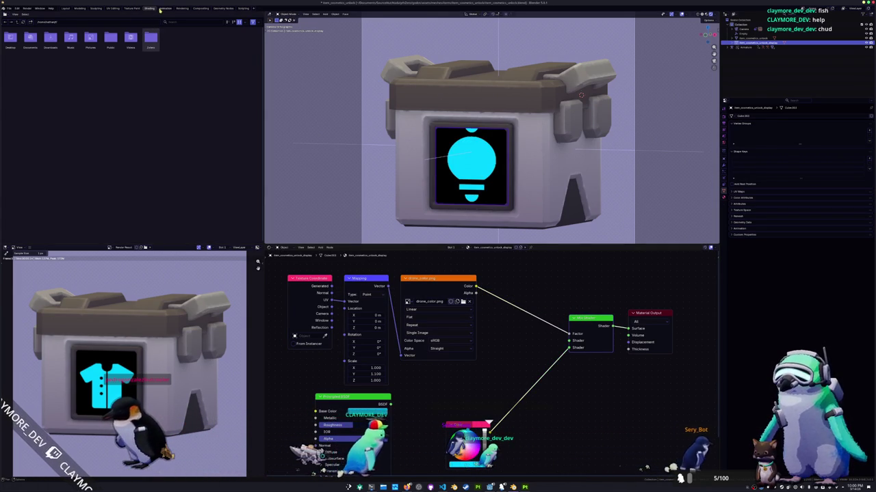
left_click(113, 8)
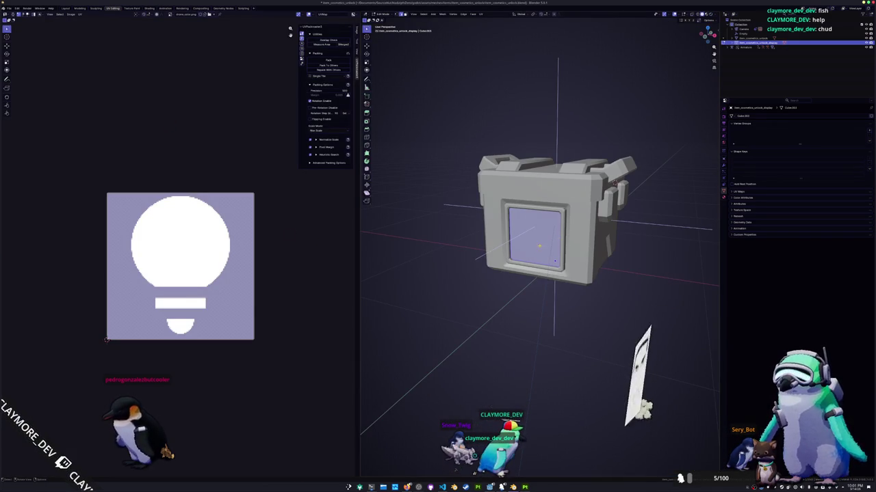
Step: Select all UVs, toggle Edit Mode, then cycle through Animation and Rendering back to Shading
scroll(218, 288, "up", 2)
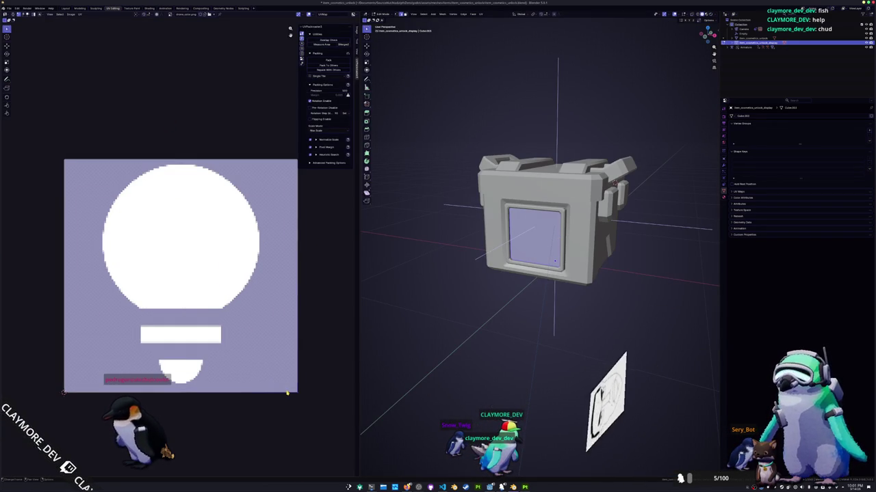
key("a")
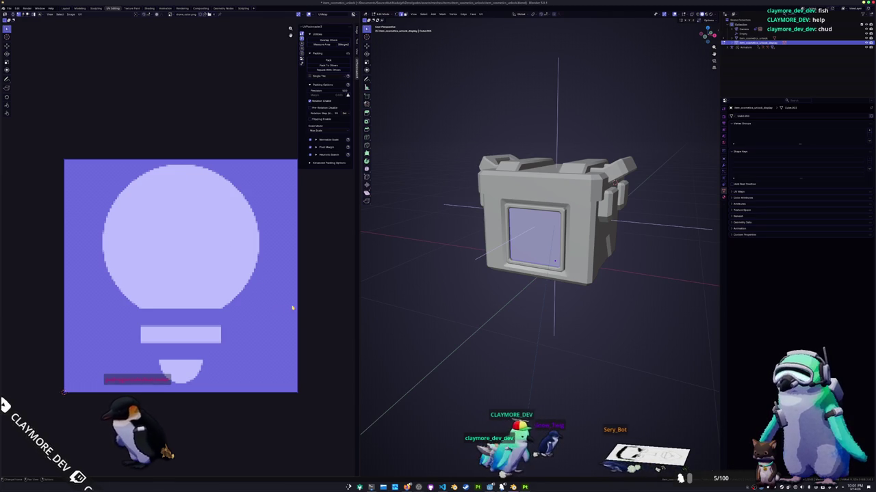
key("Tab")
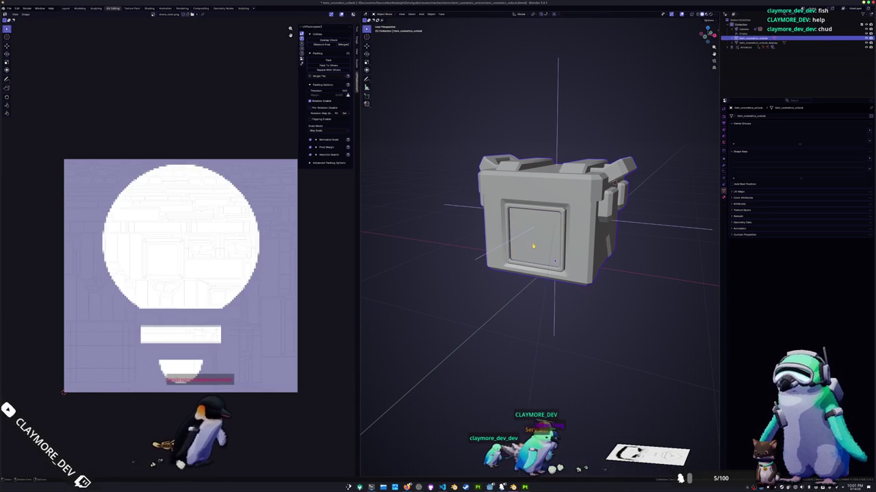
key("Tab")
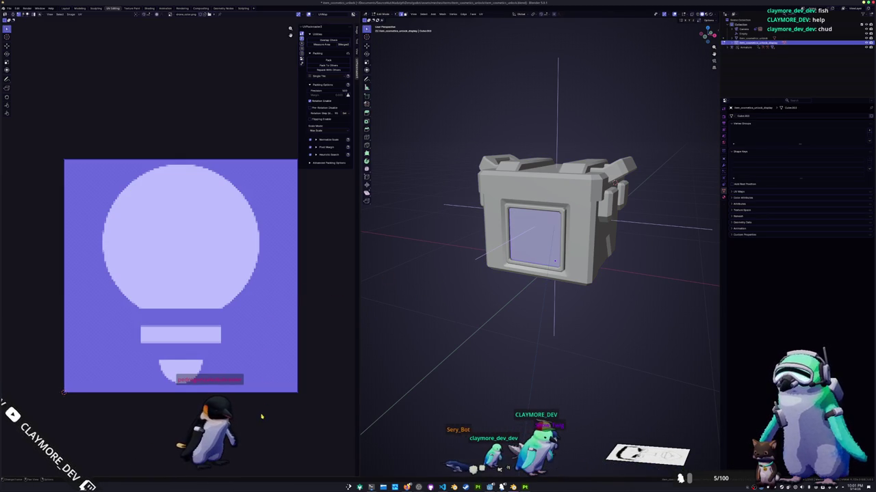
left_click(164, 8)
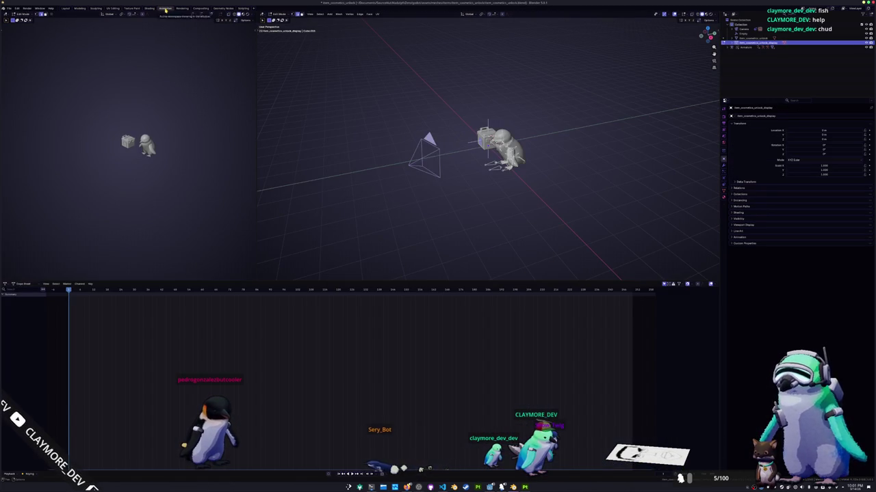
left_click(178, 8)
left_click(150, 8)
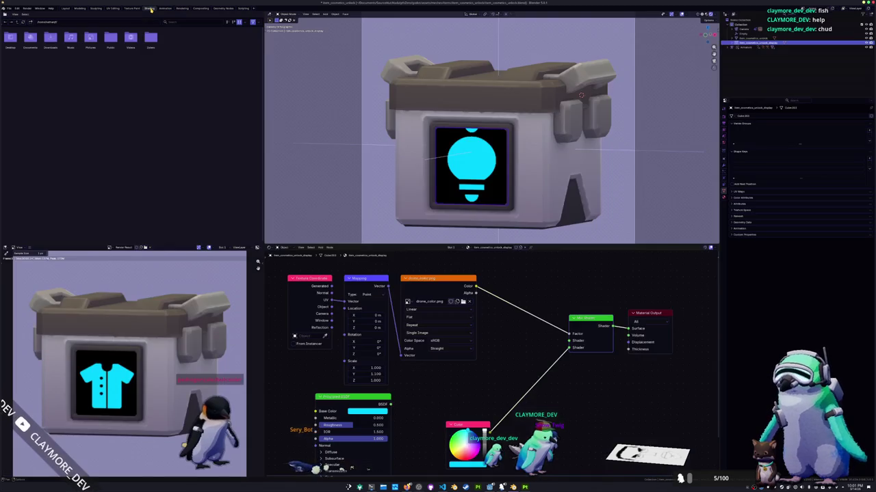
scroll(319, 148, "down", 2)
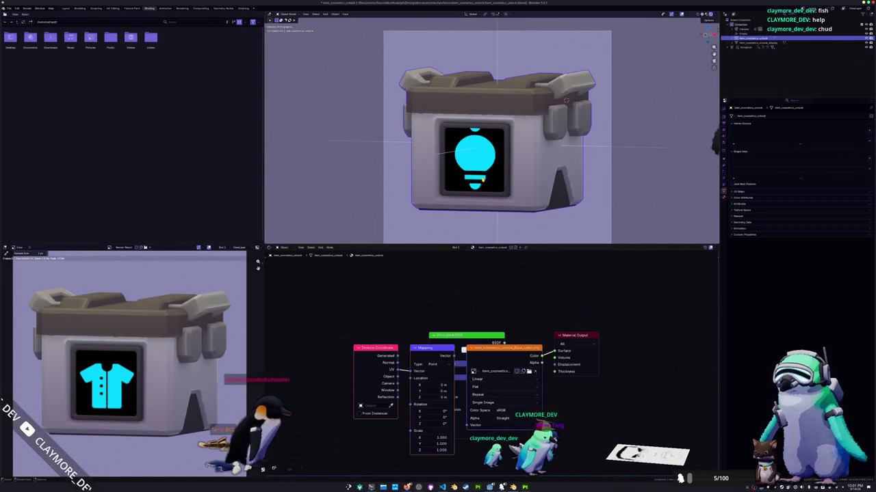
Step: In Edit Mode, move the screen face vertically along Z
key("Tab")
key("g")
key("z")
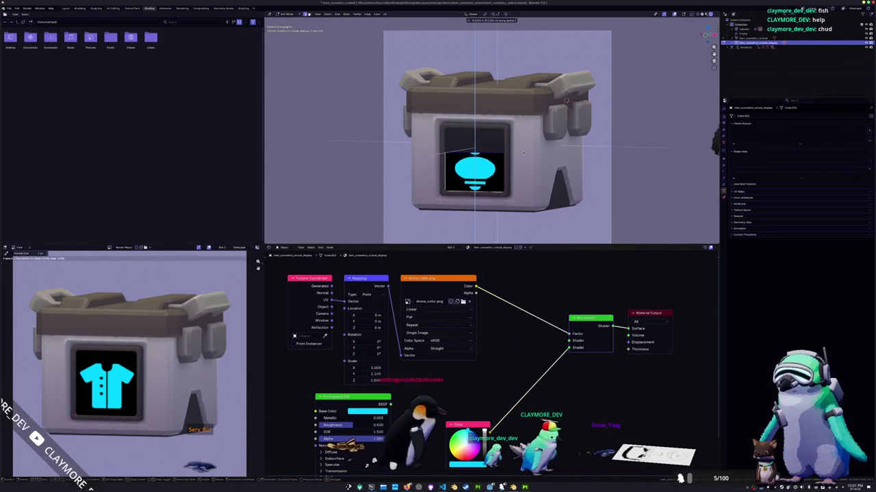
left_click(530, 140)
key("Tab")
Step: Centre the icon by dragging the Mapping node's Location Y, then launch the file manager
scroll(360, 208, "down", 1)
scroll(361, 208, "down", 1)
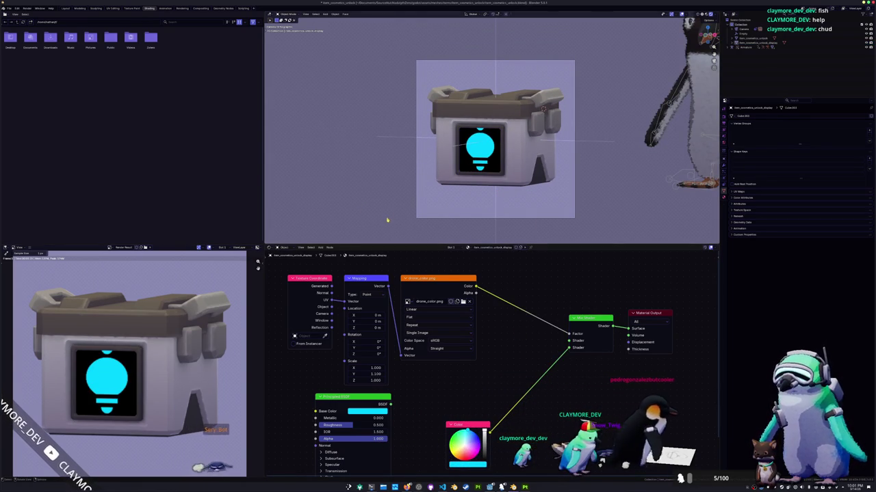
scroll(387, 220, "up", 2)
left_click(487, 178)
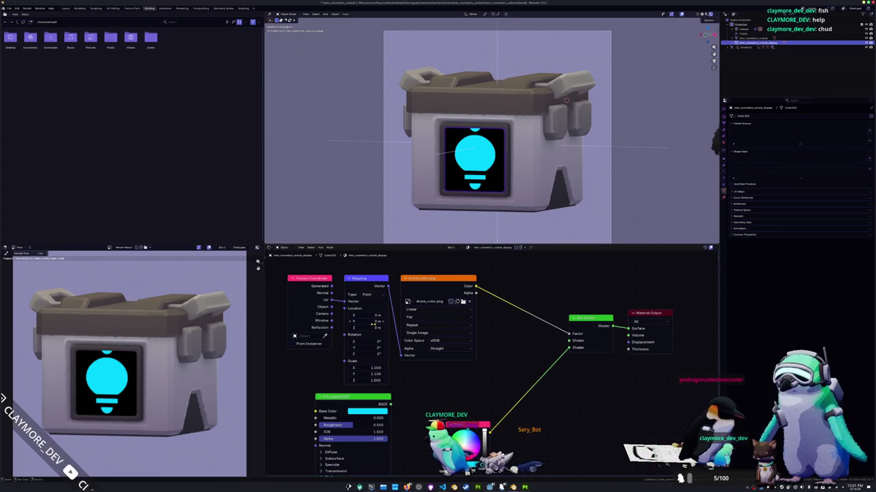
left_click_drag(372, 321, 383, 322)
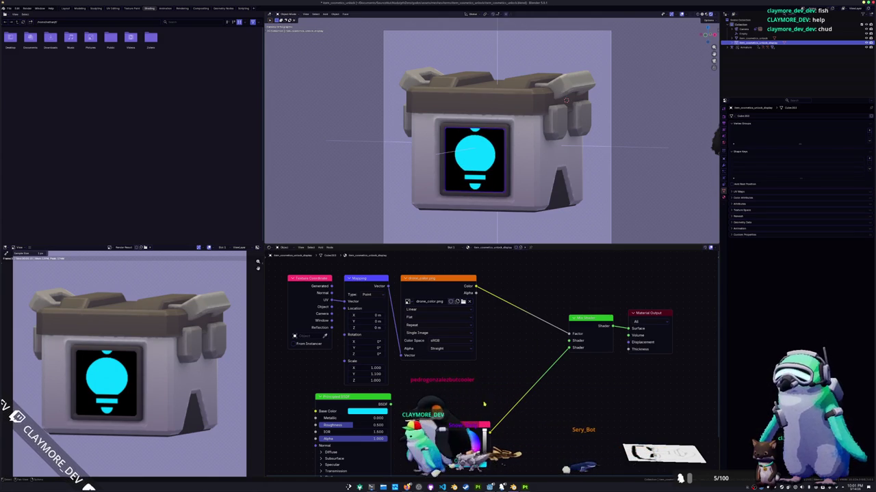
key("super+e")
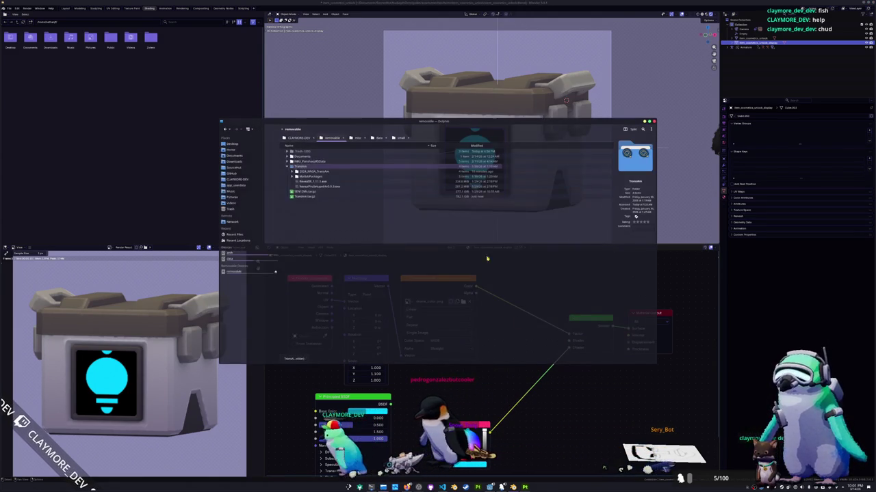
Step: Browse SourceHut > HadalyInZero > godot > assets > icons and open drone_color.png in the image viewer
left_click(233, 167)
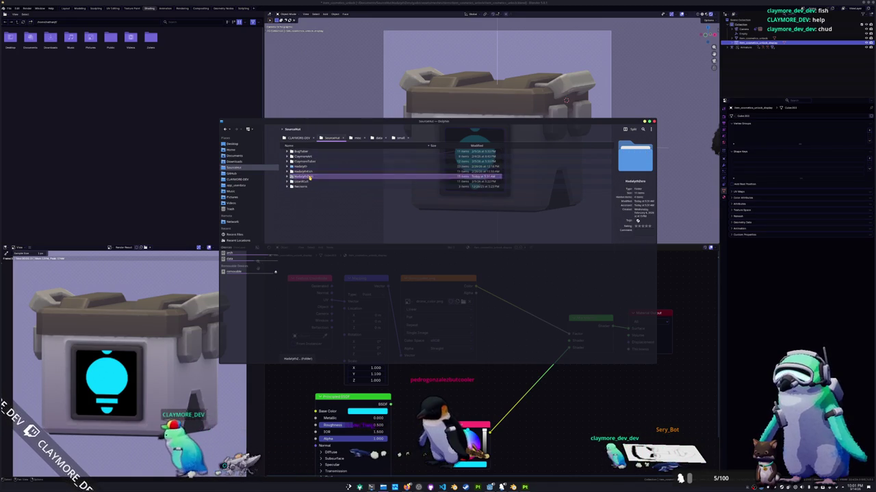
double_click(302, 171)
double_click(301, 173)
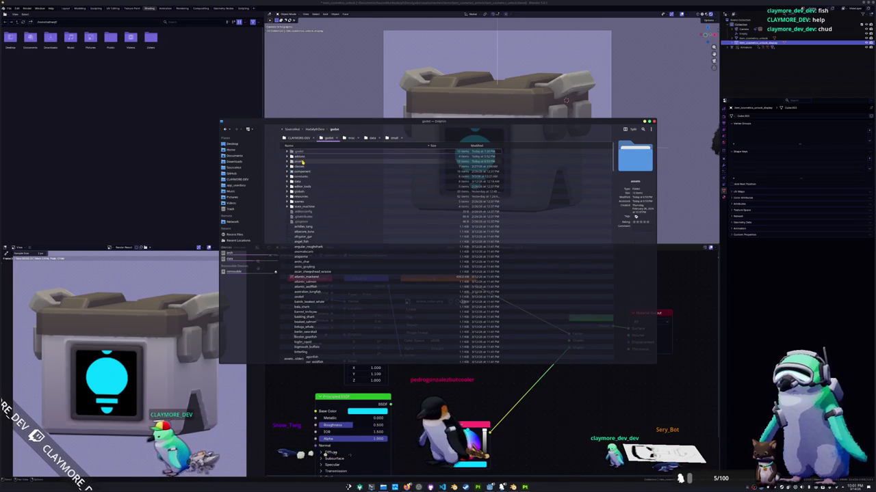
double_click(301, 161)
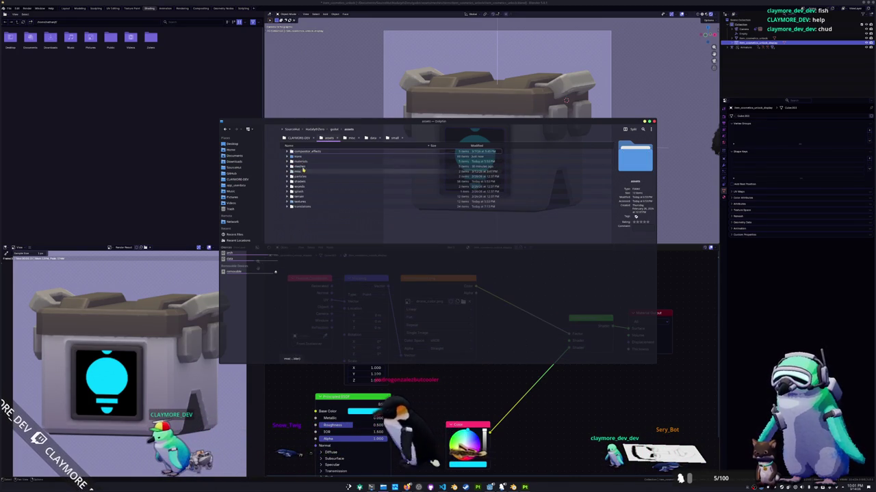
double_click(302, 161)
scroll(304, 217, "down", 2)
scroll(307, 233, "down", 4)
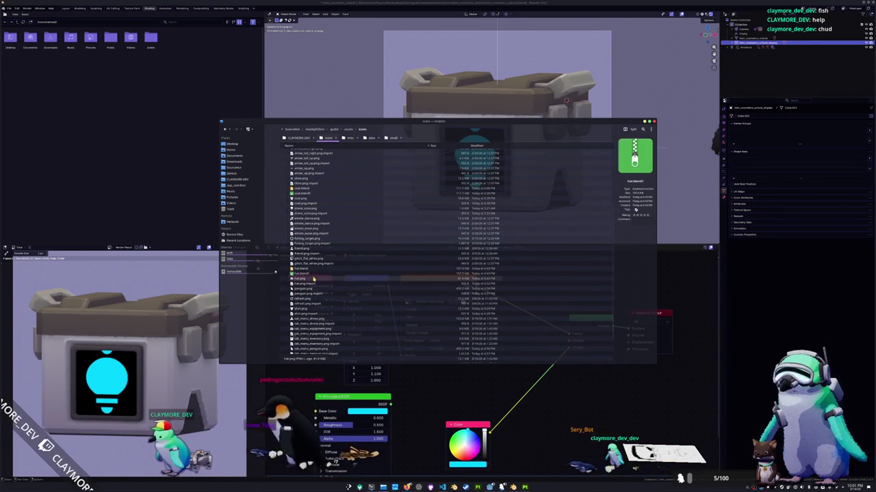
scroll(314, 281, "down", 3)
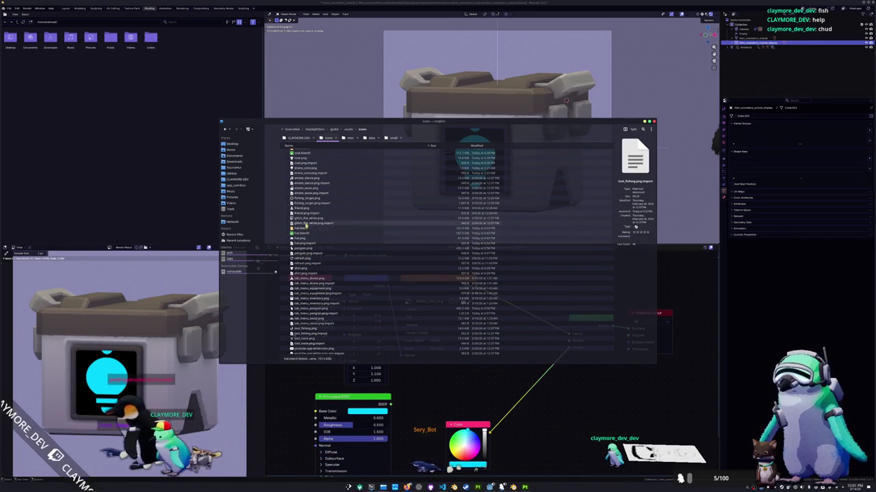
left_click(308, 168)
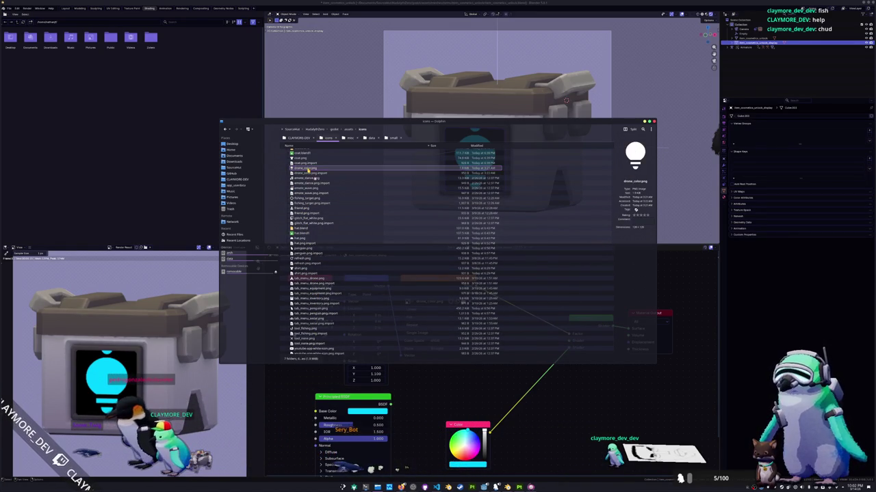
double_click(308, 169)
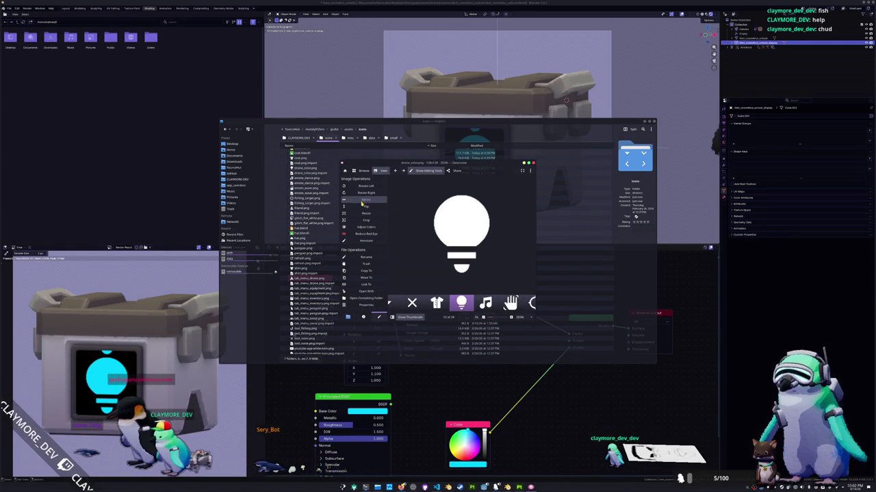
Step: Crop the drone_color.png lightbulb icon in Gwenview to a square aspect ratio
left_click(366, 220)
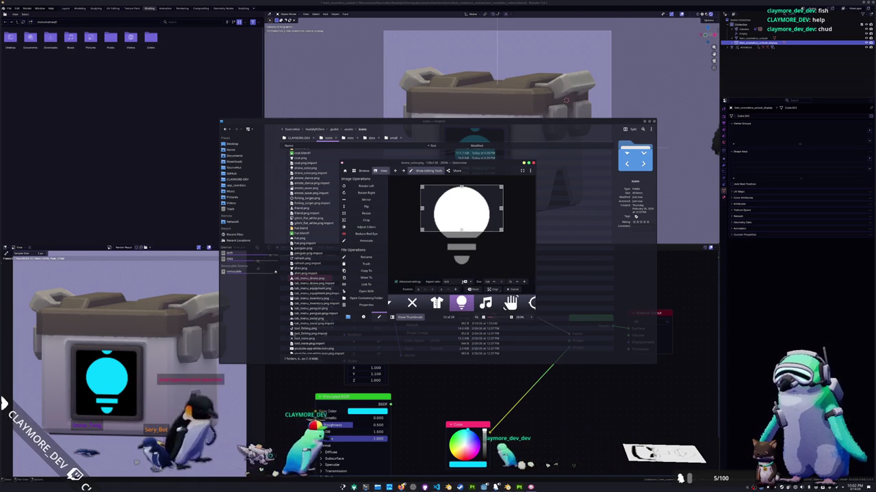
left_click(446, 281)
left_click(460, 260)
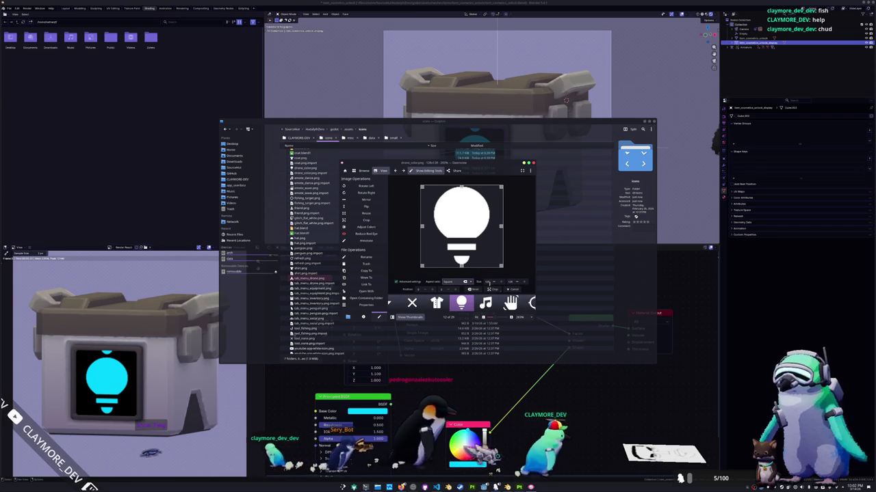
left_click(492, 289)
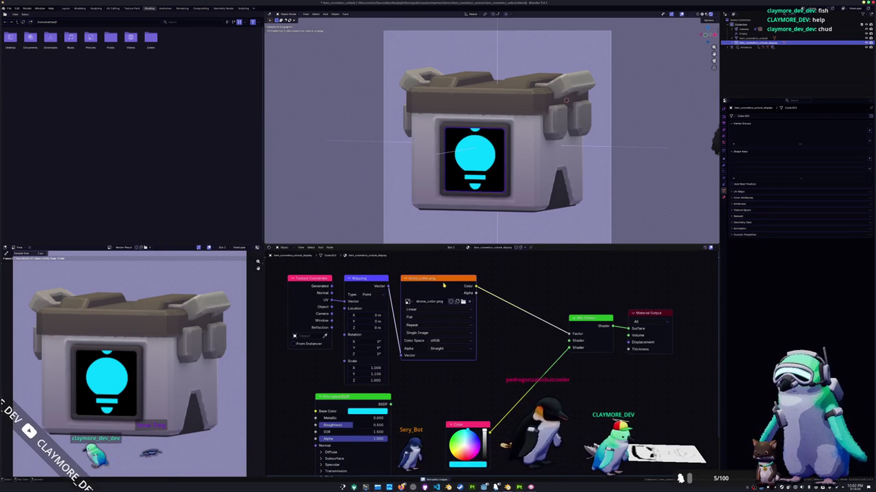
Step: Replace the screen's Image Texture with hat.png from assets > icons
left_click(471, 302)
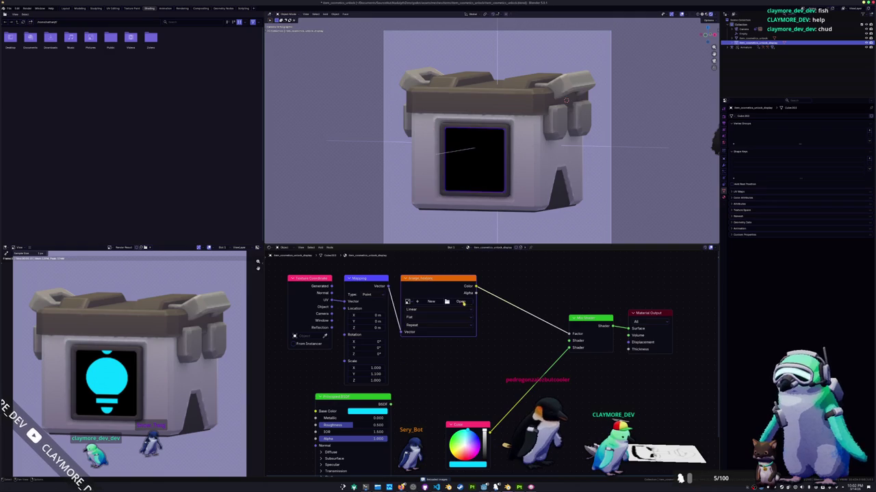
left_click(455, 301)
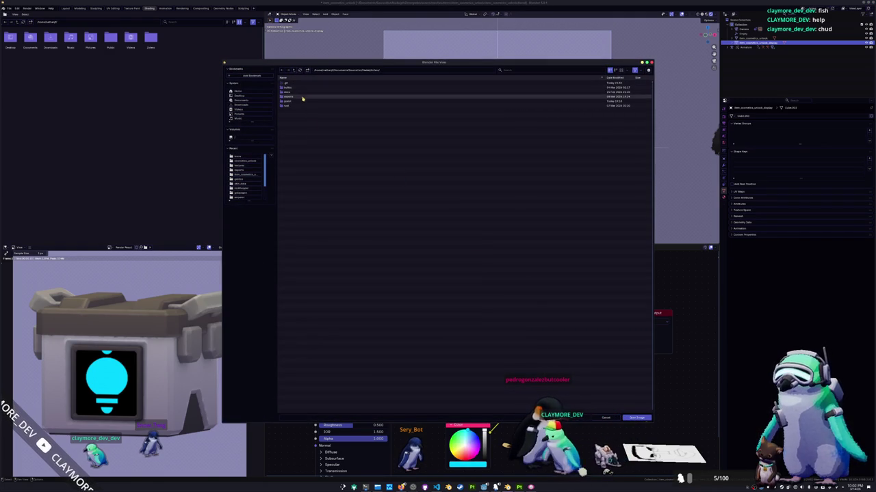
double_click(289, 101)
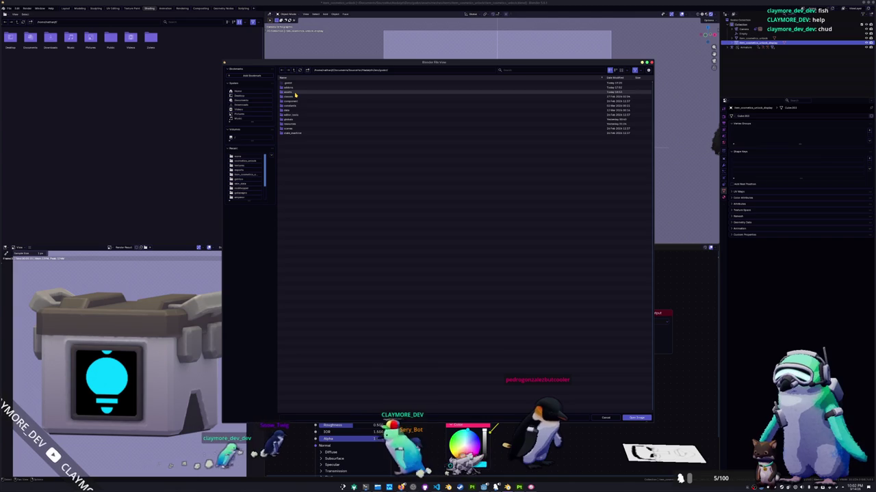
double_click(293, 92)
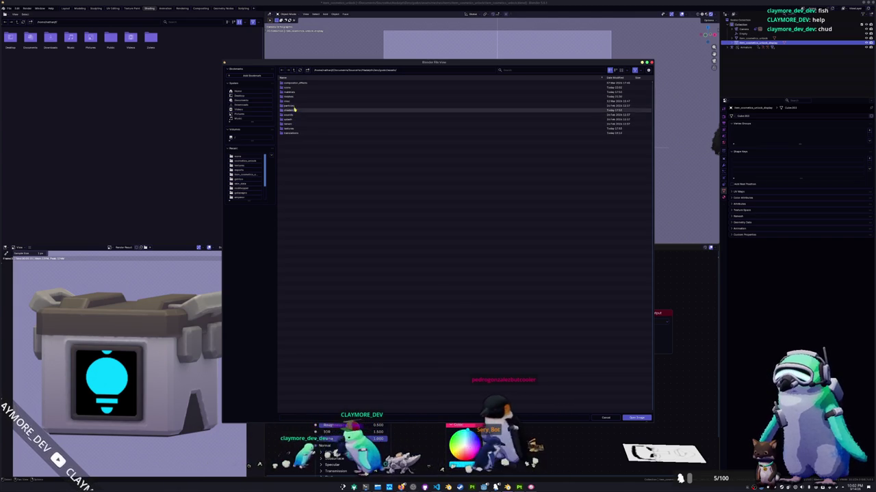
double_click(295, 87)
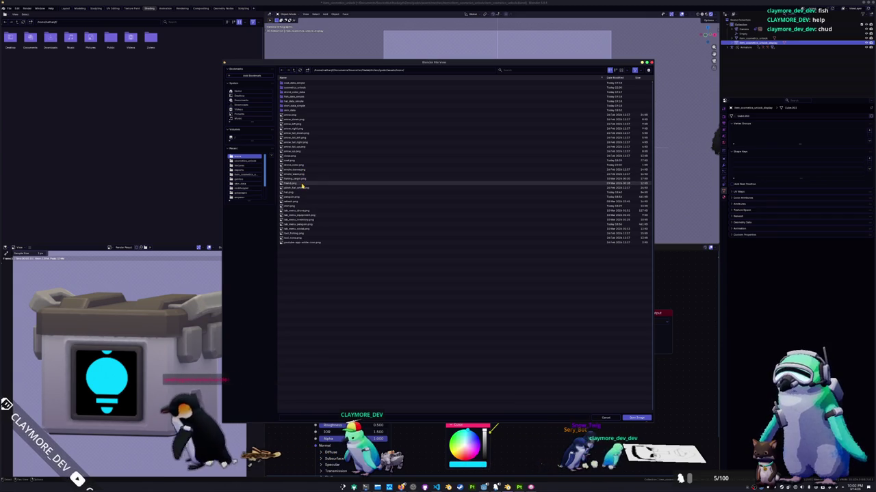
double_click(301, 193)
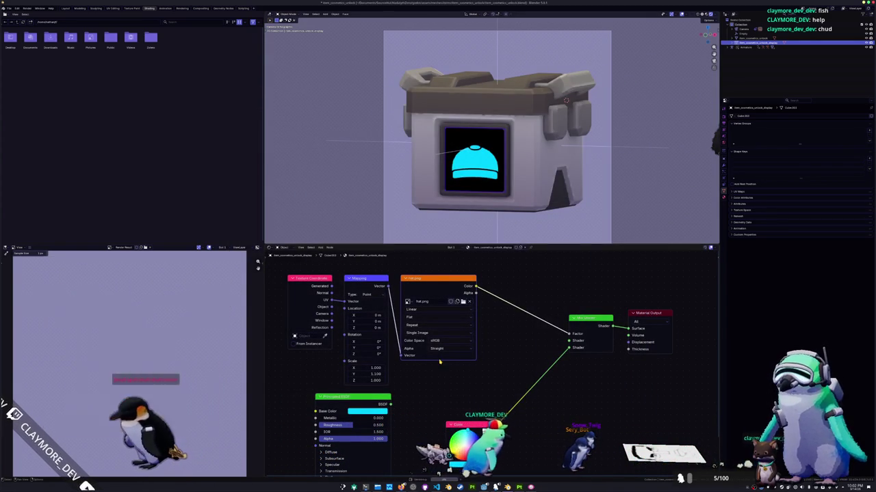
left_click(29, 248)
mouse_move(39, 257)
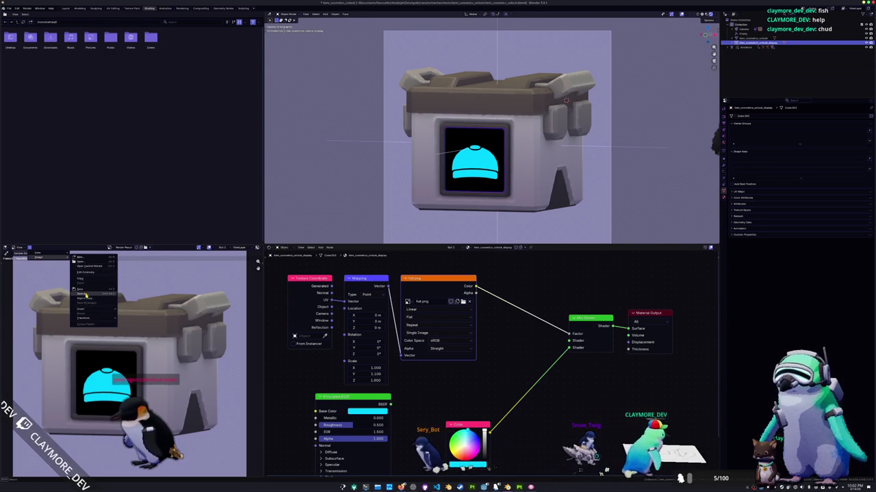
Step: Save the hat render as cosmetics_unlock_hat.png via Image > Save As
left_click(84, 294)
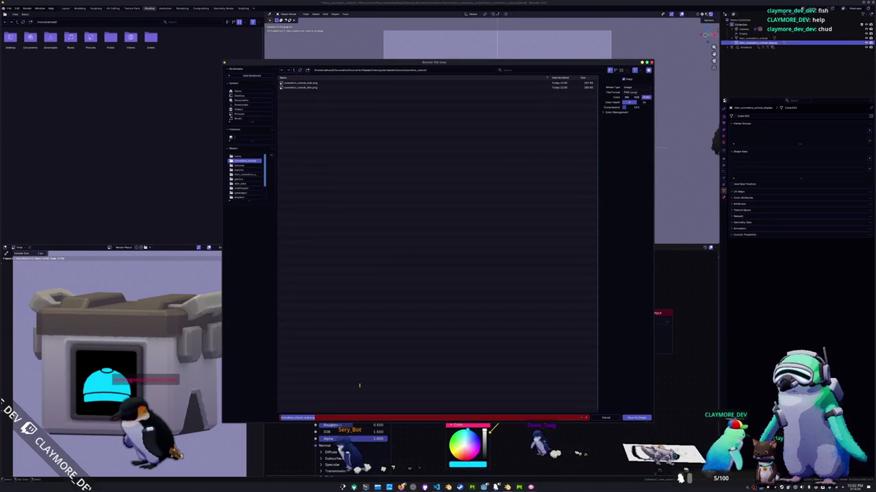
key("ctrl+shift+Left")
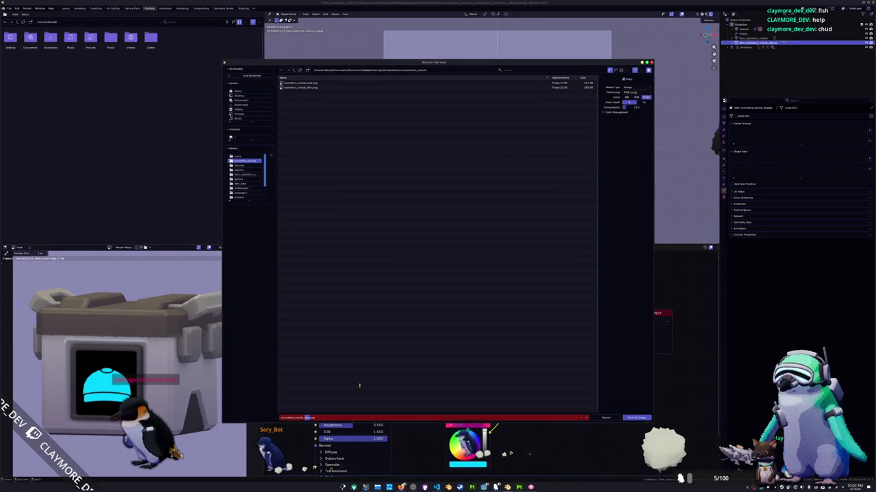
type("hat")
key("Return")
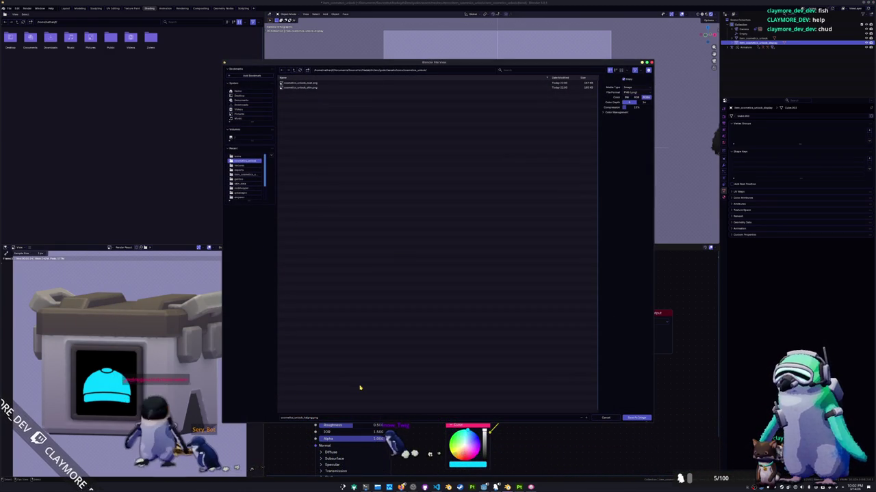
left_click(323, 416)
key("BackSpace")
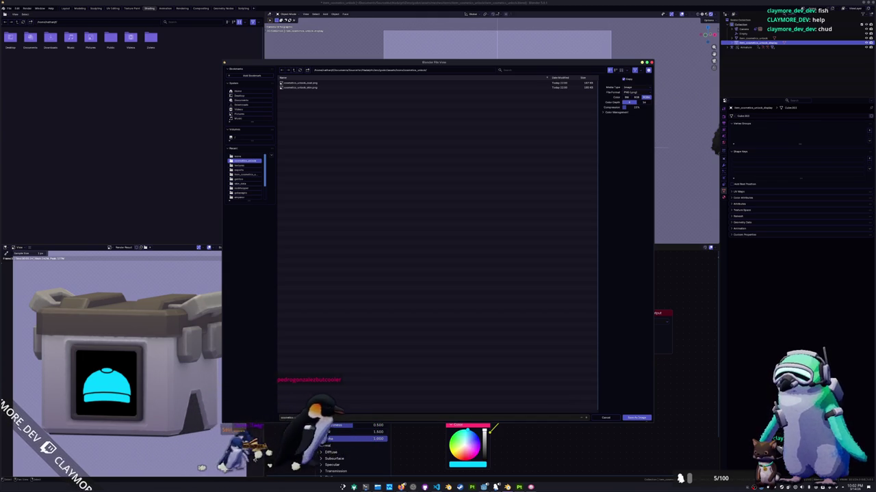
key("Escape")
key("Return")
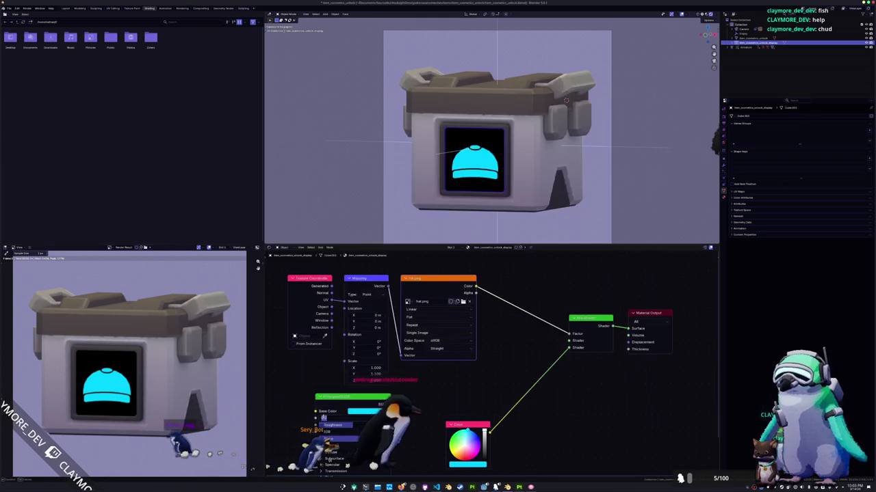
left_click(463, 302)
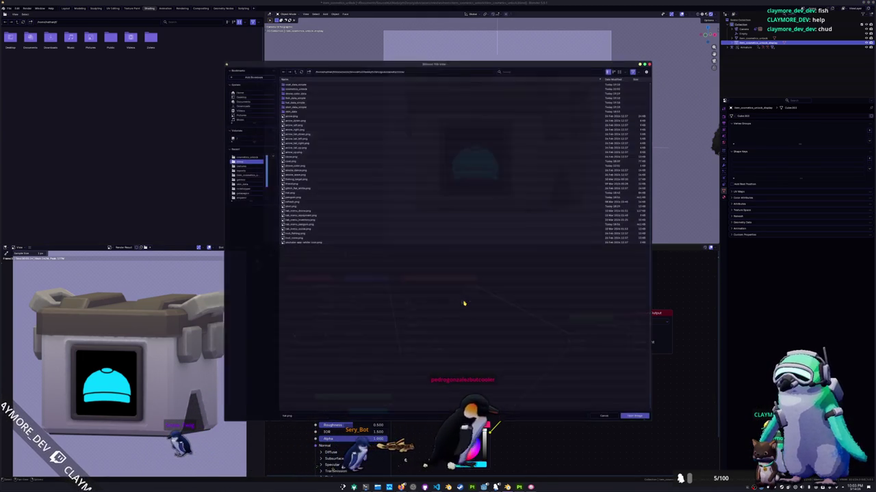
Step: Load shirt.png onto the crate and save the render as cosmetics_unlock_shirt.png
double_click(309, 206)
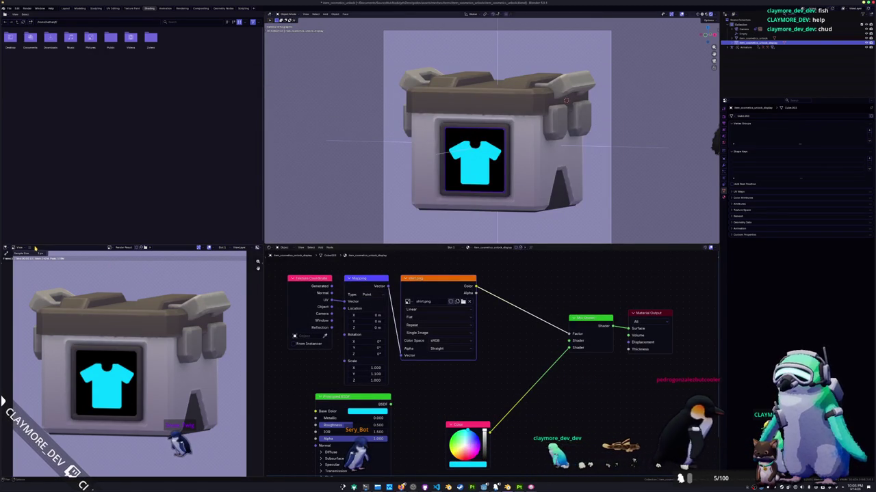
mouse_move(37, 258)
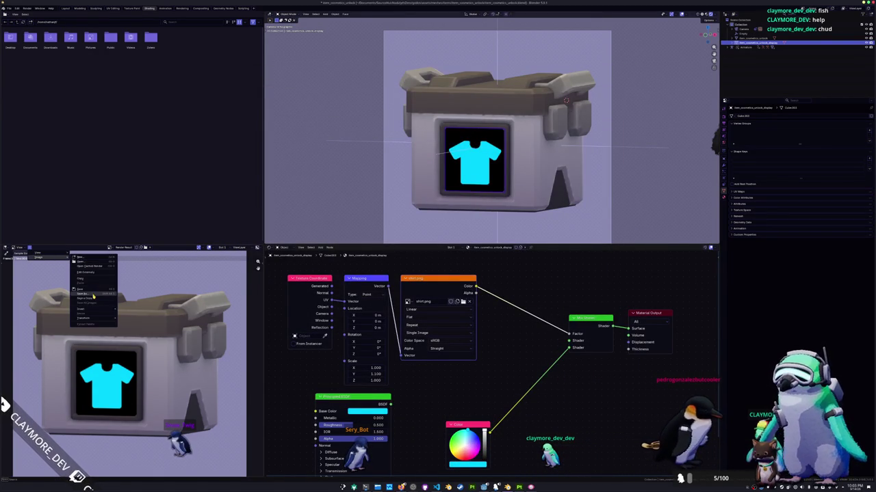
left_click(92, 294)
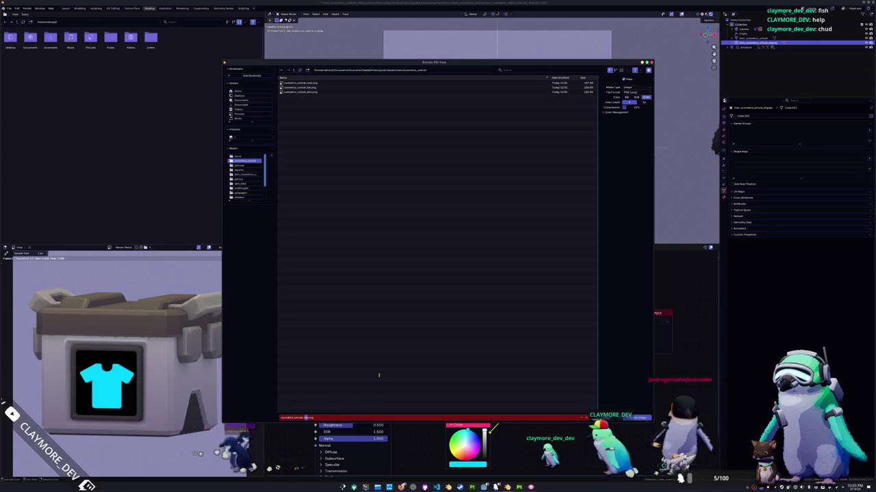
key("Return")
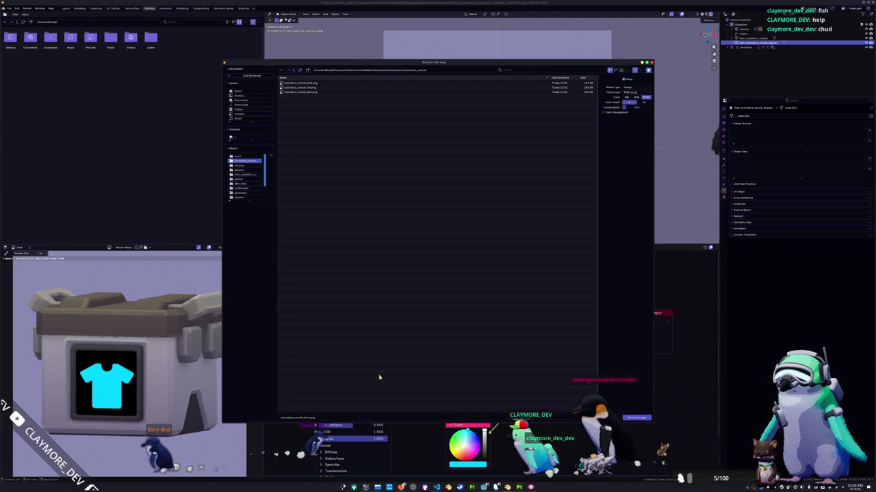
key("Return")
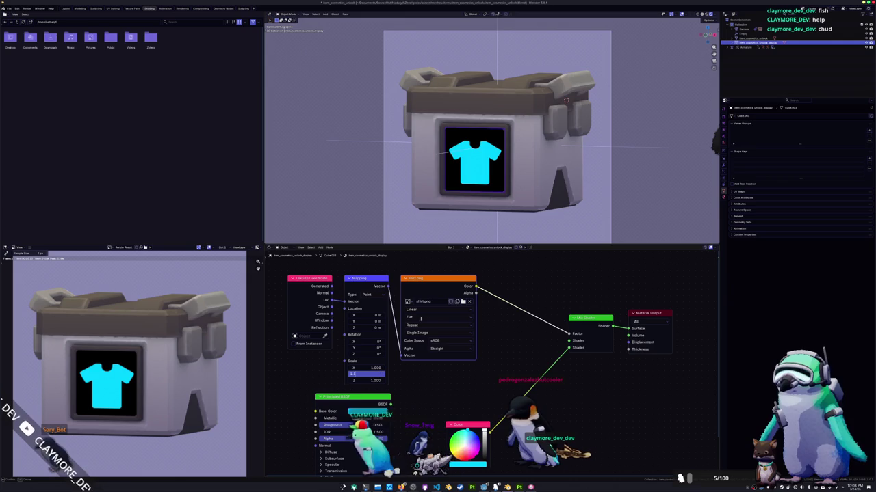
left_click(463, 302)
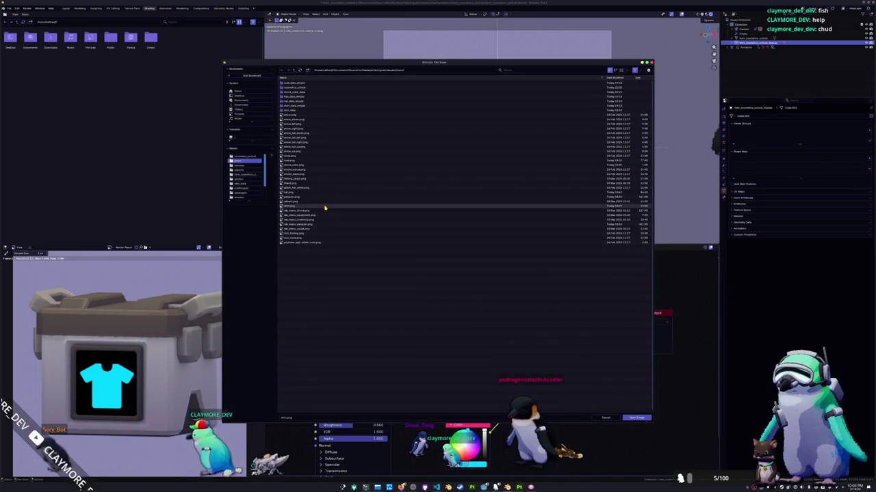
Step: Load drone_color.png into the crate screen's Image Texture node
left_click(311, 165)
double_click(311, 166)
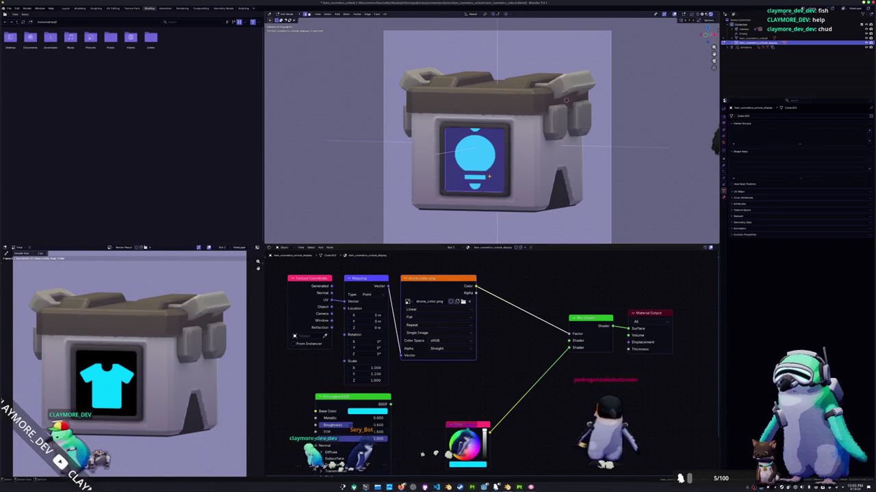
scroll(488, 177, "up", 1)
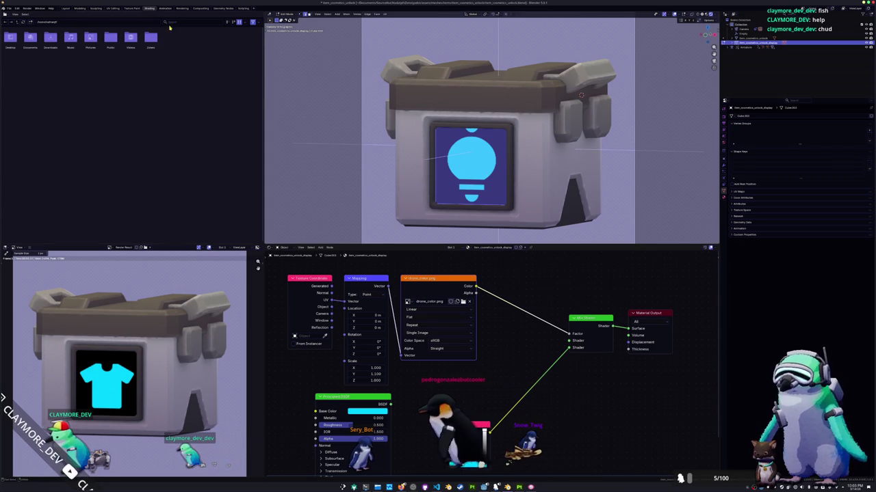
left_click(112, 8)
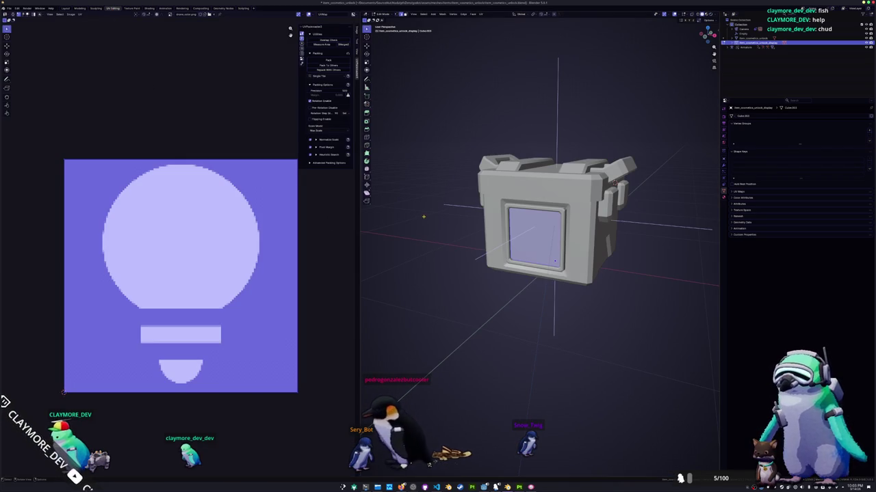
Step: Orbit the crate to face its screen and try UVPackmaster Pack on its UVs
scroll(437, 212, "up", 2)
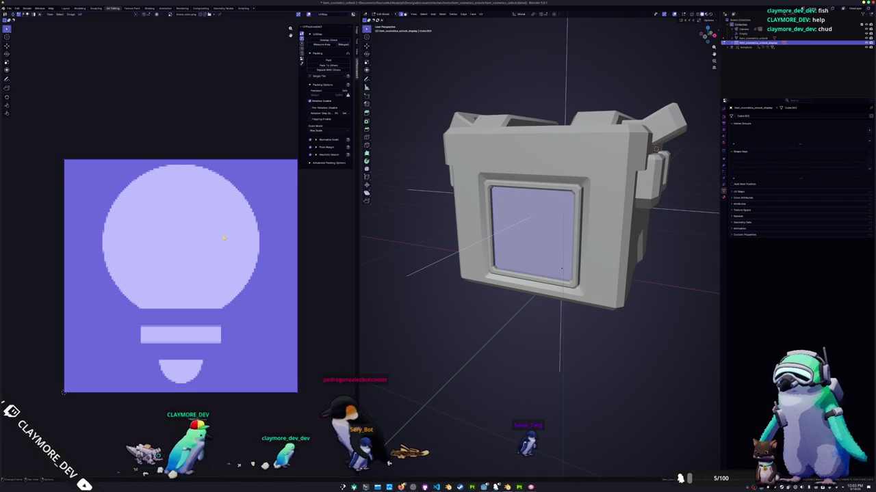
middle_click_drag(396, 274, 420, 277)
left_click(310, 69)
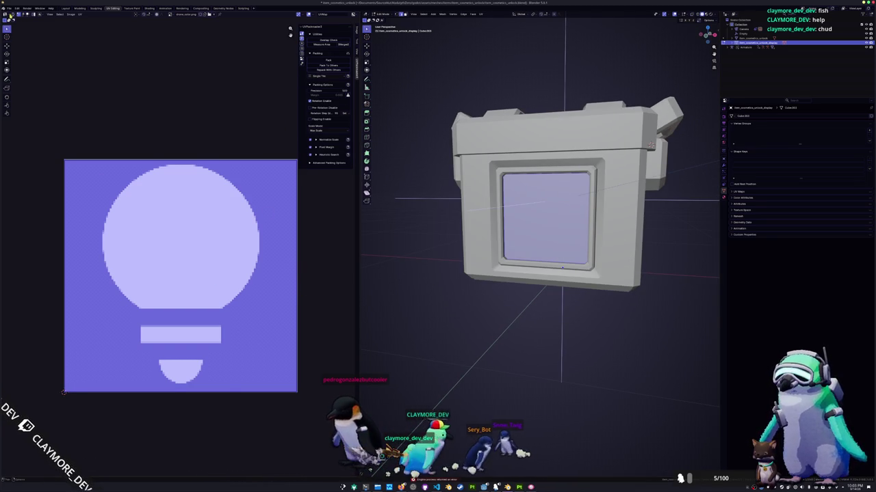
Step: Look over the bulb image and UV menu, then return the crate to Object Mode
scroll(139, 121, "up", 4)
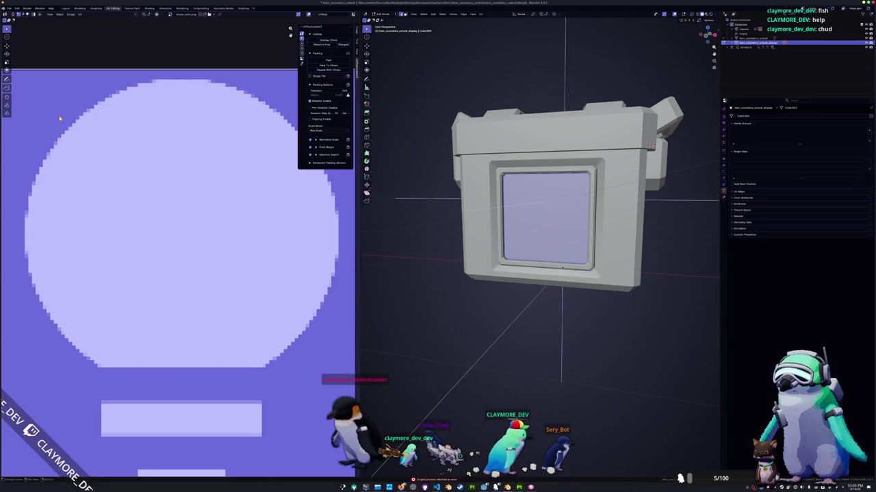
middle_click_drag(55, 109, 160, 182)
scroll(161, 182, "up", 2)
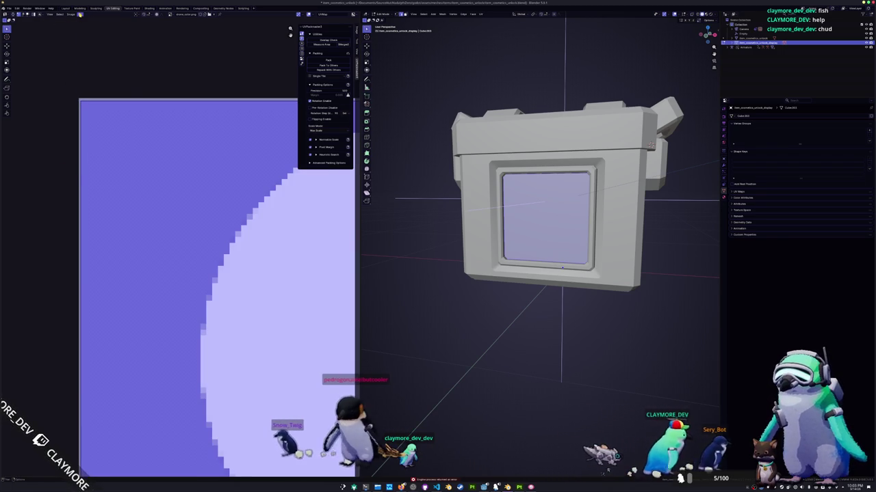
left_click(80, 14)
left_click(96, 141)
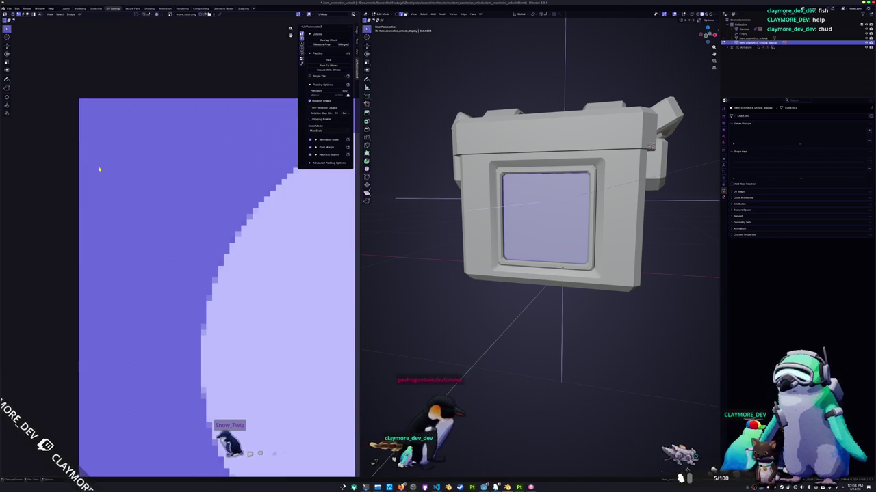
scroll(78, 203, "down", 3)
scroll(205, 257, "down", 2)
key("Tab")
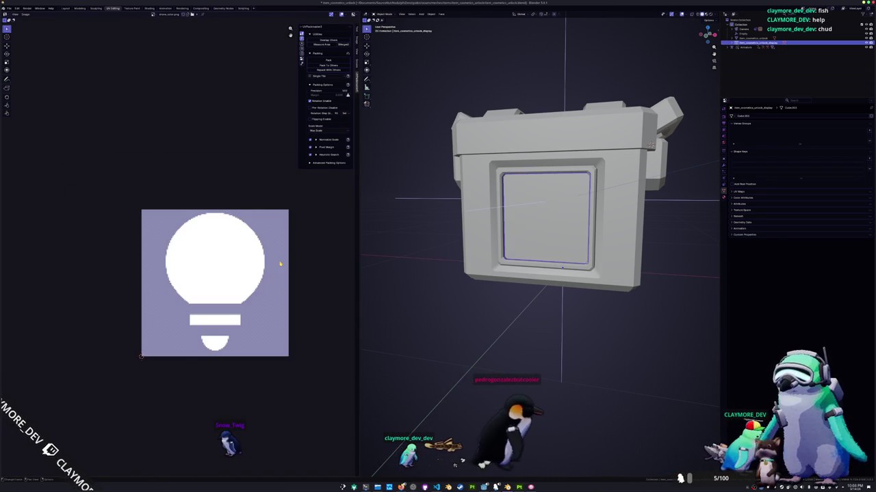
Step: Apply the crate's object transform and set the Mapping node's X/Y scale to 1.000
left_click(149, 8)
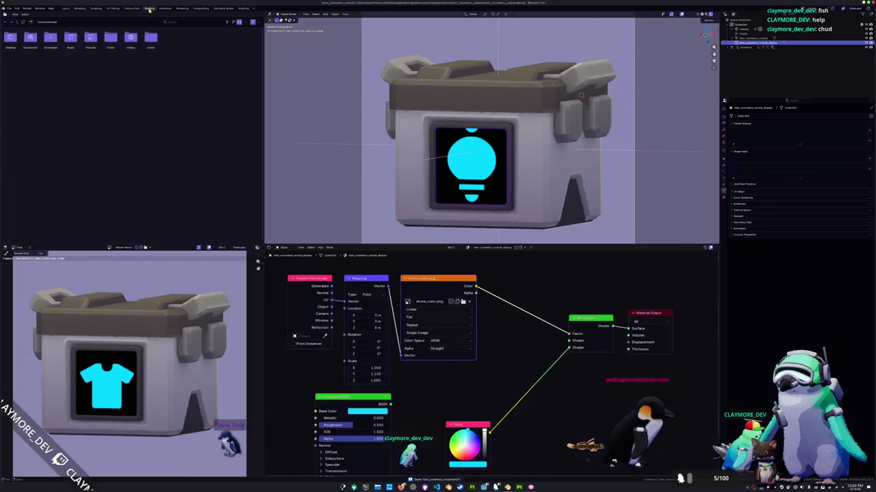
scroll(395, 164, "up", 2)
scroll(420, 129, "up", 1)
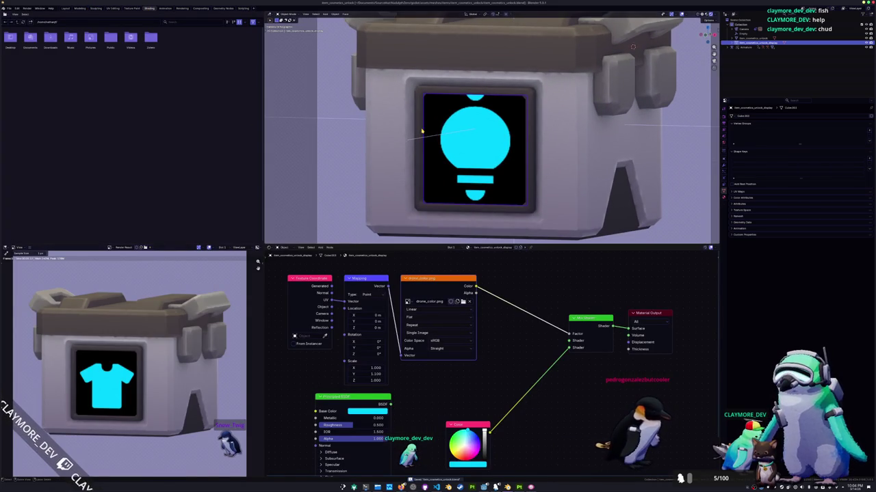
key("ctrl+a")
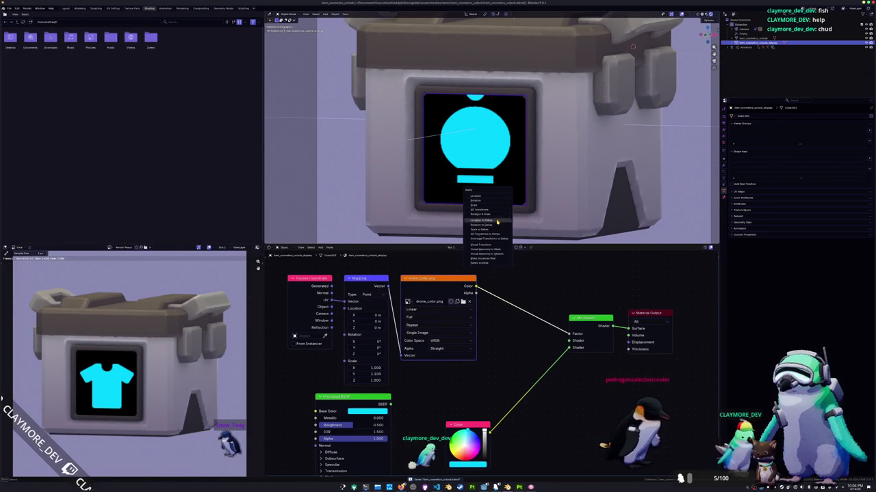
left_click(500, 211)
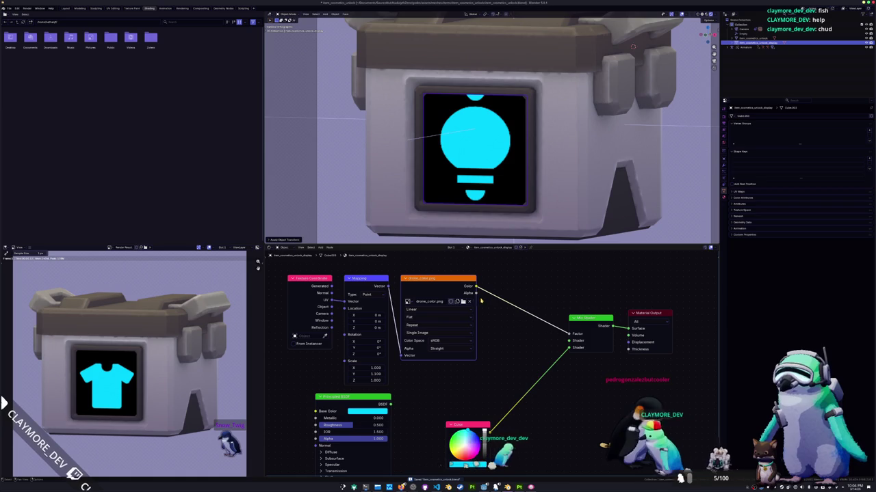
left_click_drag(368, 368, 370, 375)
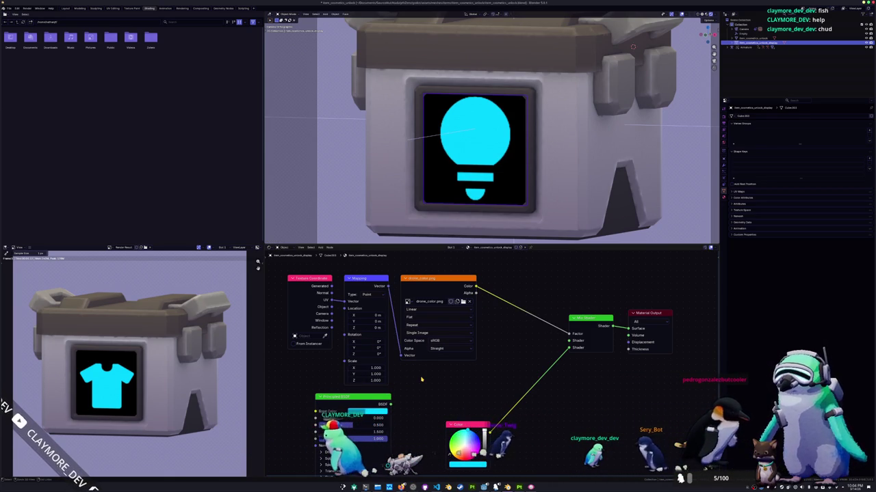
scroll(421, 378, "down", 1)
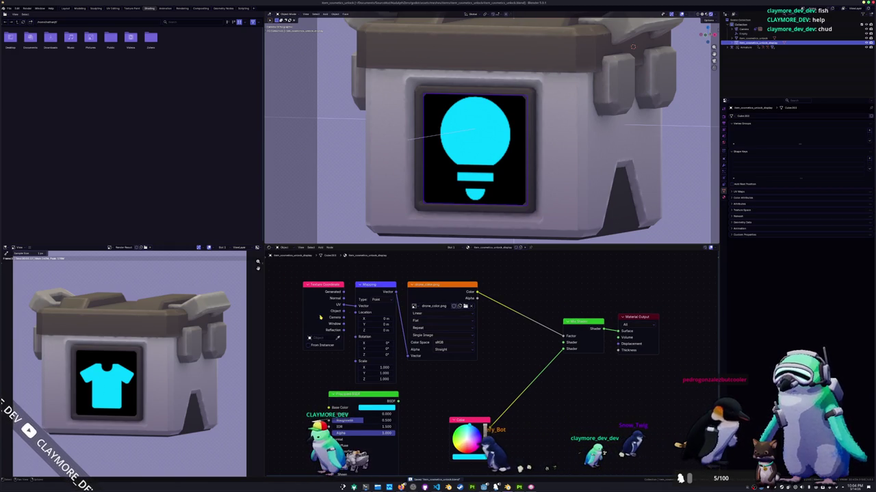
Step: Put coat.png on the crate's screen, replacing the shirt icon
left_click(465, 308)
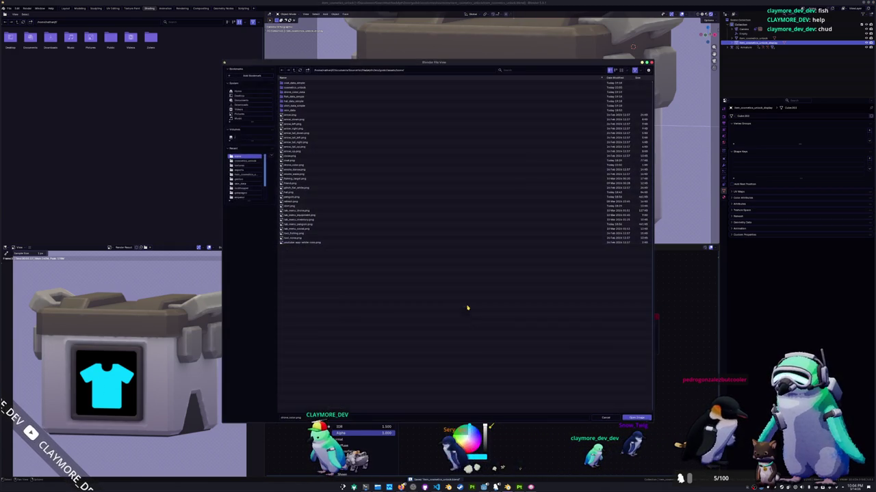
double_click(292, 206)
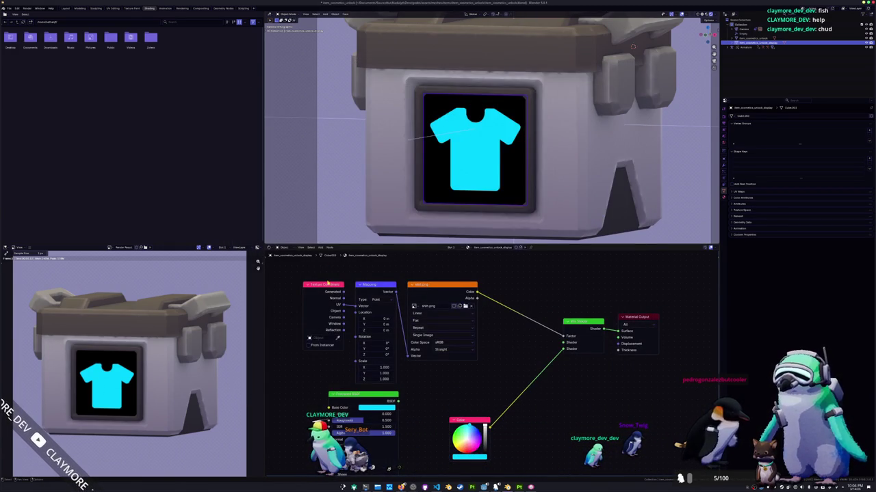
left_click(466, 307)
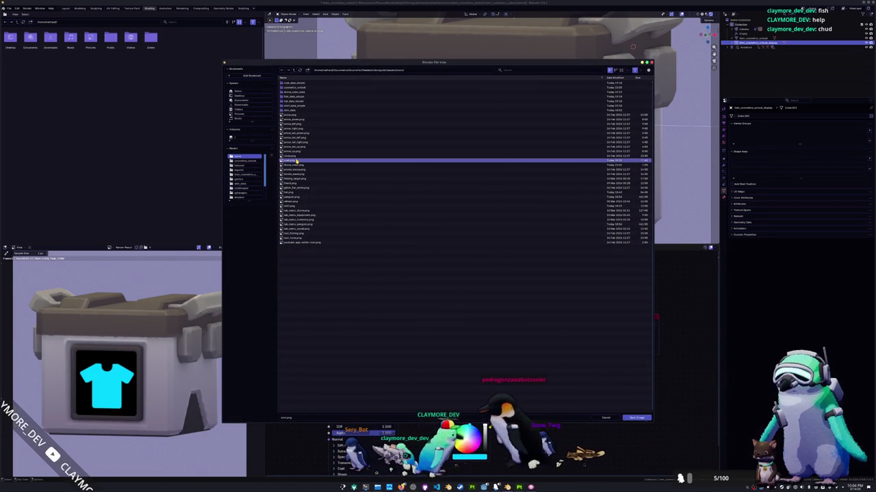
double_click(291, 160)
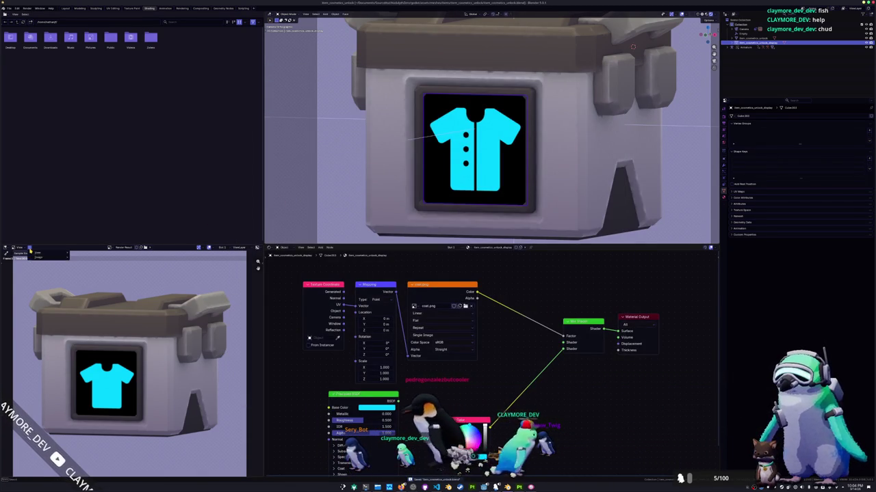
Step: Save the coat render as a PNG via Image > Save As
left_click(71, 247)
left_click(85, 266)
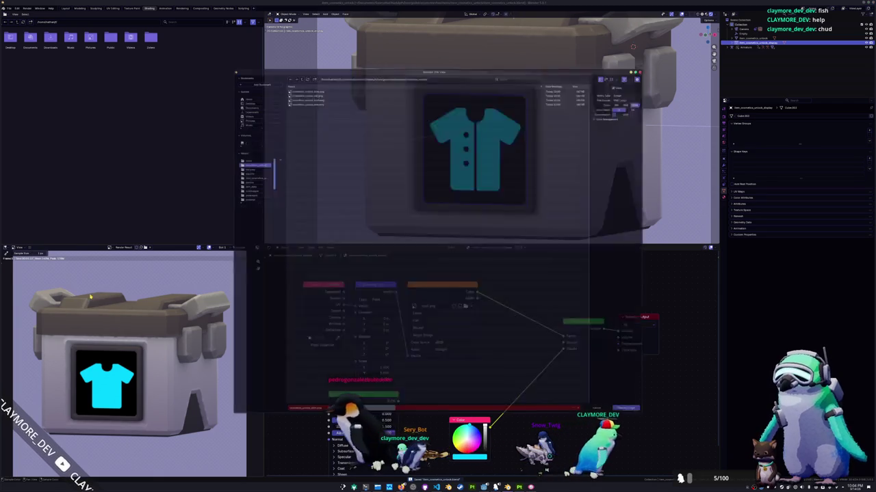
left_click(301, 83)
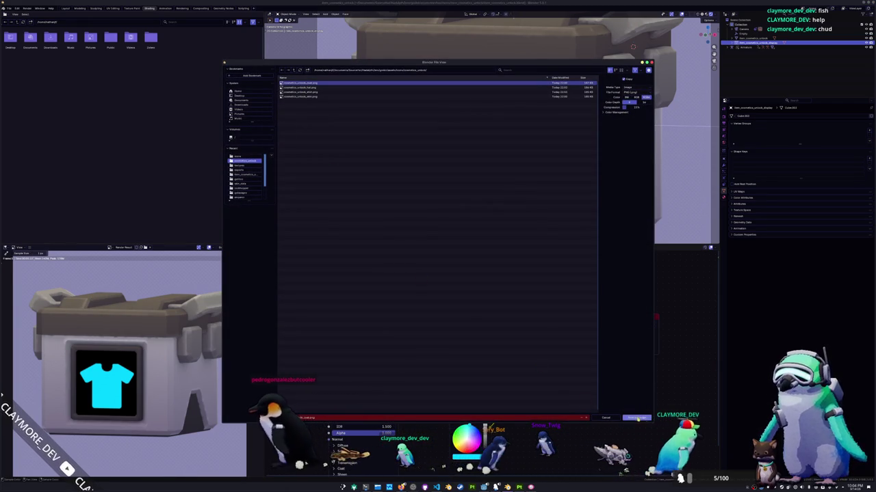
left_click(639, 417)
left_click(465, 306)
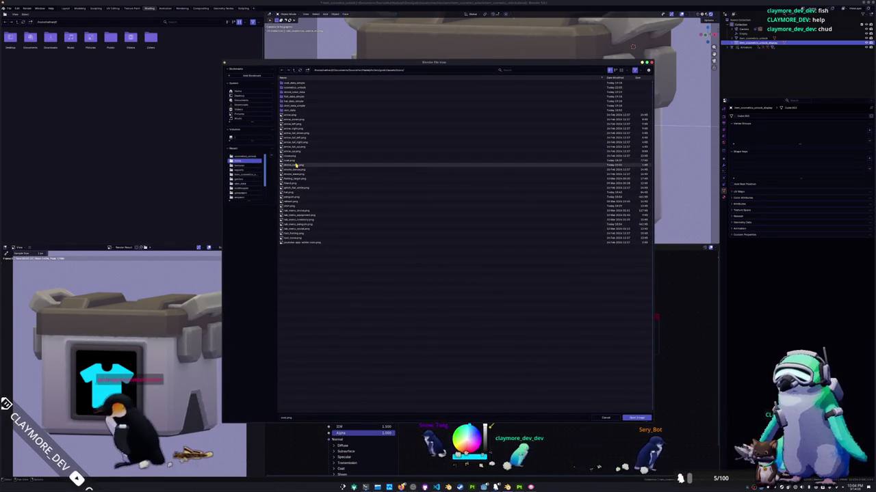
Step: Load drone_color.png and save its render as cosmetics_unlock_drone.png
double_click(296, 165)
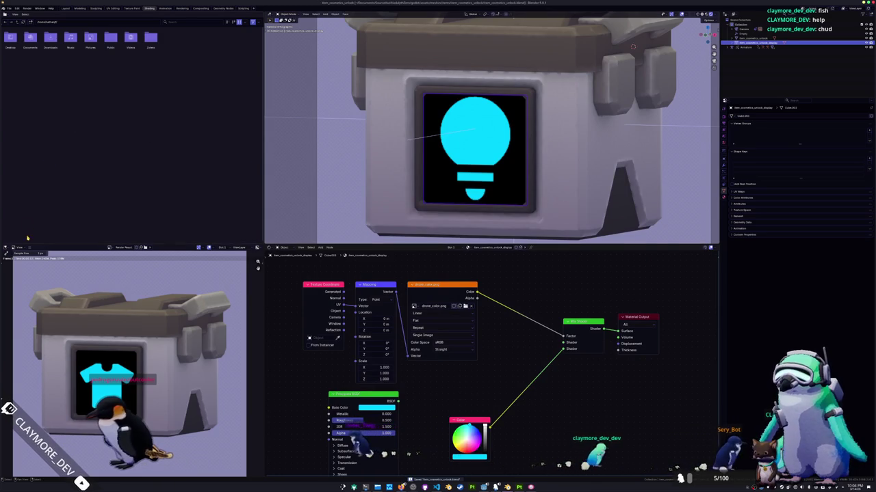
left_click(39, 257)
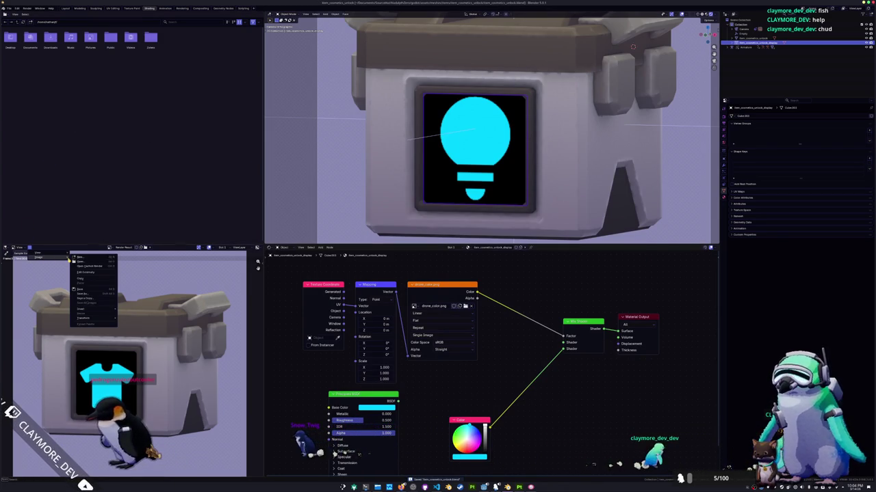
left_click(88, 297)
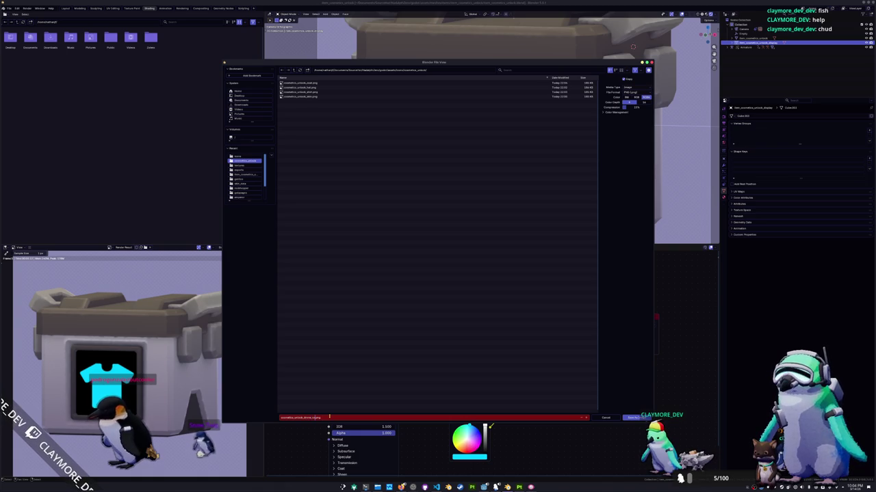
key("Return")
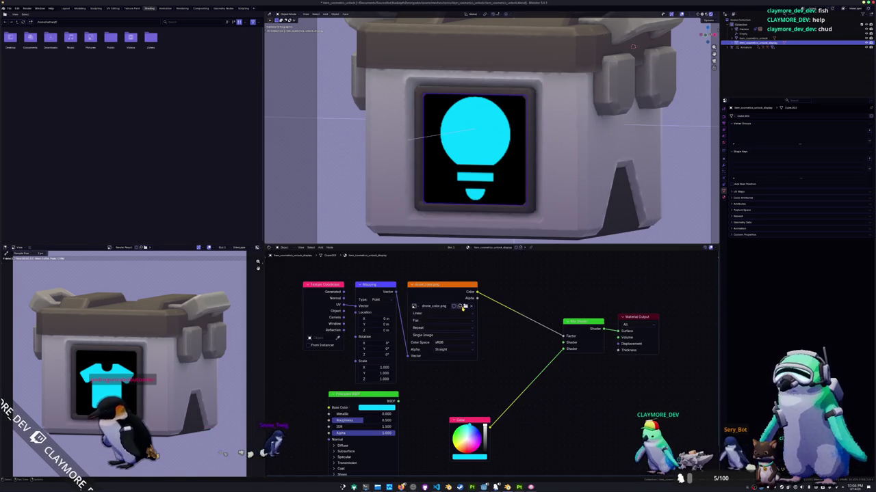
left_click(463, 307)
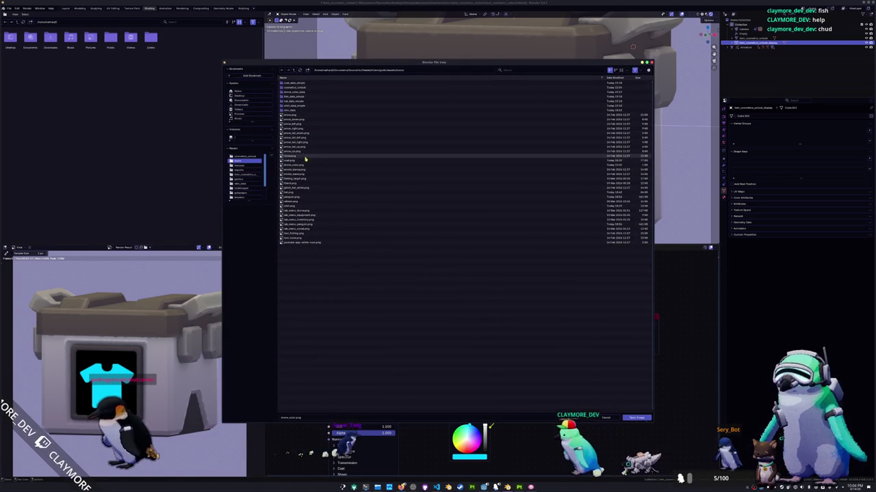
Step: Put drone_color.png on the crate, save its render, and save the .blend file
double_click(300, 193)
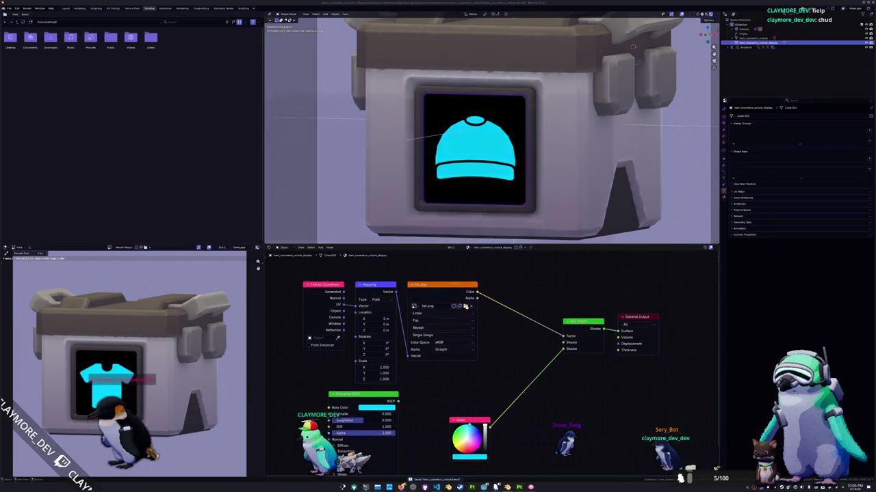
left_click(465, 306)
double_click(302, 165)
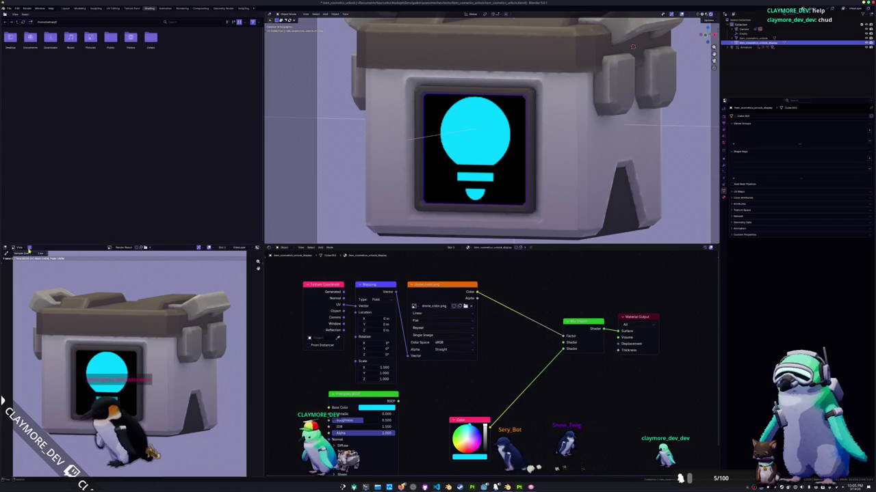
left_click(38, 260)
left_click(89, 301)
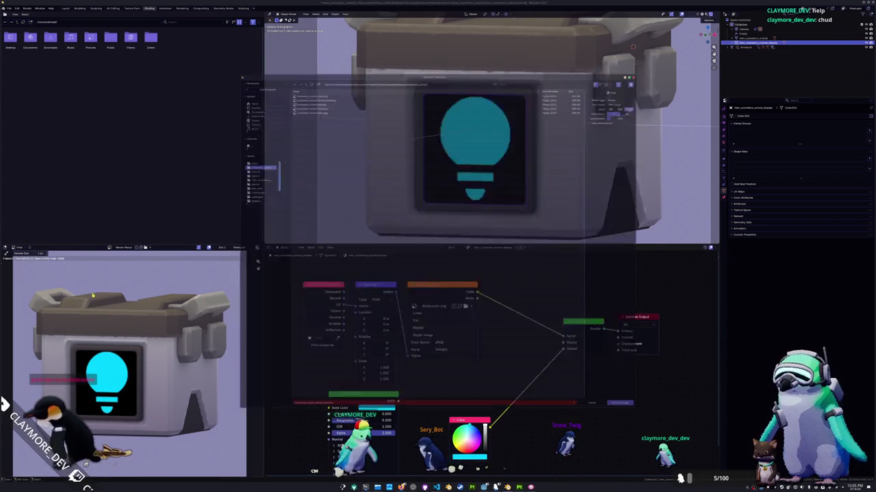
key("Escape")
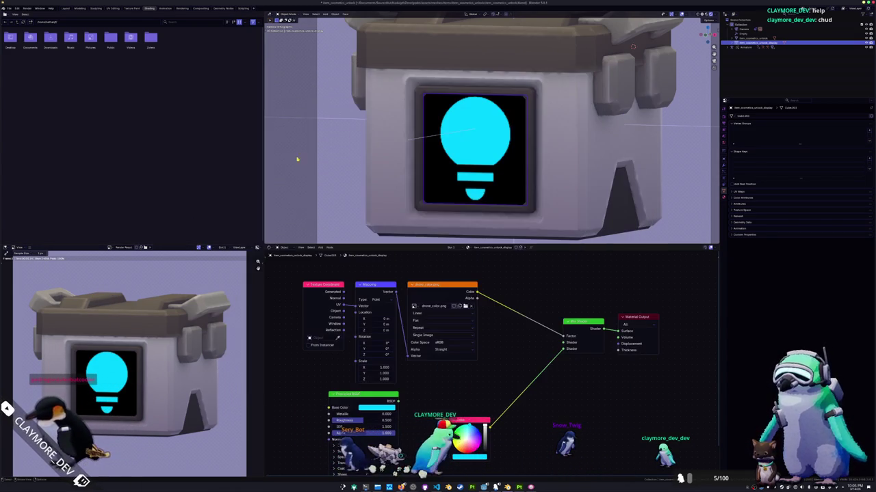
key("ctrl+s")
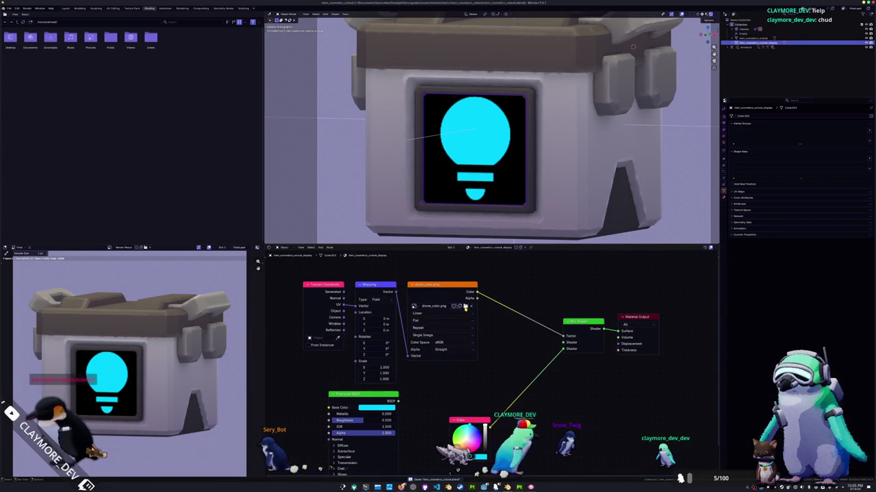
Step: Load hat.png and overwrite the hat render PNG, then load penguin.png onto the crate
left_click(466, 307)
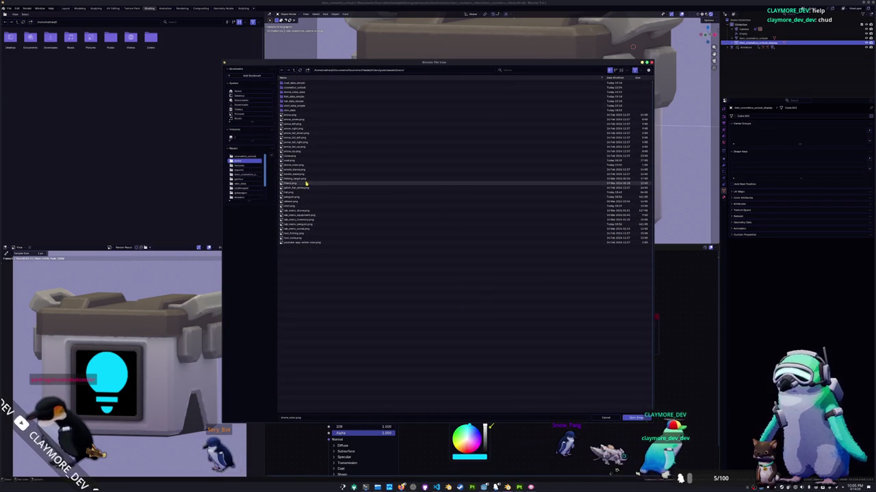
left_click(301, 193)
double_click(301, 193)
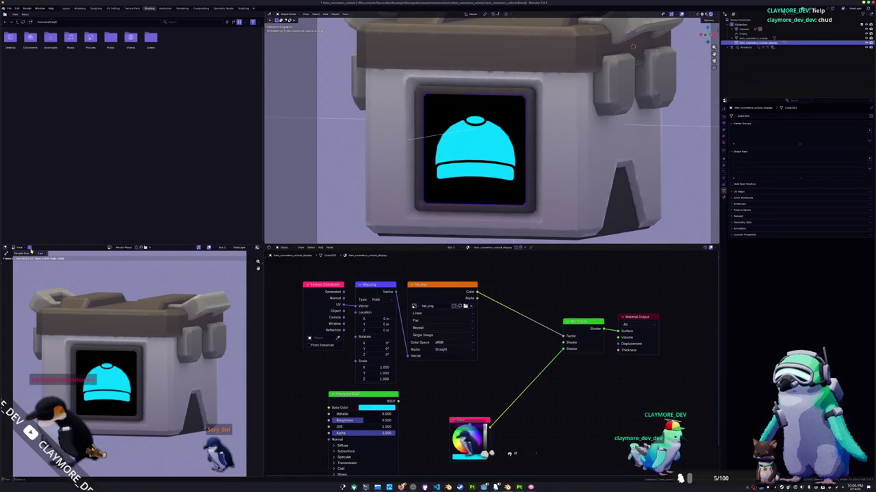
mouse_move(39, 257)
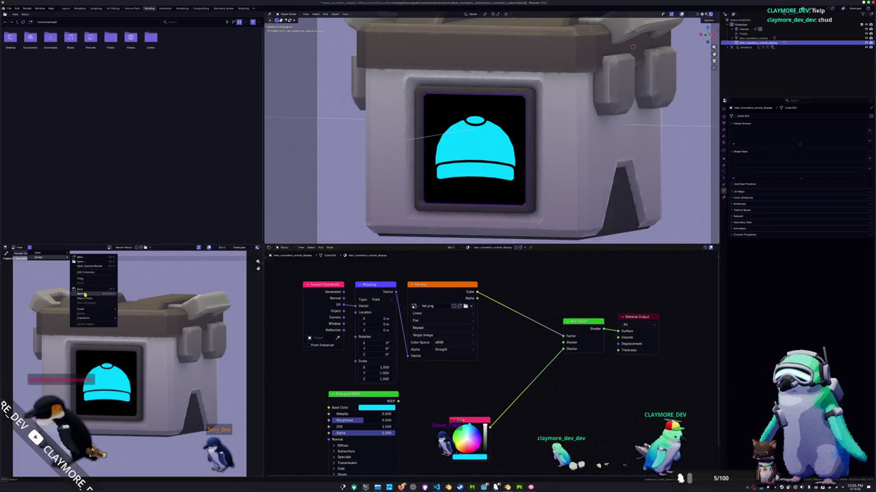
left_click(84, 294)
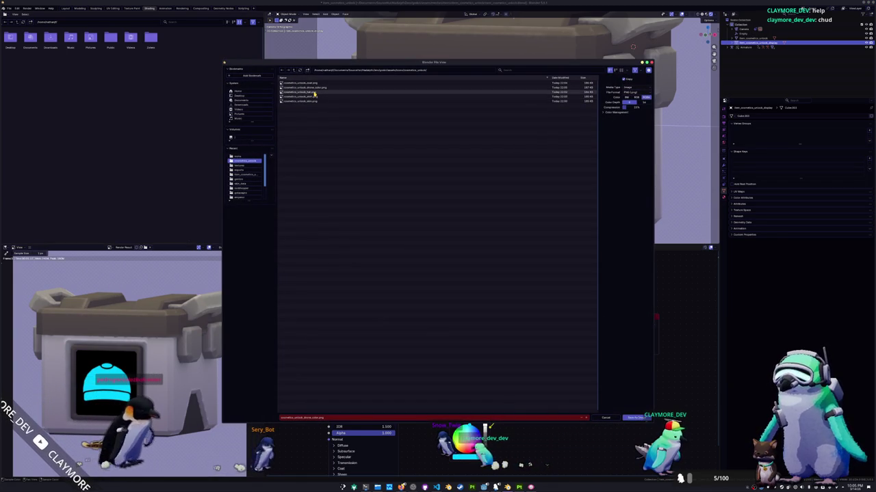
mouse_move(301, 92)
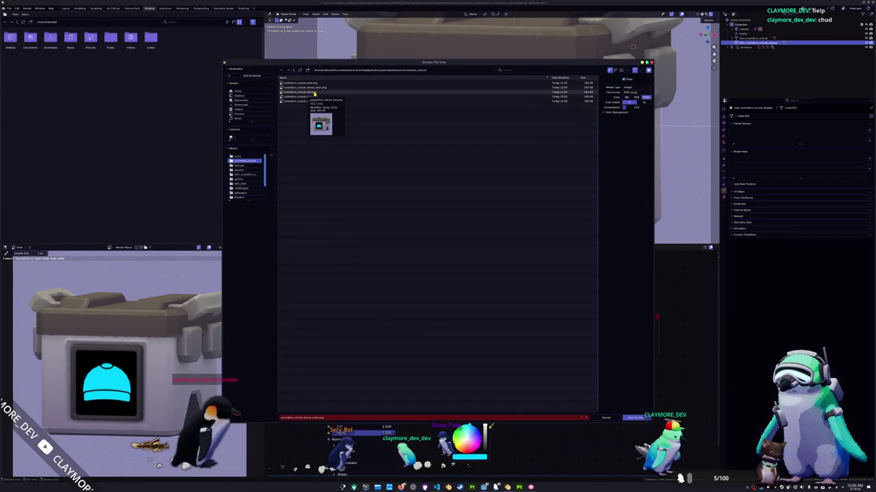
double_click(314, 92)
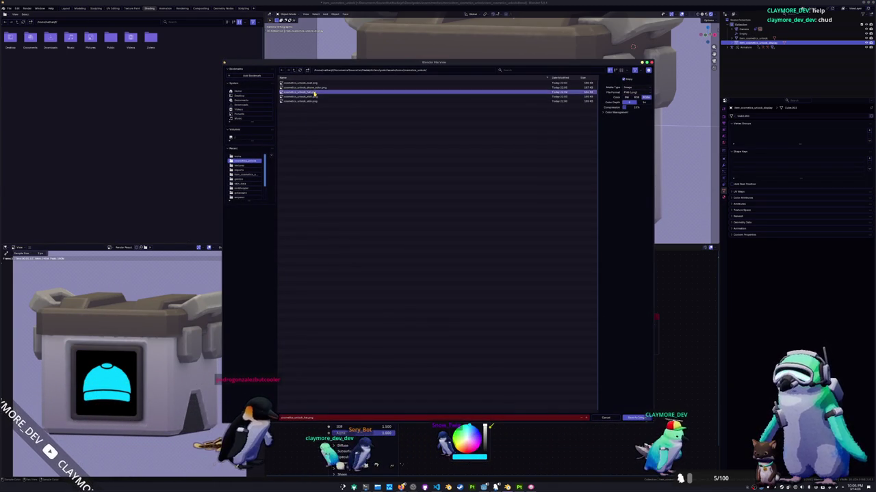
left_click(466, 307)
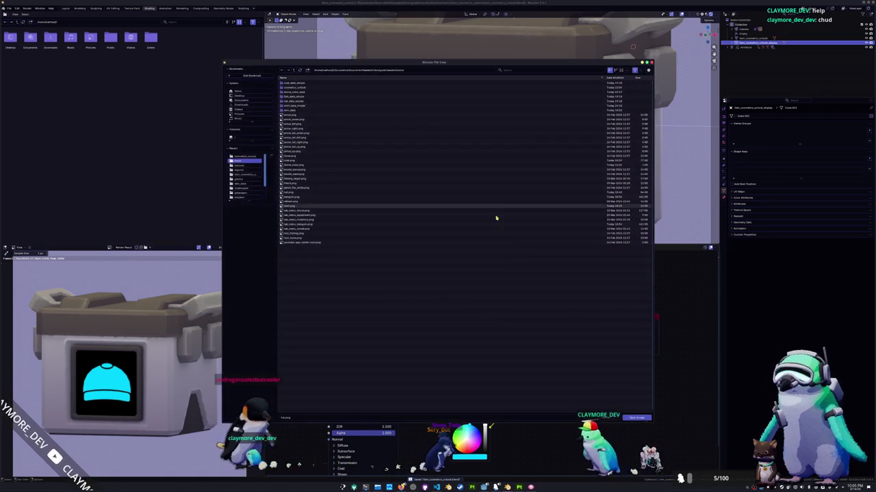
double_click(300, 198)
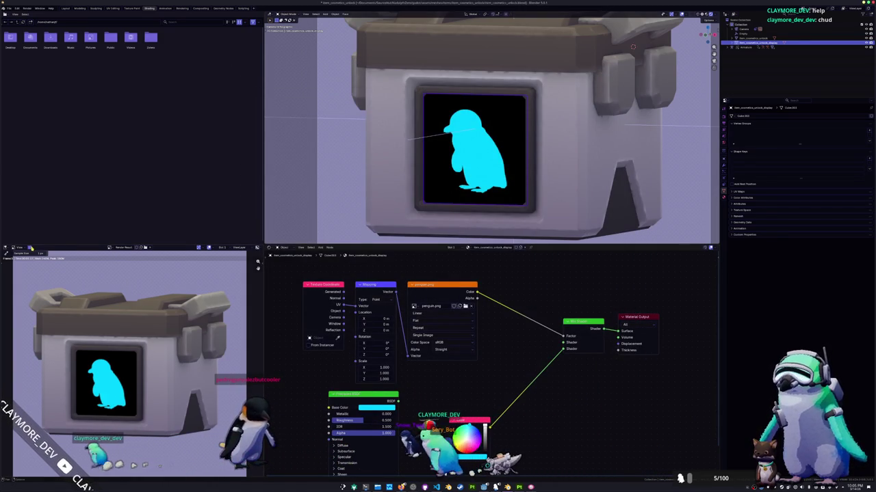
Step: Save the crate render showing the penguin icon as a PNG file
left_click(39, 257)
left_click(88, 293)
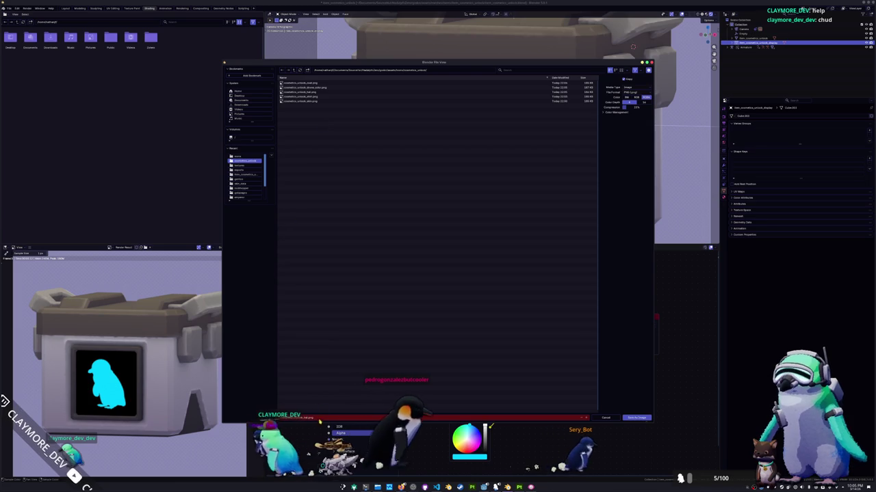
left_click(301, 101)
left_click(637, 418)
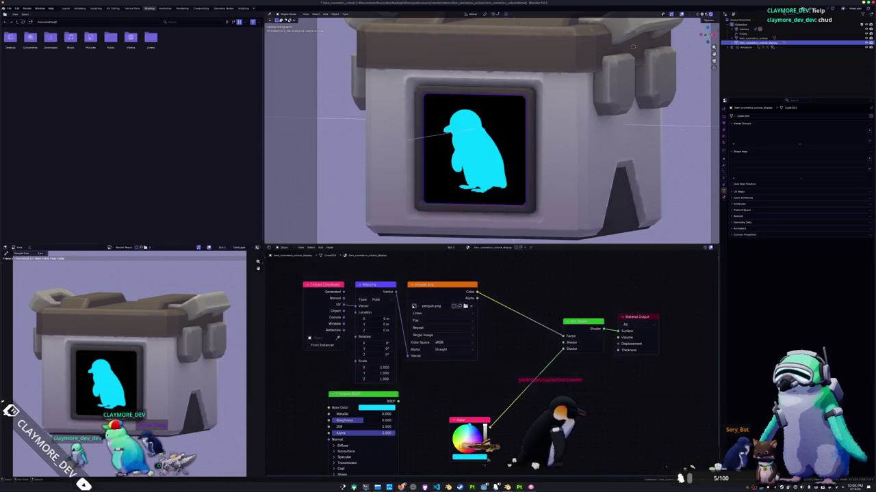
Step: Load shirt.png back into the crate's Image Texture node and return to the Layout workspace
key("alt+o")
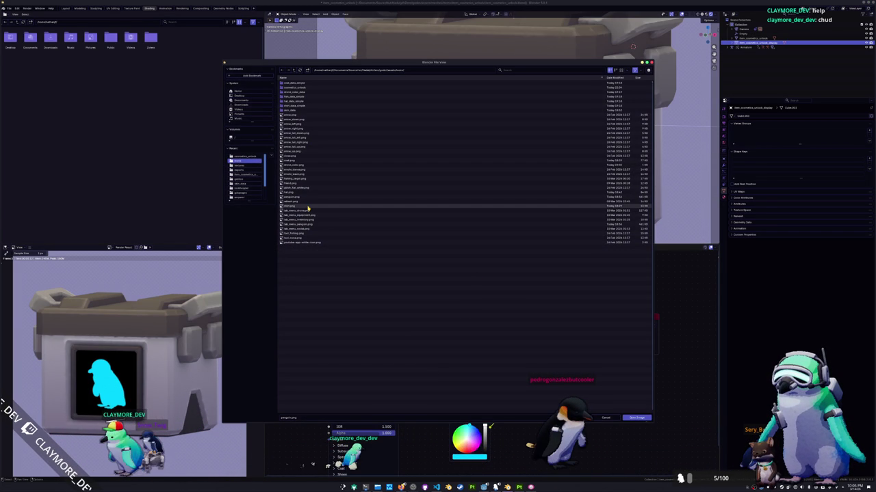
double_click(304, 206)
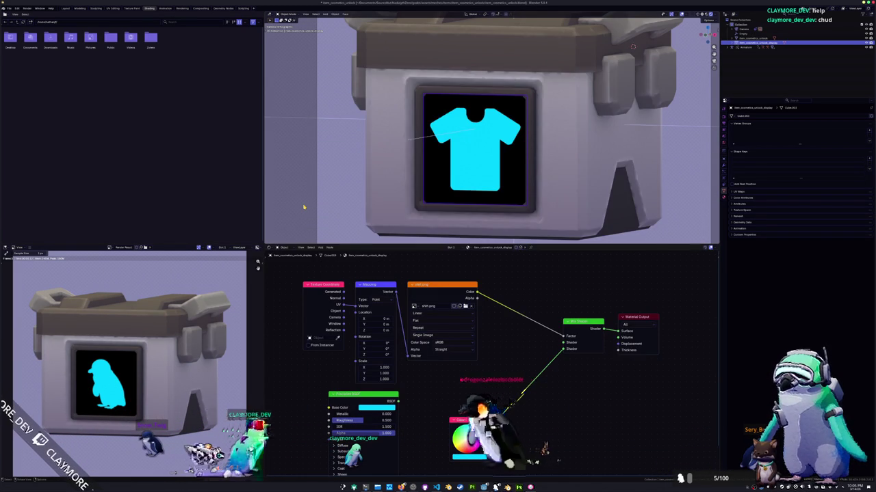
scroll(403, 159, "down", 5)
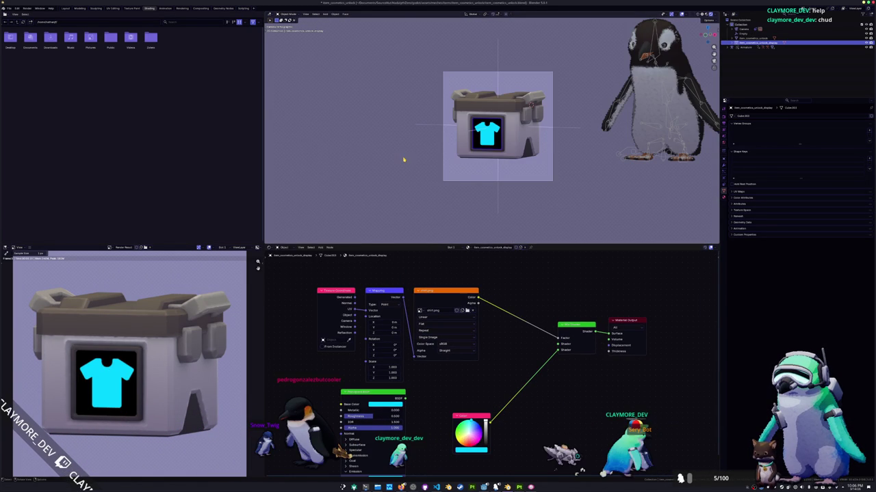
left_click(65, 8)
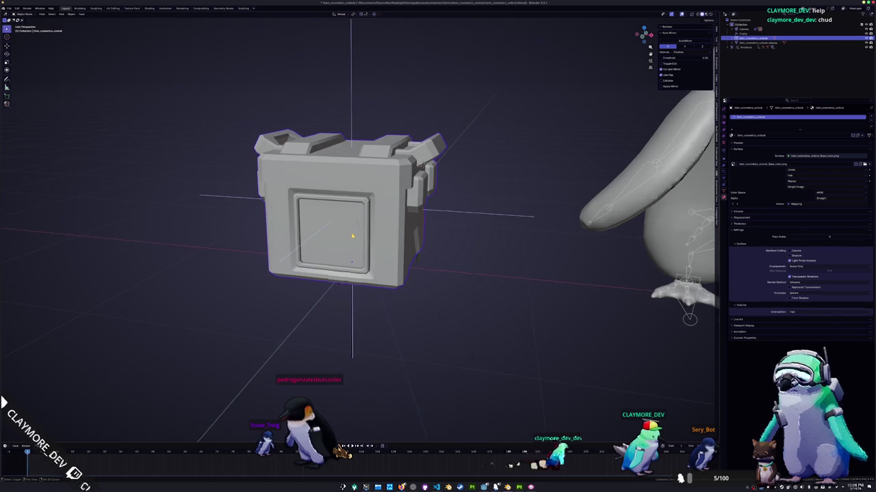
Step: Save the .blend file, export the crate scene as glTF 2.0, and switch to the Godot editor
key("ctrl+s")
left_click(9, 8)
left_click(72, 111)
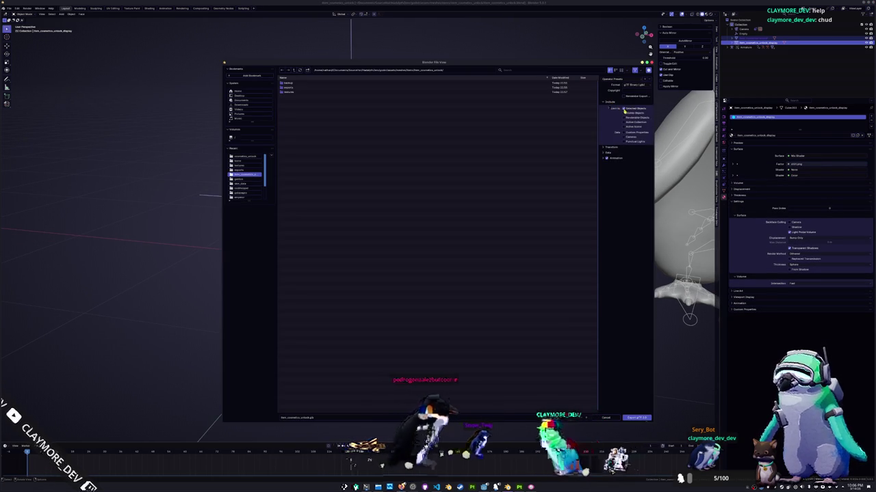
left_click(613, 169)
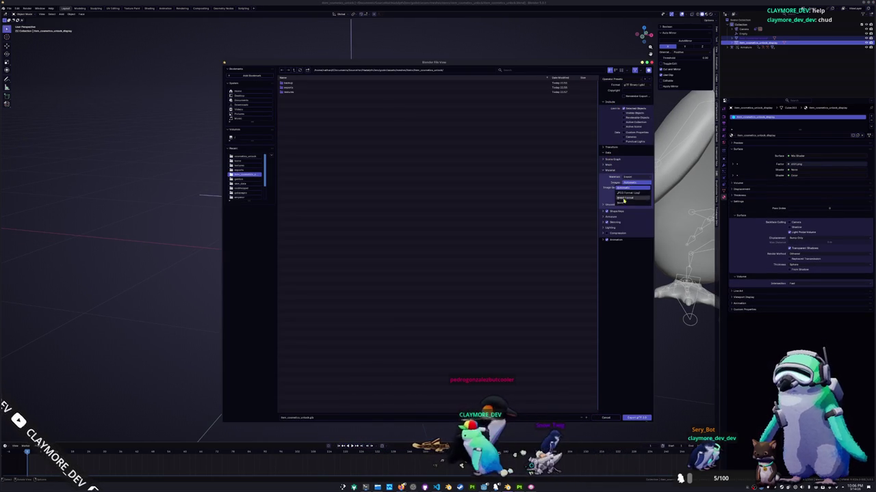
left_click(612, 234)
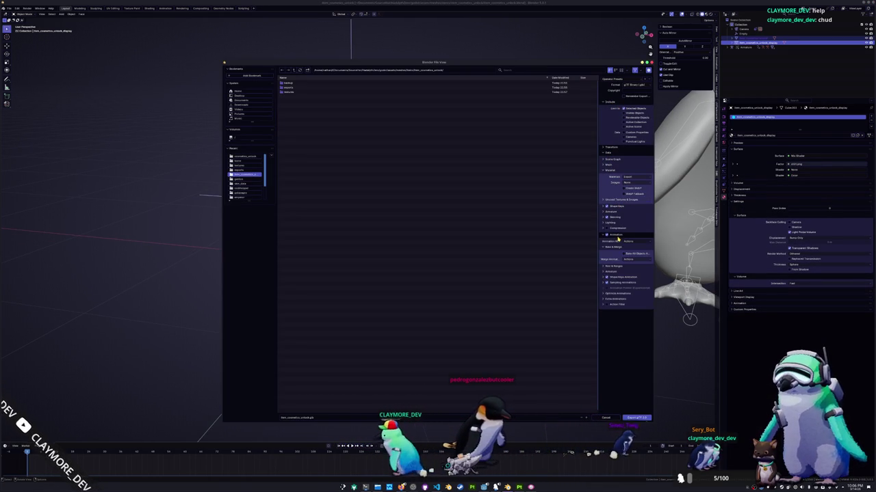
left_click(636, 418)
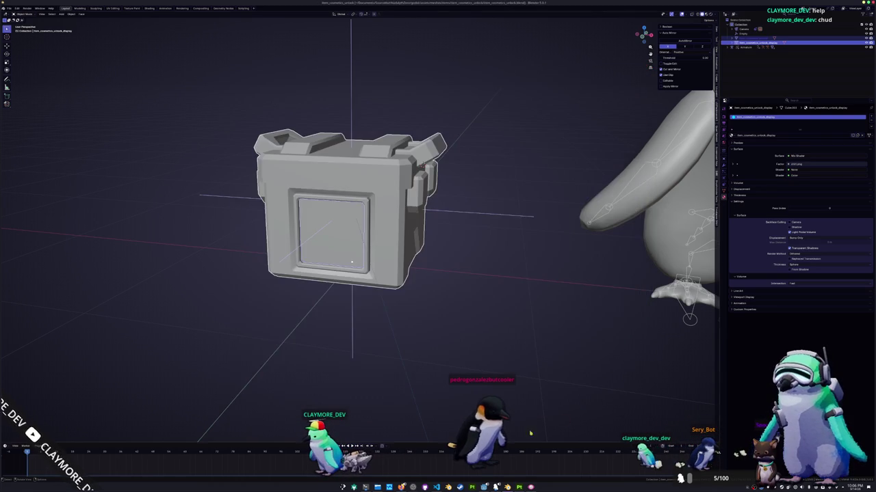
key("alt+Tab")
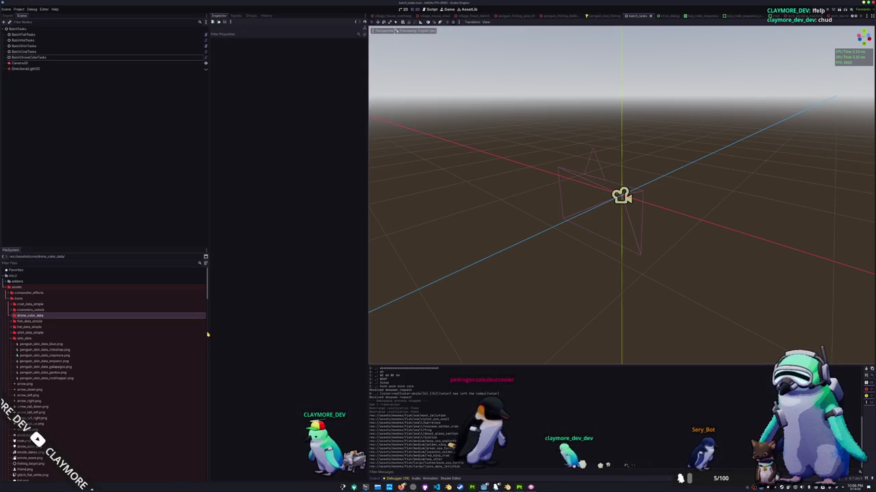
Step: Expand the cosmetics_unlock icon folder and preview the new unlock icons, ending on the coat icon
double_click(47, 339)
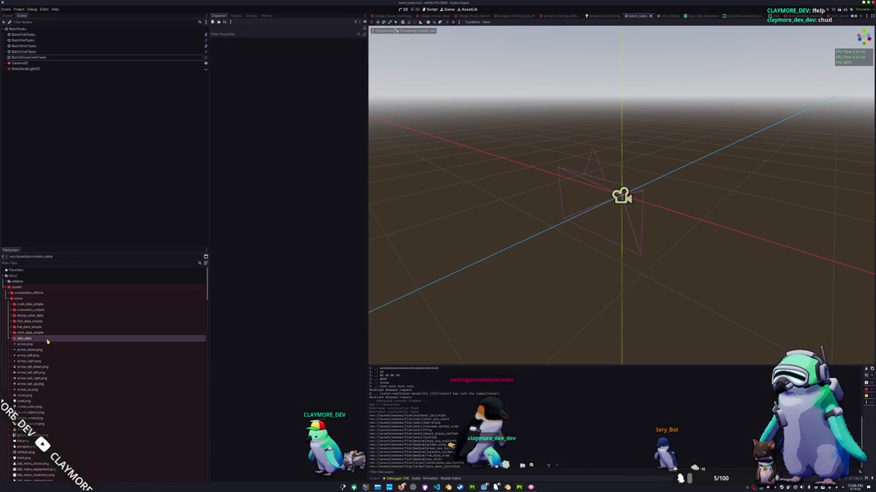
double_click(31, 310)
double_click(38, 315)
left_click(40, 322)
key("Down")
key("Down")
key("Down")
key("Up")
key("Up")
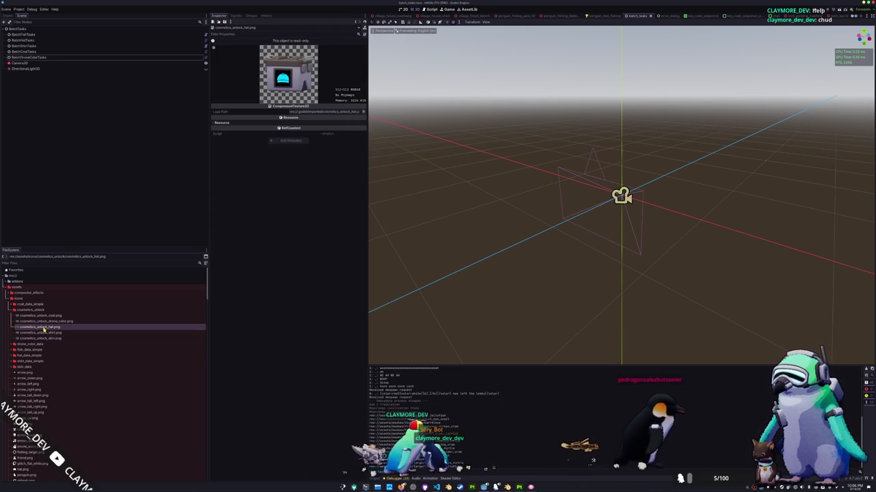
key("Up")
key("Up")
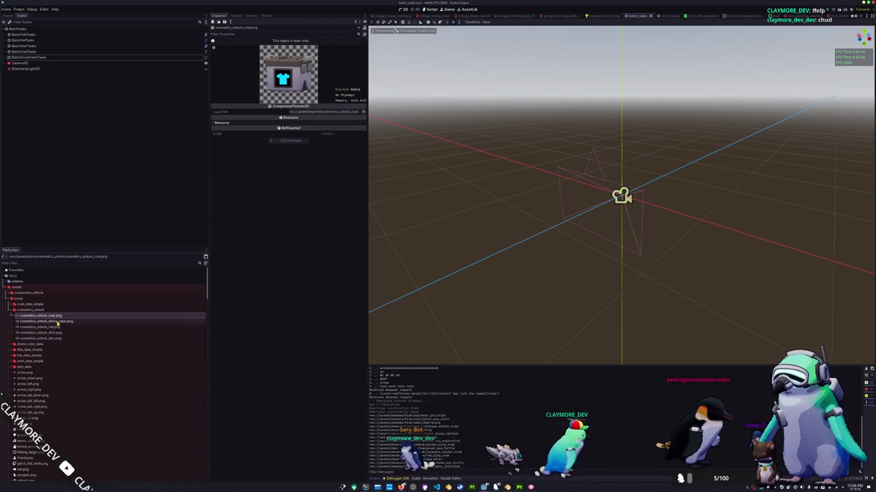
Step: Inspect the cosmetics unlock item data resource in the item_data_cosmetics_unlock folder
scroll(49, 340, "down", 2)
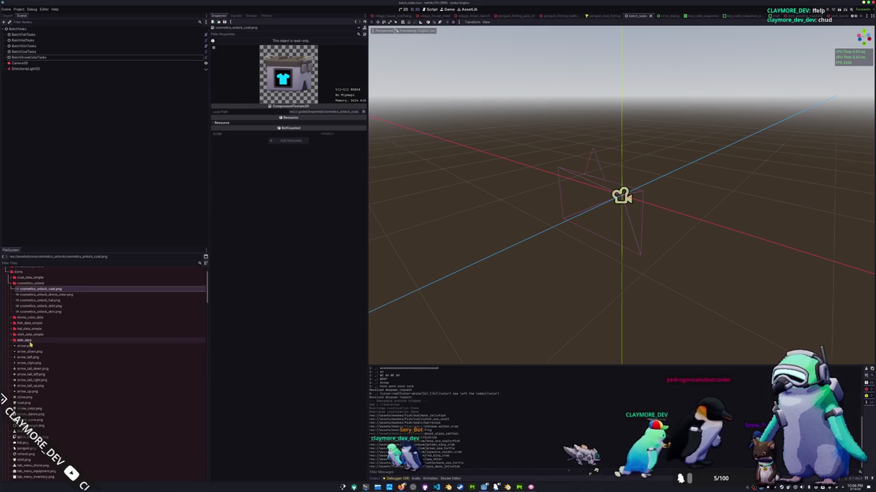
scroll(31, 346, "down", 5)
scroll(33, 349, "down", 4)
scroll(35, 351, "down", 5)
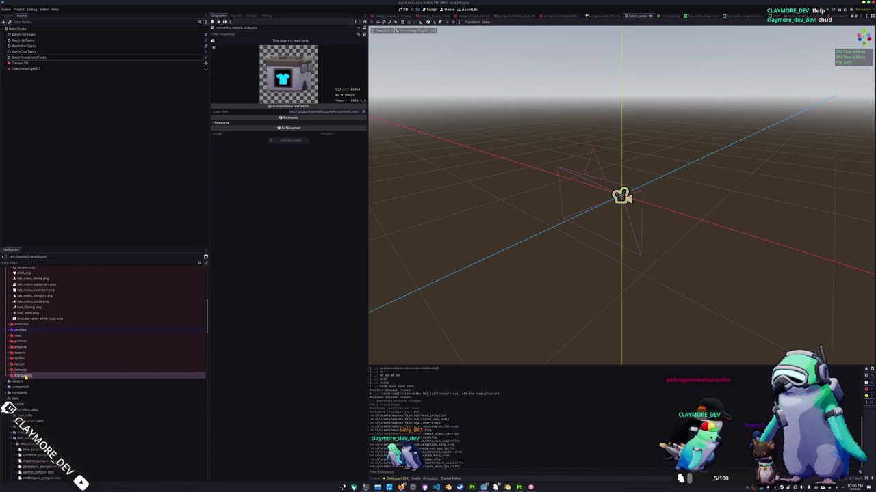
scroll(20, 336, "down", 3)
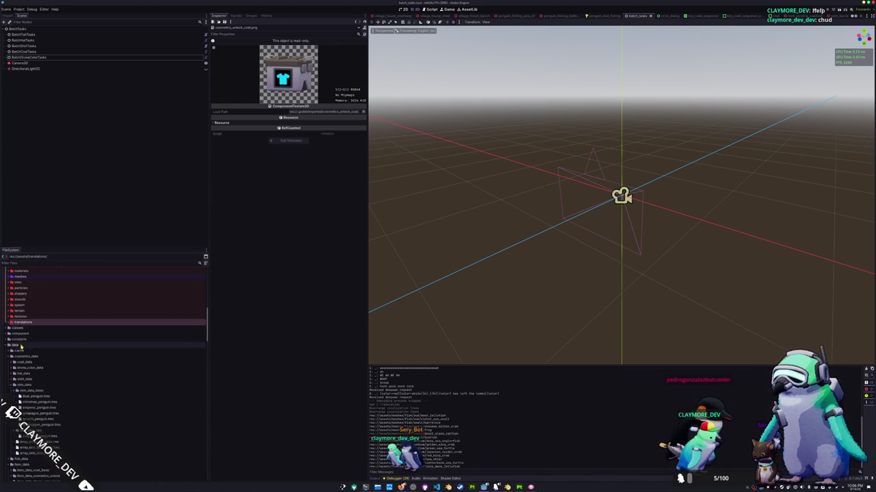
scroll(24, 337, "down", 5)
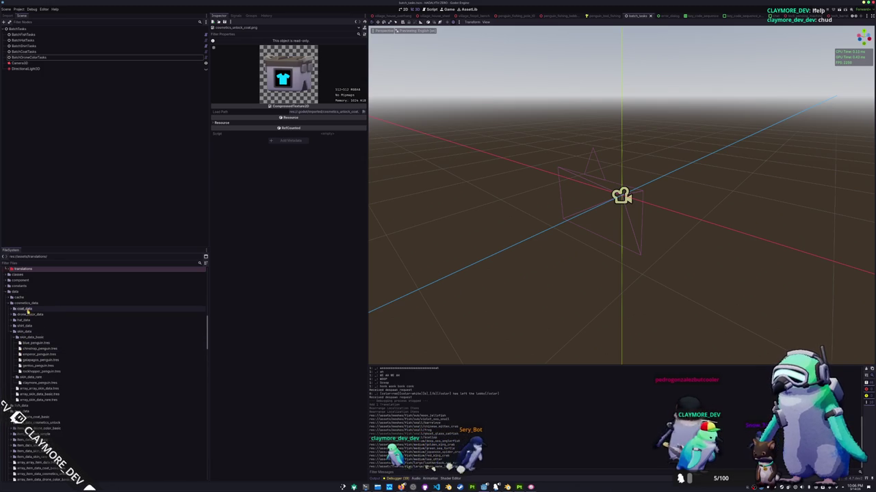
double_click(27, 303)
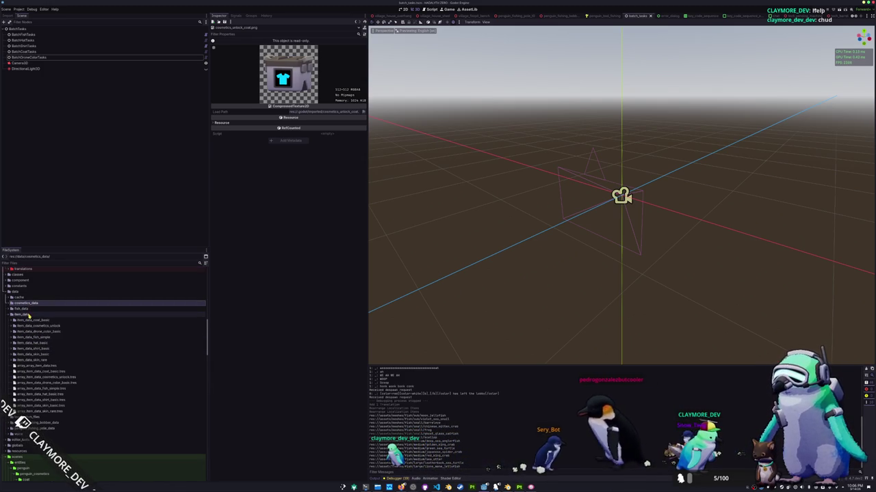
double_click(34, 325)
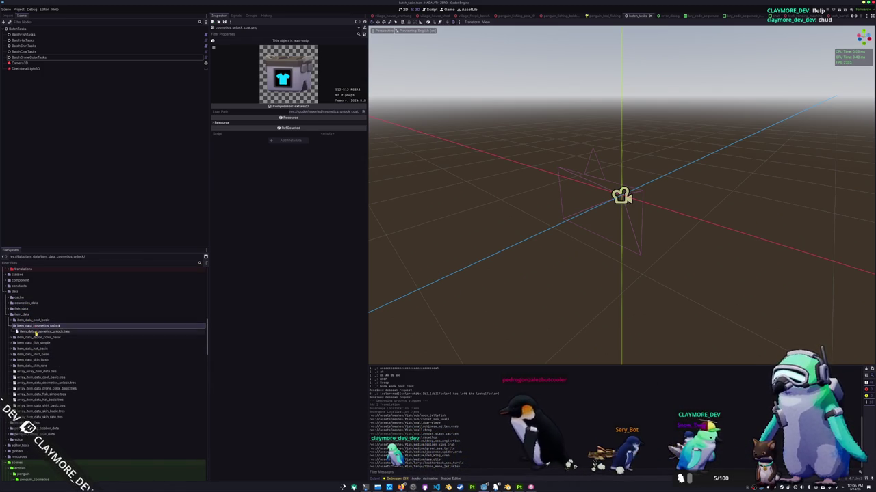
left_click(35, 332)
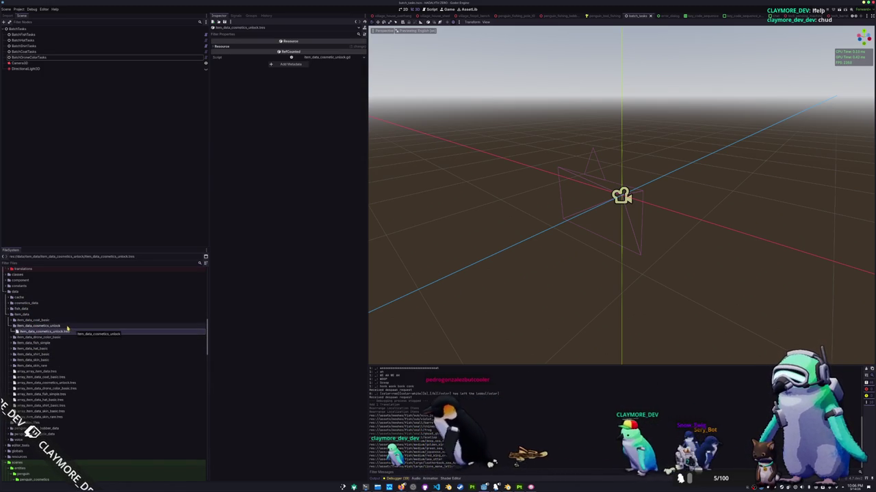
mouse_move(45, 332)
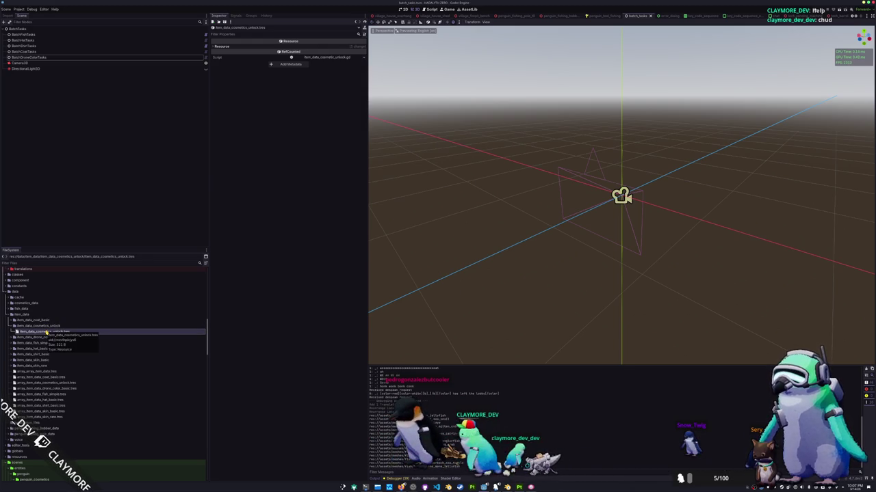
Step: Open item_data_cosmetic_unlock.gd in VS Code through the Ctrl+P file search
key("alt+Tab")
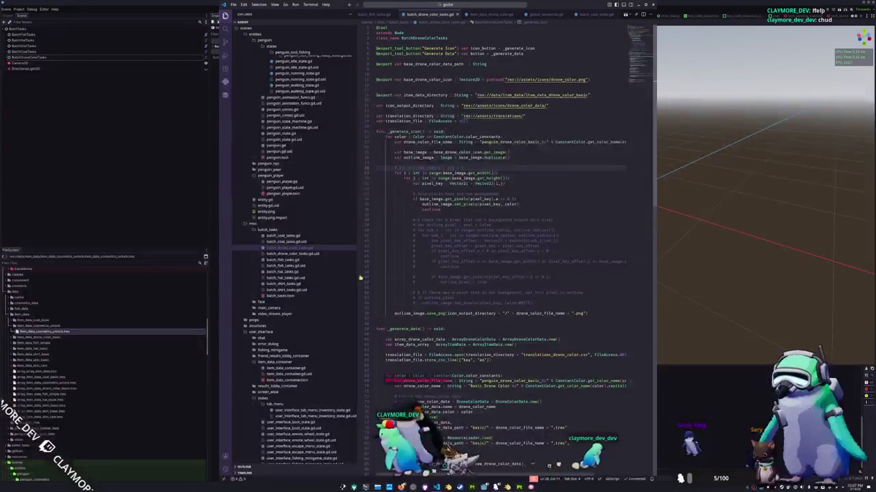
key("ctrl+p")
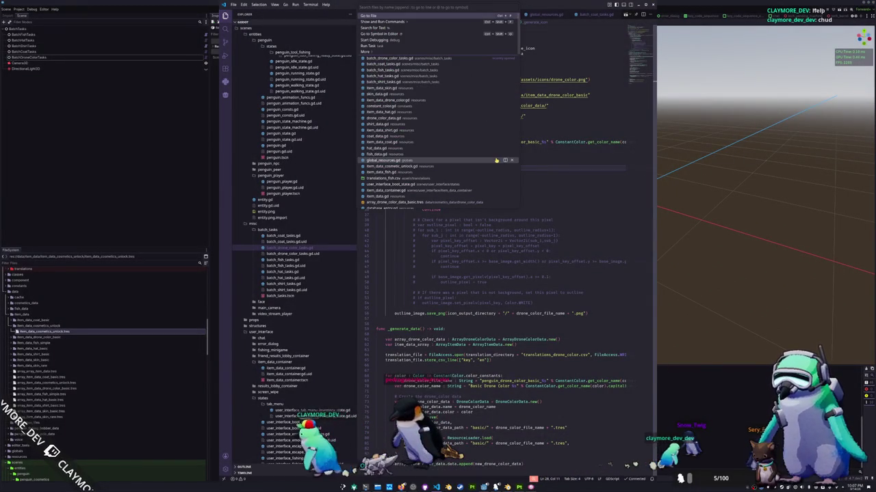
type("item_data_cos")
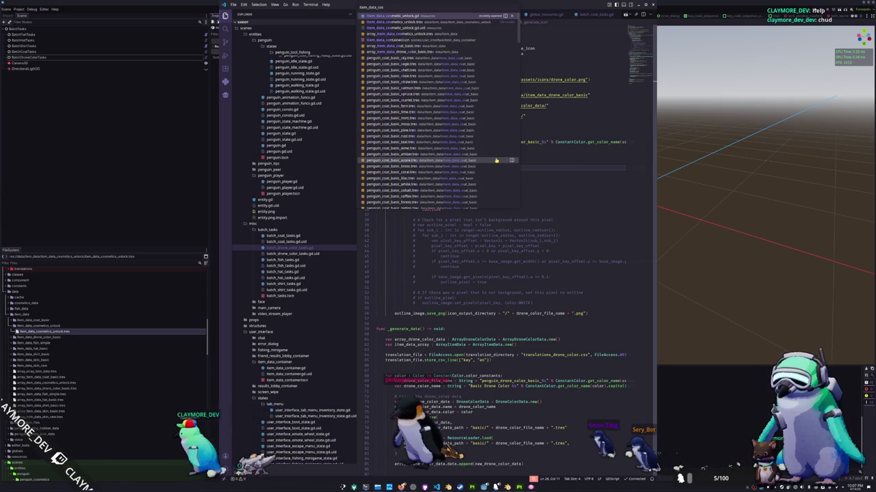
key("Return")
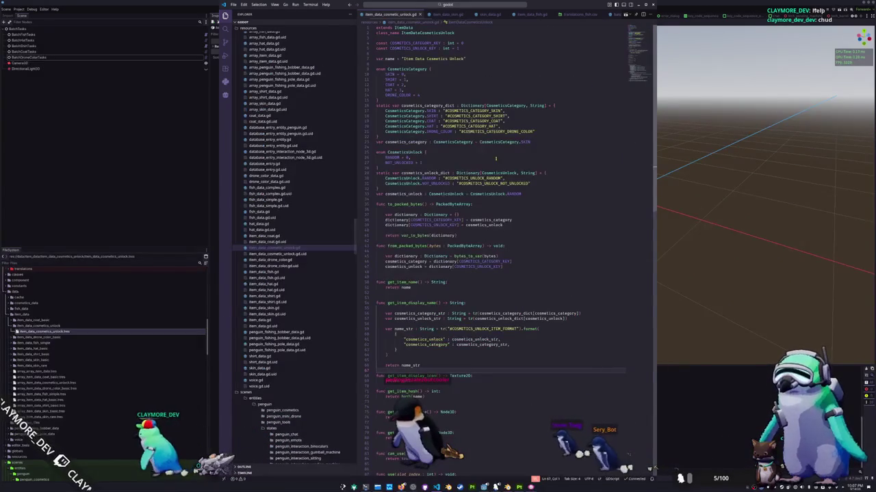
left_click(461, 138)
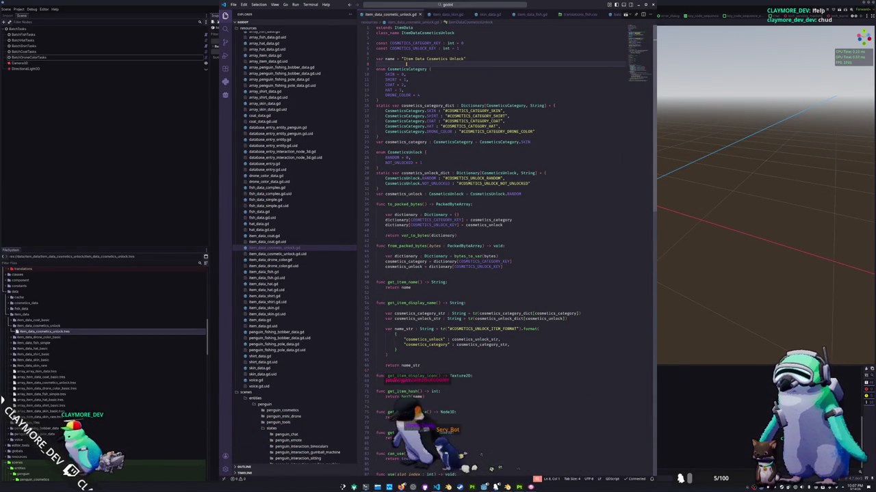
key("Return")
type("var")
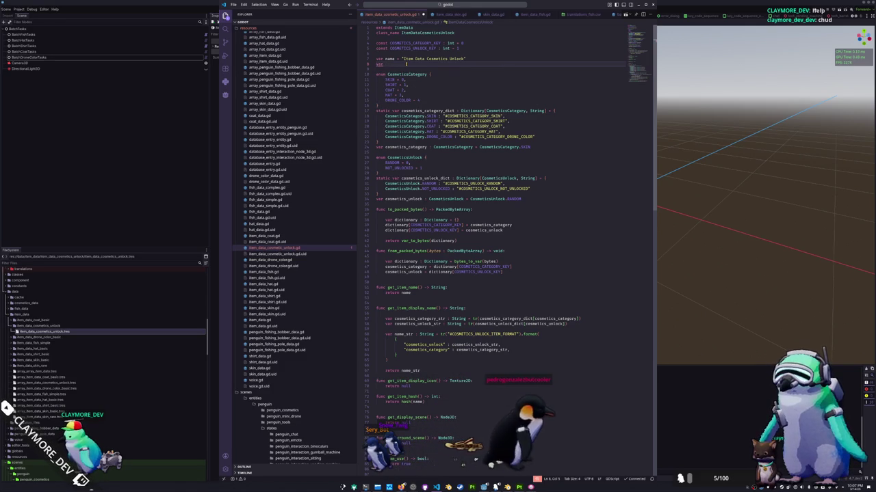
key("BackSpace")
key("BackSpace")
key("BackSpace")
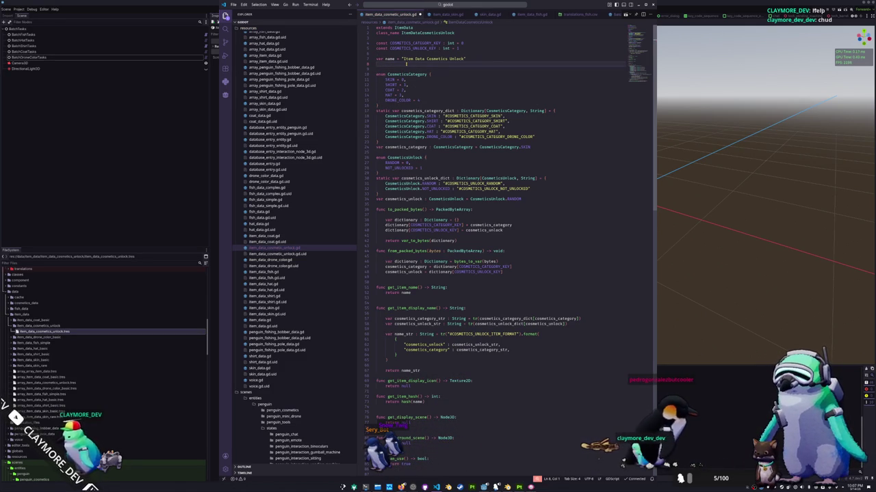
key("Return")
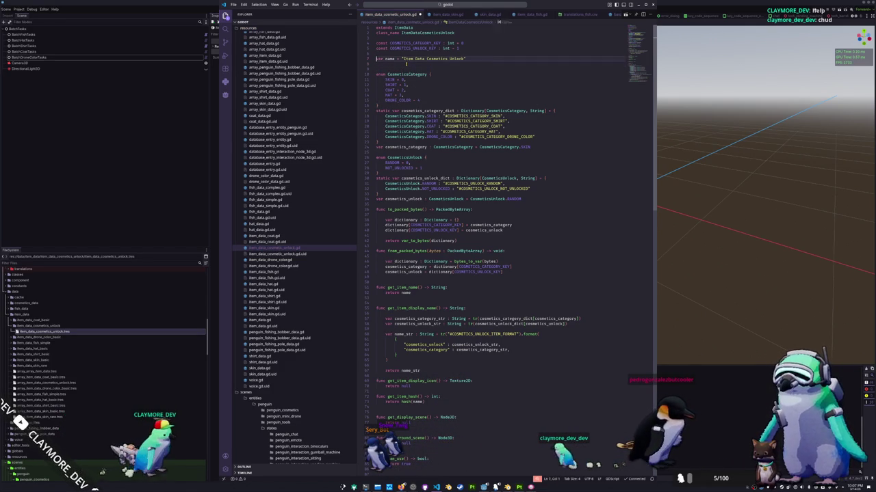
key("Return")
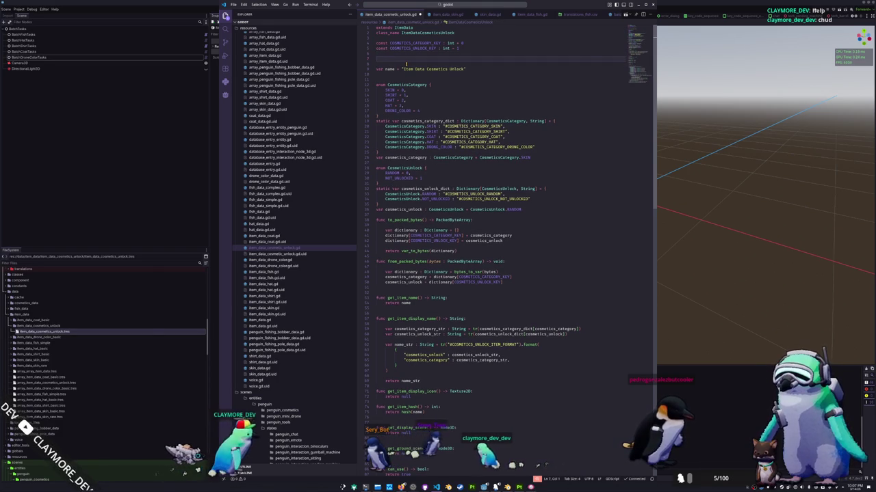
type("@")
key("BackSpace")
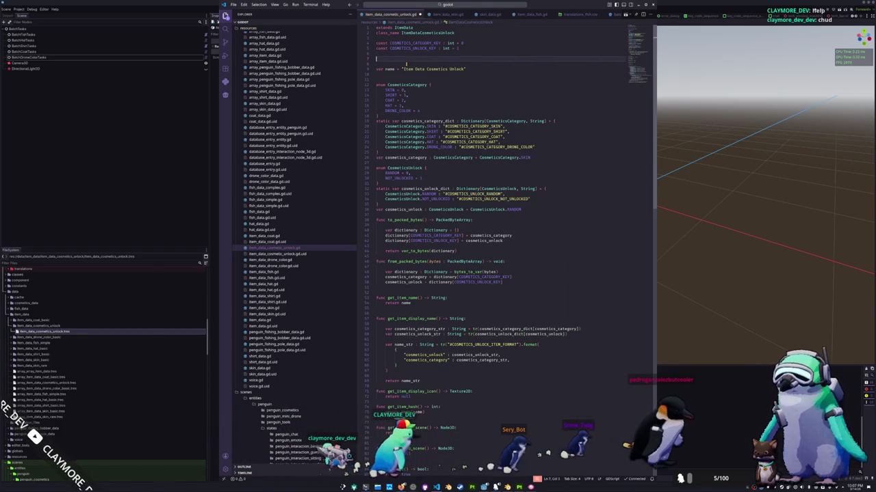
type("static var c")
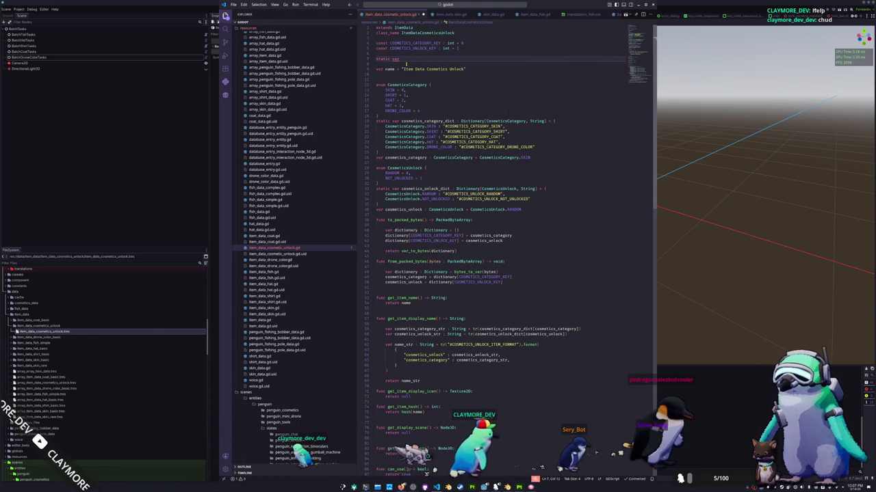
type("osmetics_category_")
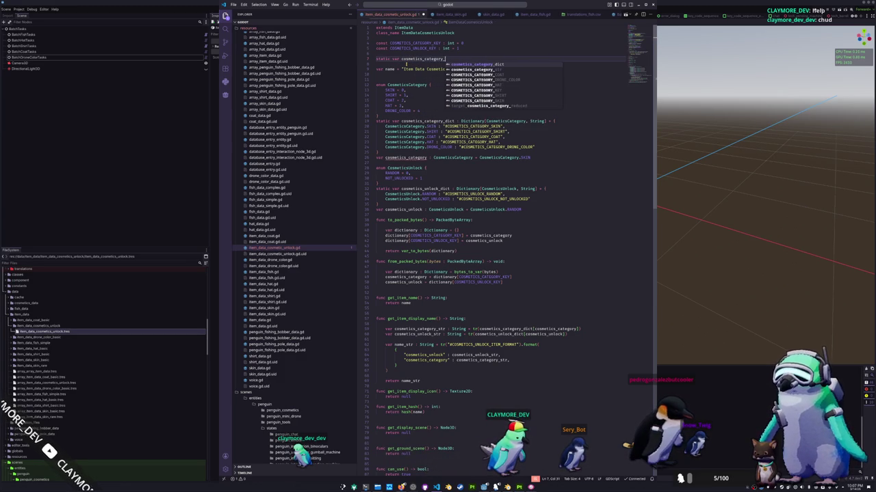
key("BackSpace")
key("BackSpace")
key("BackSpace")
type("icon_dict")
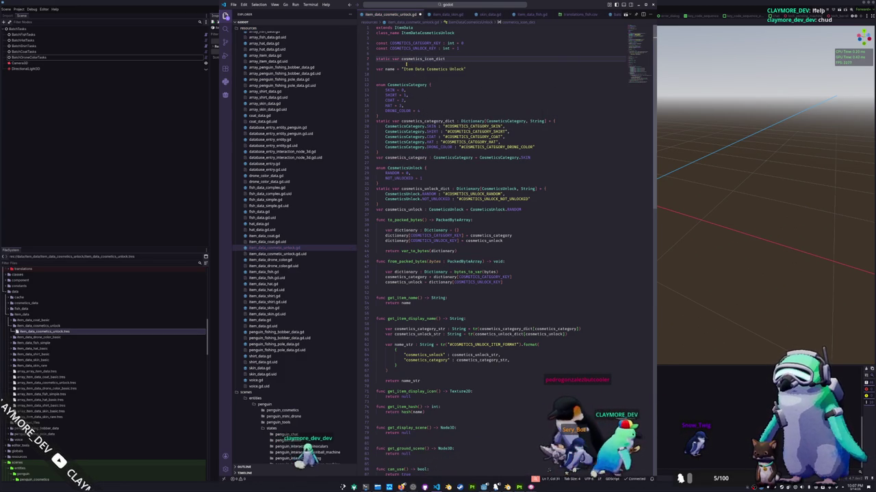
type(" : Dictionary")
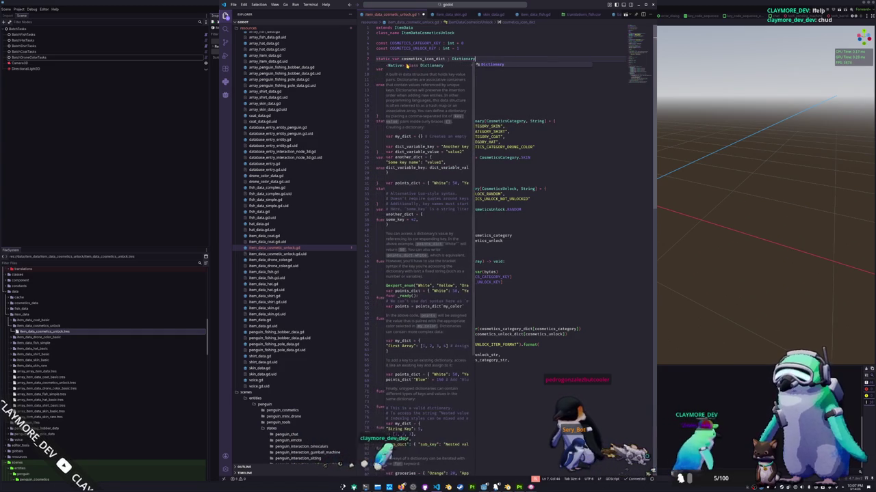
type("[CosmeticsCategory, ")
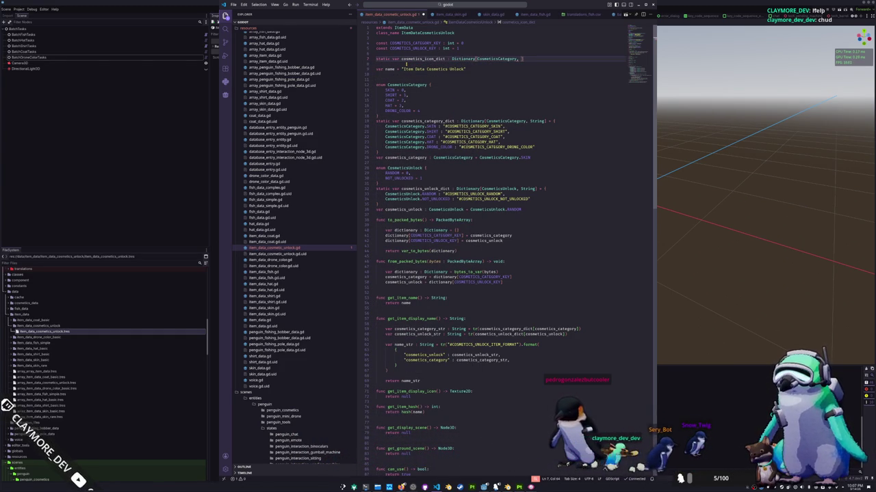
type("Texture2D")
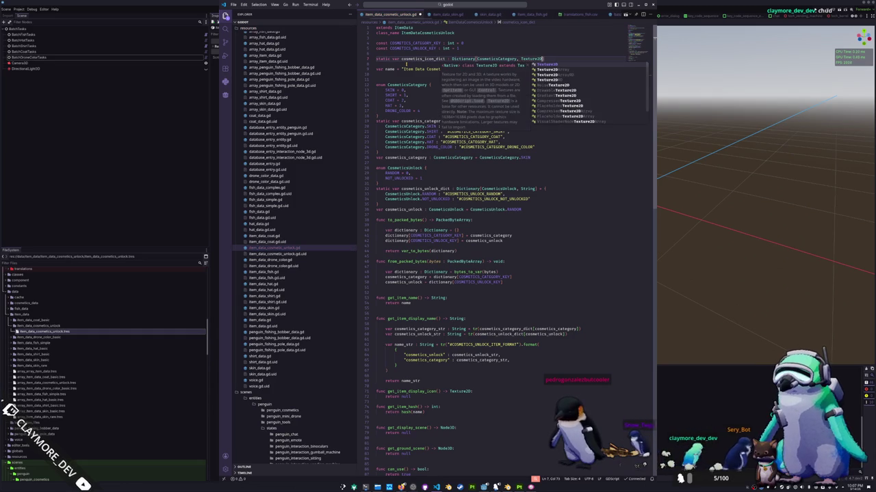
type("] = {")
key("Return")
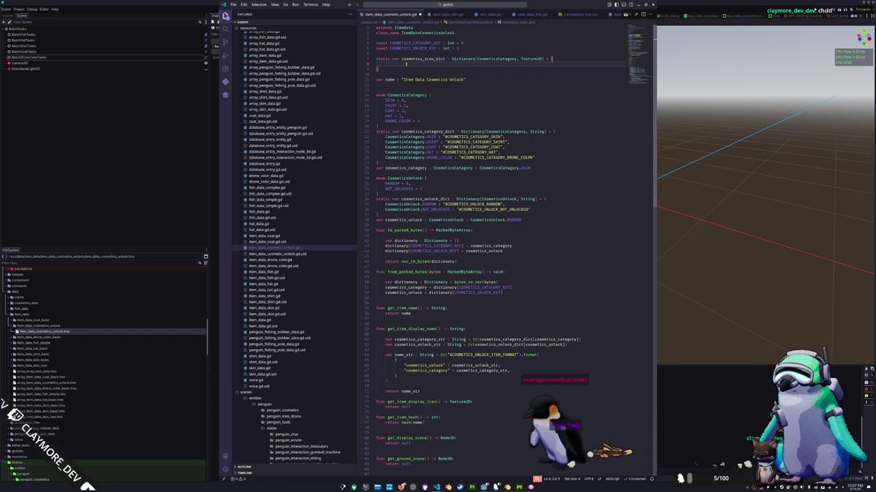
key("Down")
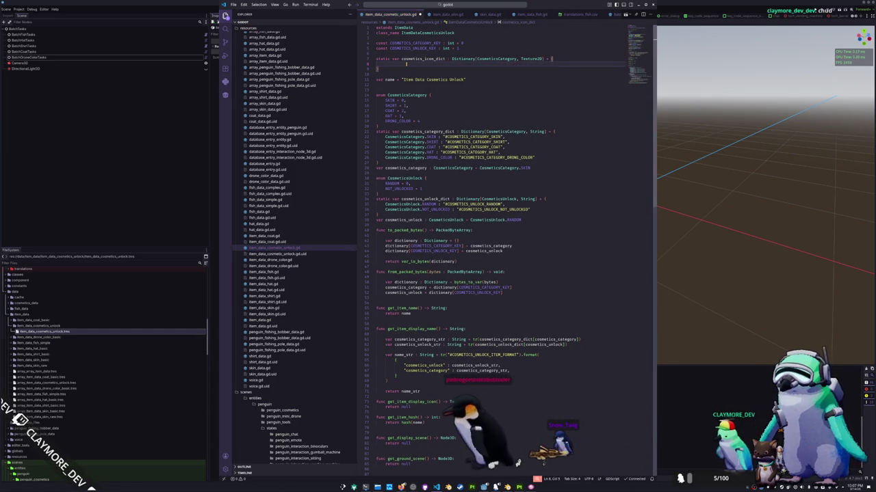
key("shift+Up")
key("shift+Up")
key("shift+Up")
key("ctrl+c")
key("BackSpace")
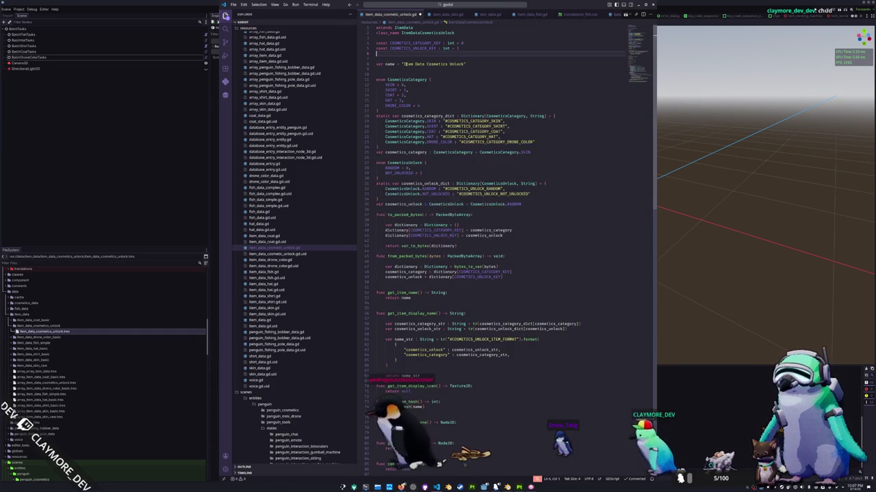
Step: Restore the cosmetics_icon_dict declaration with a first CosmeticsCategory.SKIN entry
key("Down")
key("Down")
key("Down")
key("Down")
key("Down")
key("Down")
key("Down")
key("Down")
key("Down")
key("Down")
key("Down")
key("Return")
key("Return")
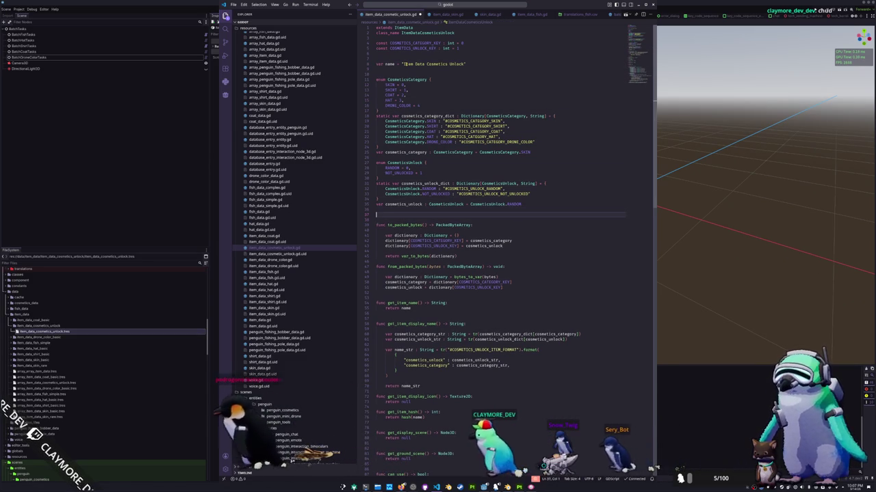
key("ctrl+v")
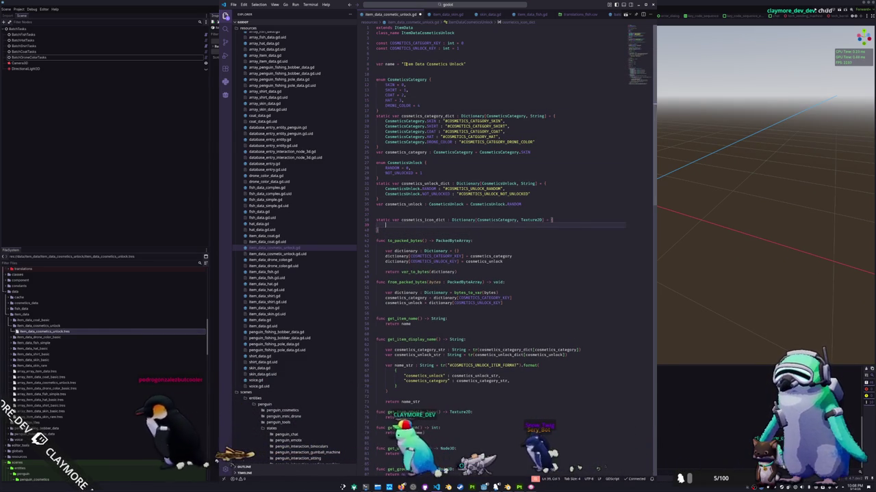
key("Tab")
type("Cosm")
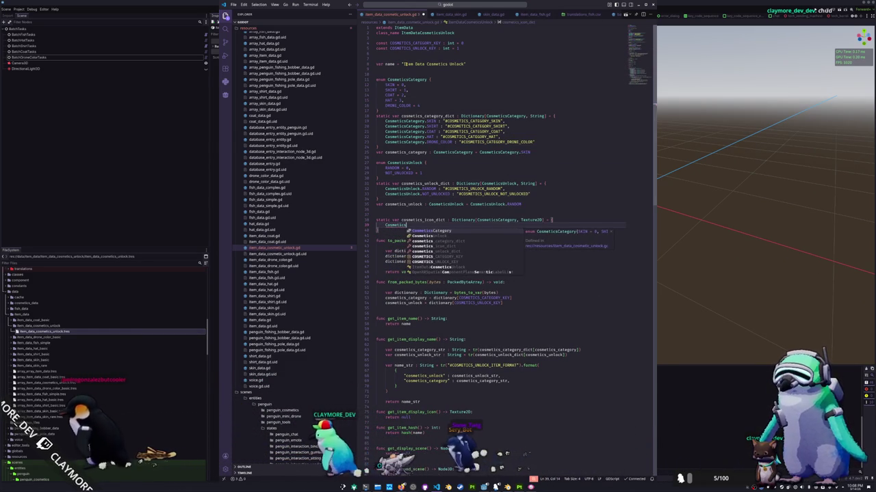
key("Tab")
type(".SK")
key("Tab")
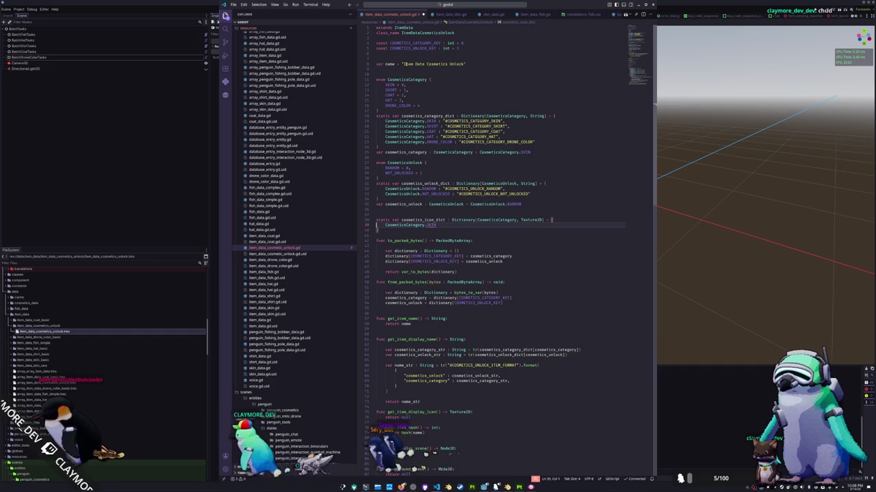
Step: Copy the five category keys from cosmetics_category_dict into the icon dictionary and indent them
key("Up")
key("Up")
key("Up")
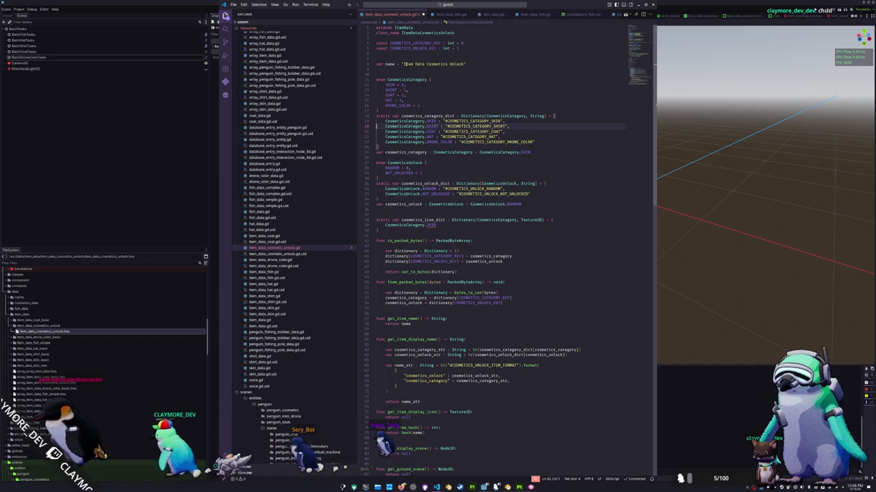
double_click(407, 79)
key("ctrl+d")
key("ctrl+d")
key("ctrl+d")
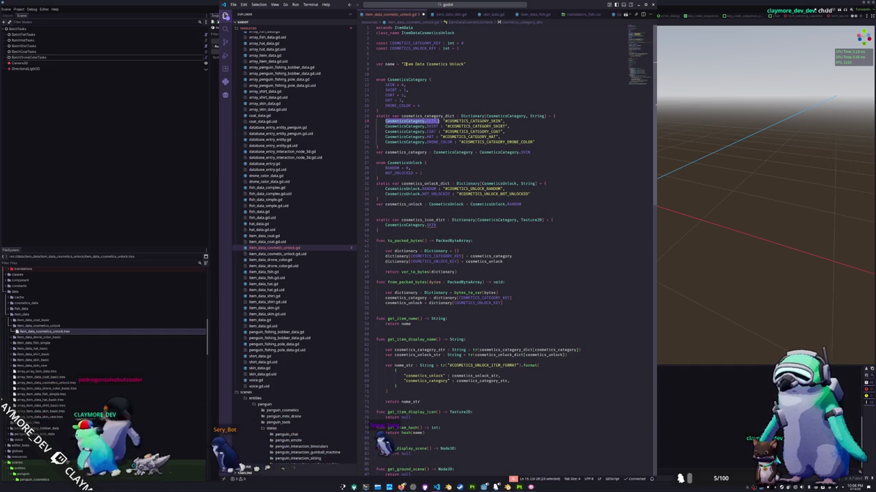
key("ctrl+shift+Right")
key("ctrl+shift+Right")
key("ctrl+shift+Right")
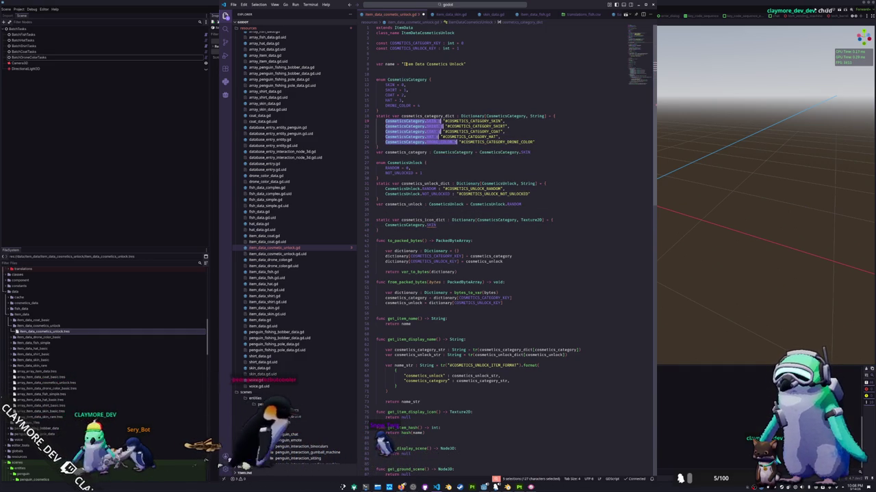
key("Escape")
key("Down")
left_click(441, 219)
key("ctrl+v")
left_click_drag(376, 230, 376, 251)
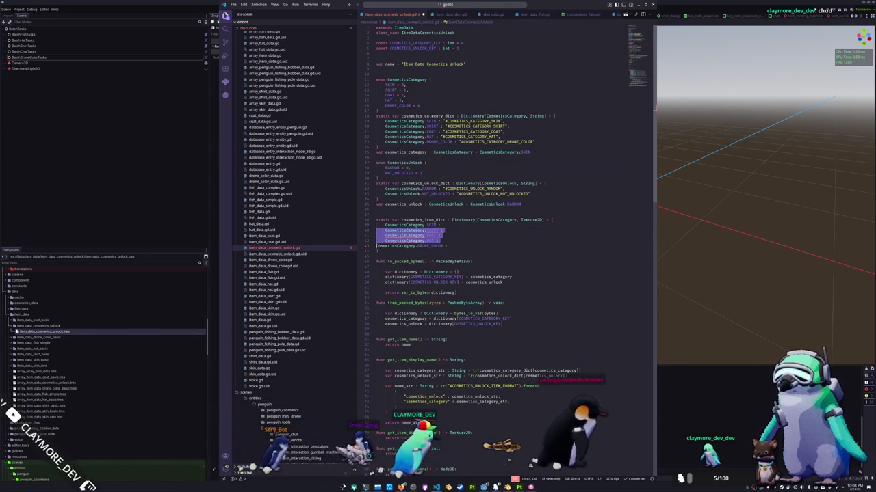
key("Tab")
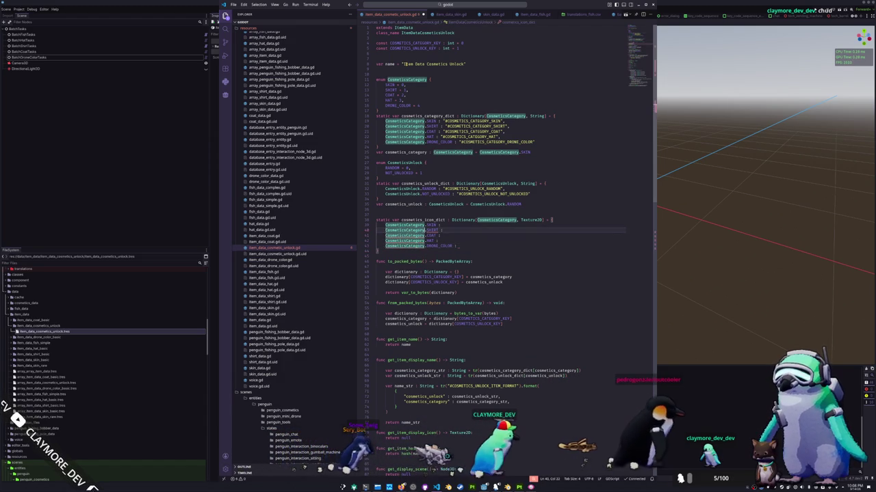
Step: Make the SKIN entry preload the cosmetics_unlock_skin.png icon from res://assets/icons
left_click(444, 224)
type("preal")
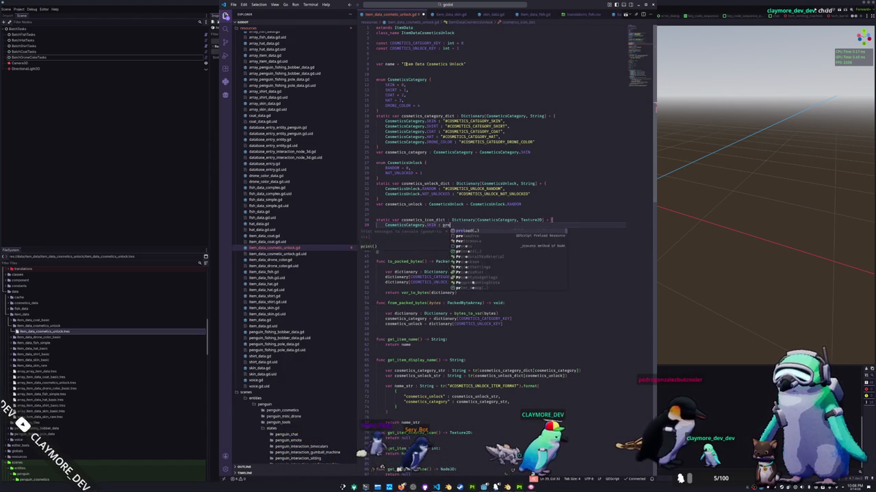
key("BackSpace")
key("BackSpace")
type("lo")
key("Return")
type("\"res:")
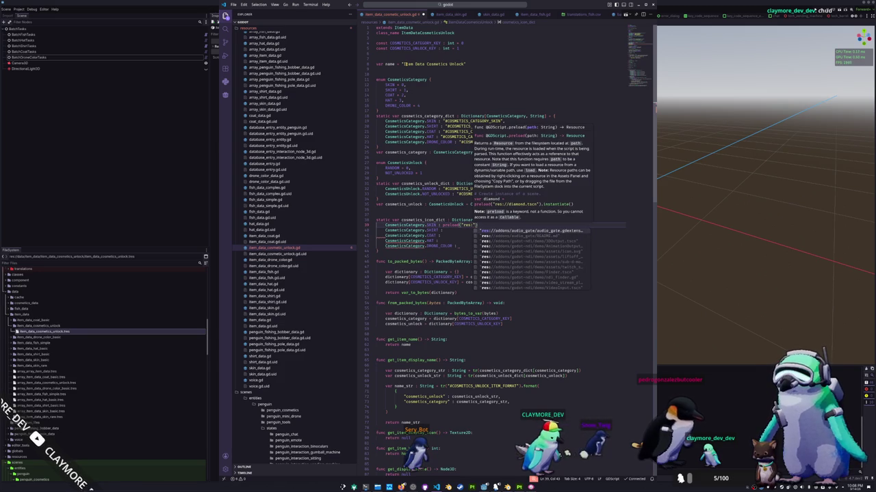
type("//assets/")
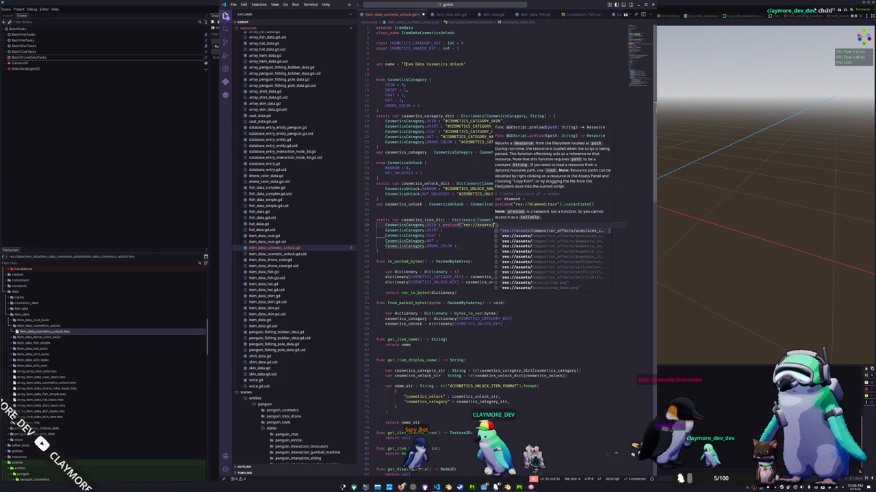
type("icons/cosmetic")
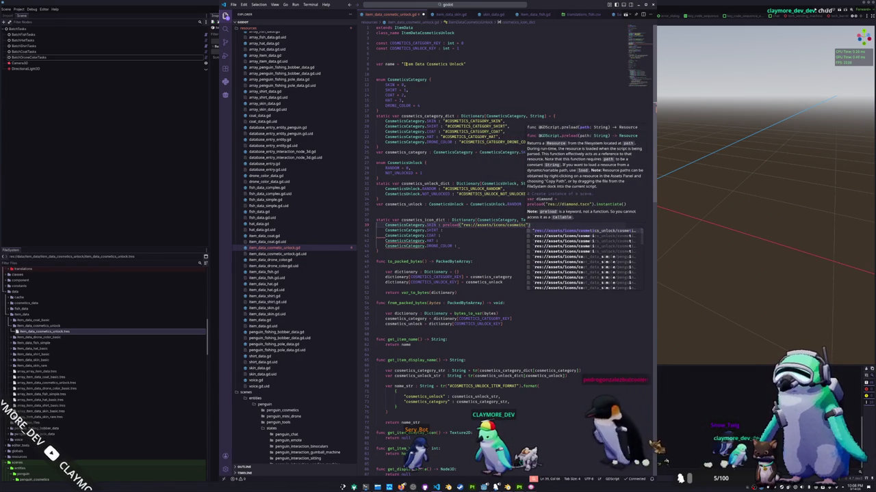
type("s_d")
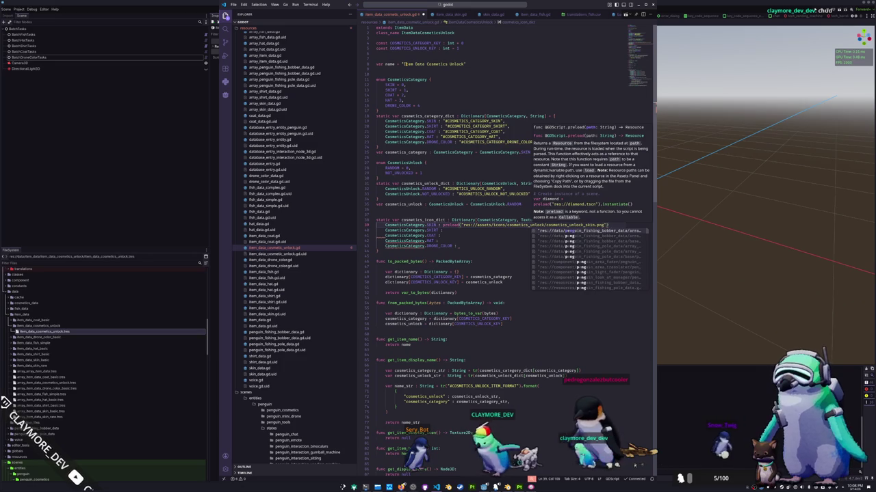
type("\")")
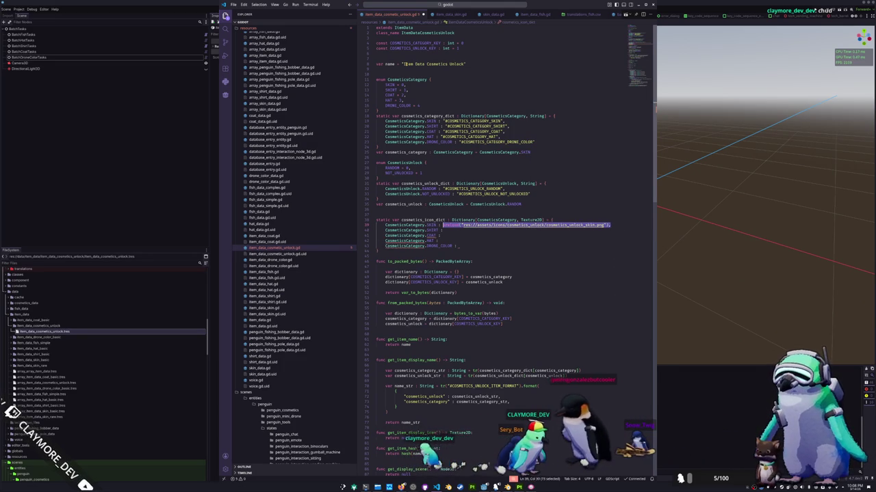
left_click(444, 230)
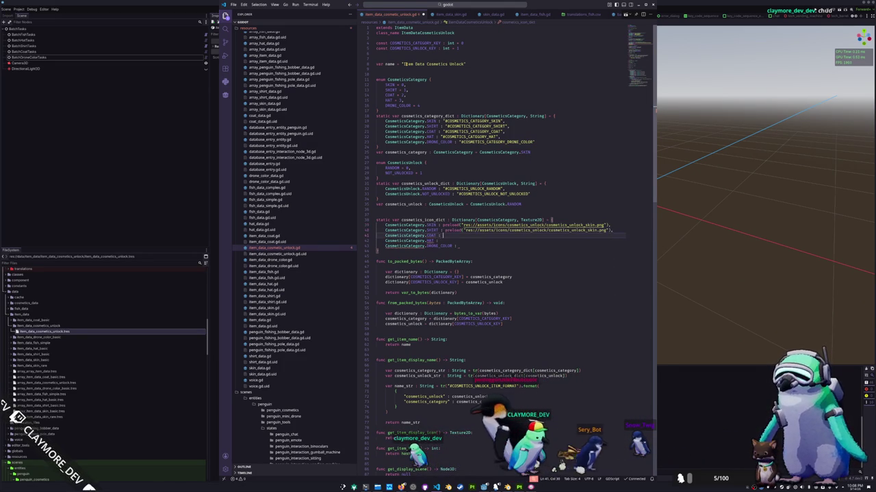
Step: Paste the preload call onto the remaining entries and change each path's icon name, e.g. drone_color and hat
key("Down")
type("preload(\"res://assets/icons/cosmetics_unlock/cosmetics_unlock_skin.png\"),")
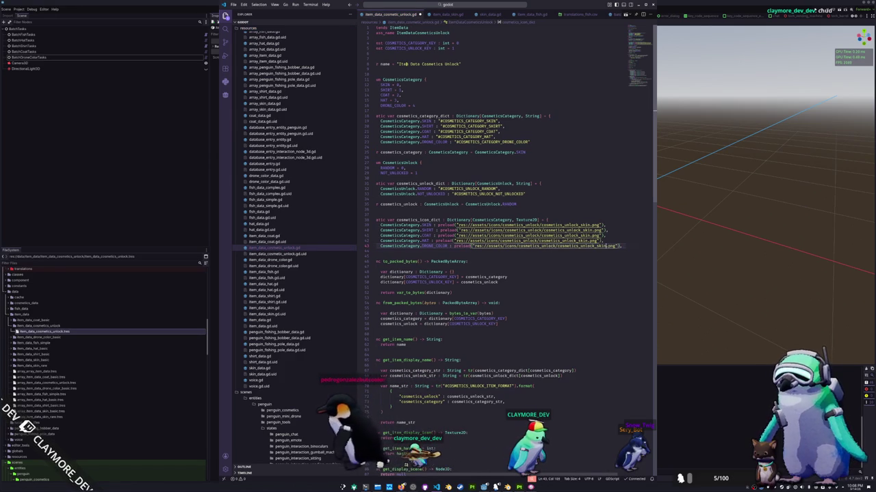
double_click(589, 246)
type("drone")
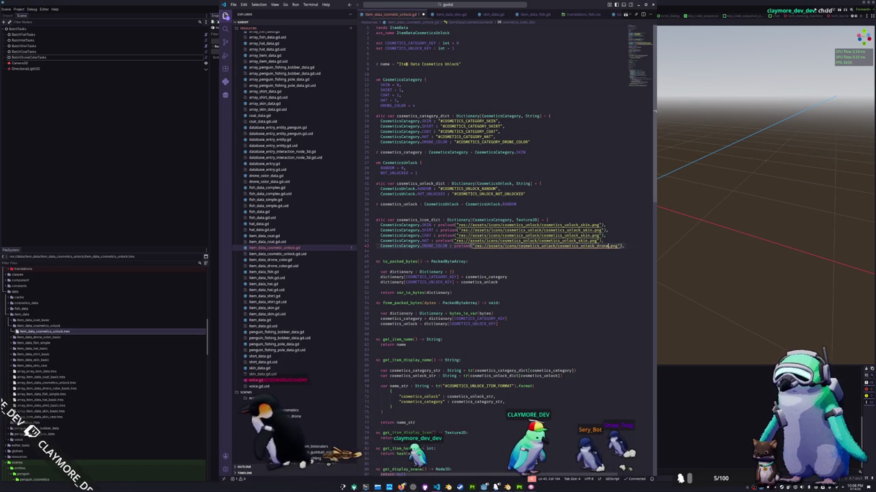
type("_color")
double_click(589, 241)
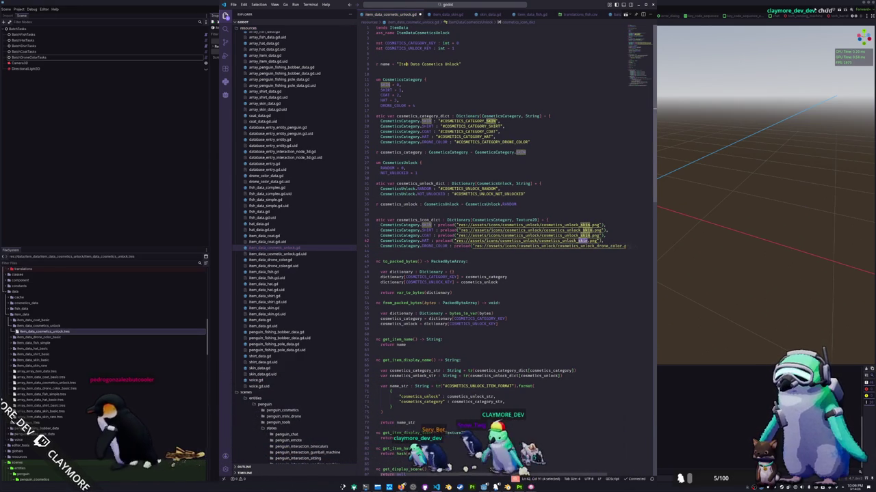
type("hat")
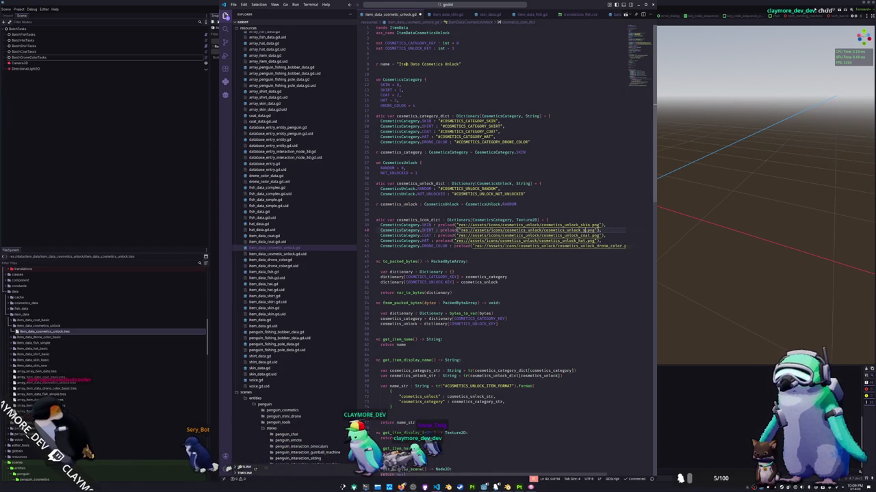
type("hirt")
left_click(377, 225)
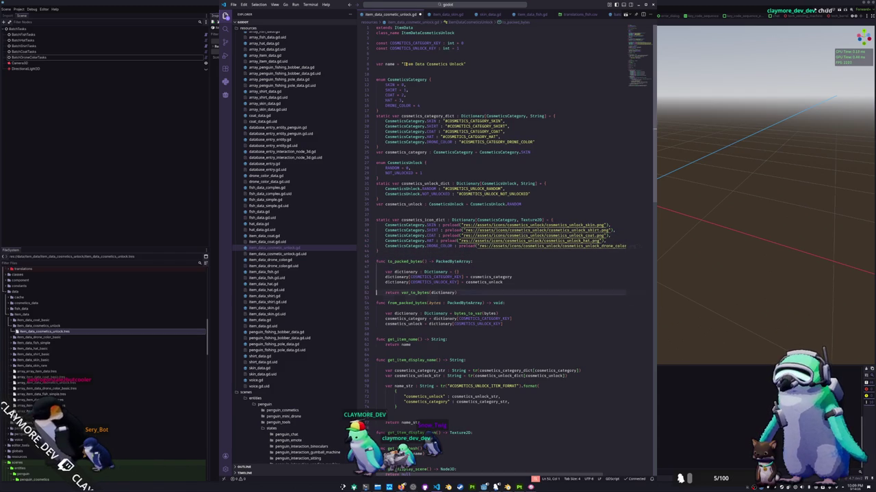
Step: Add blank-line spacing around the get_item_display_icon function
scroll(404, 64, "down", 2)
scroll(404, 64, "down", 2)
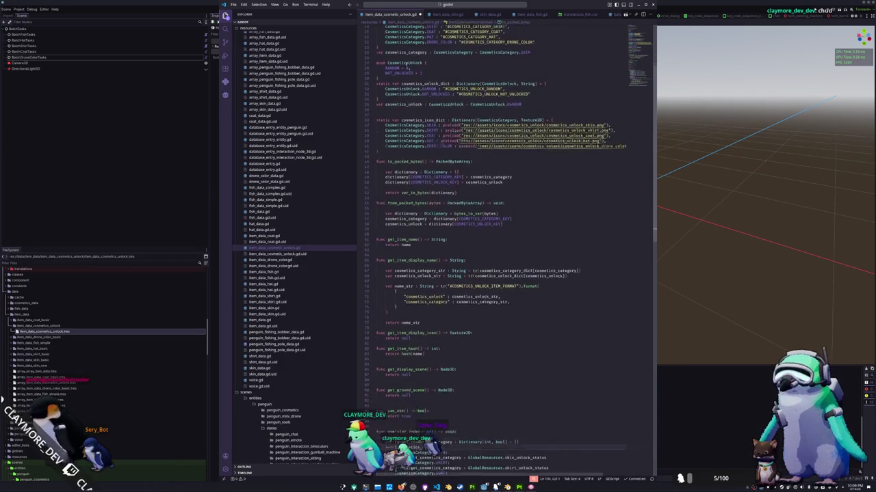
scroll(407, 63, "down", 1)
key("Up")
key("Up")
key("Up")
key("Up")
key("Up")
key("Up")
key("Return")
key("Down")
key("End")
key("Return")
key("Up")
Step: Replace get_item_display_icon's null return with cosmetics_icon_dict[cosmetics_category]
key("End")
key("ctrl+shift+Left")
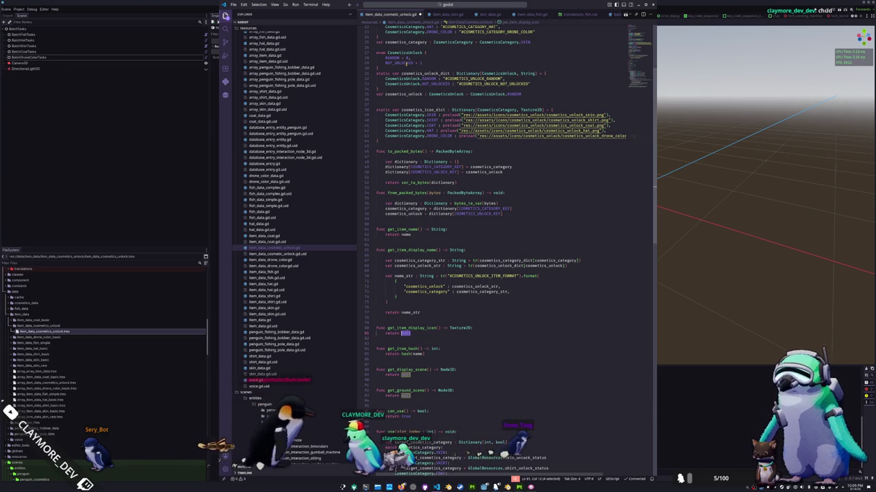
type("cosmetics_icon_dict[")
key("Tab")
type("[cos")
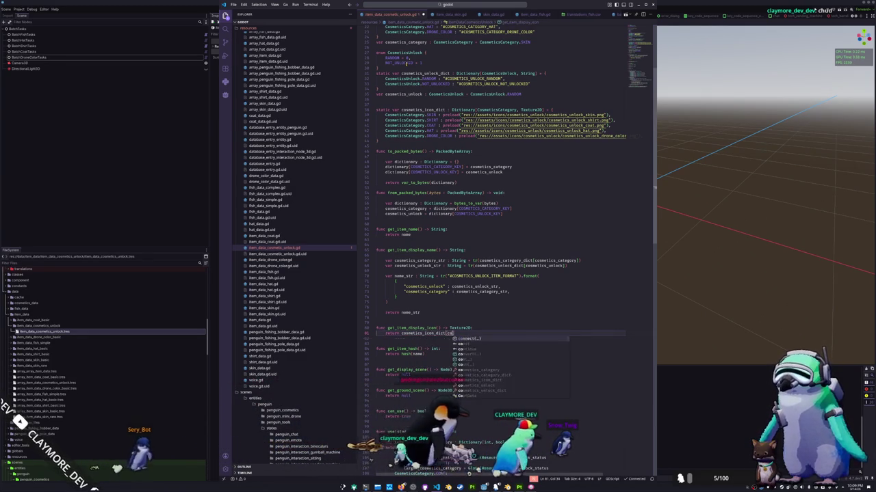
key("Tab")
key("Down")
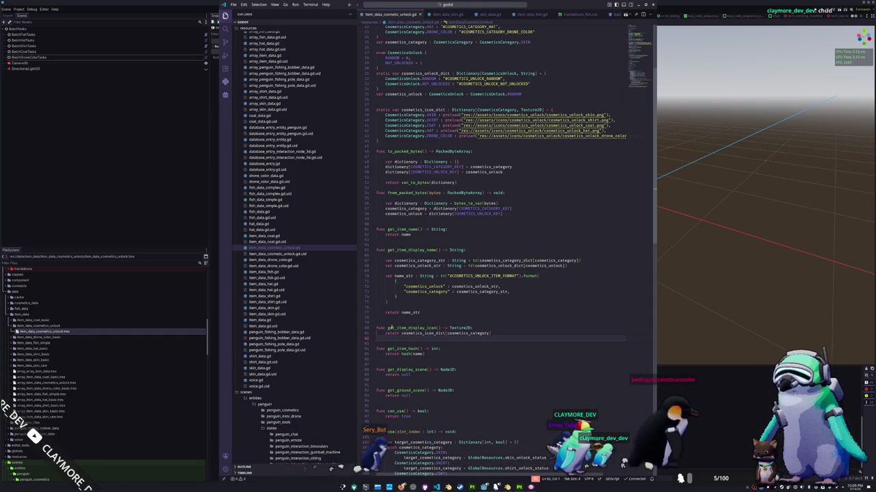
key("Up")
key("Up")
key("Up")
scroll(387, 273, "up", 5)
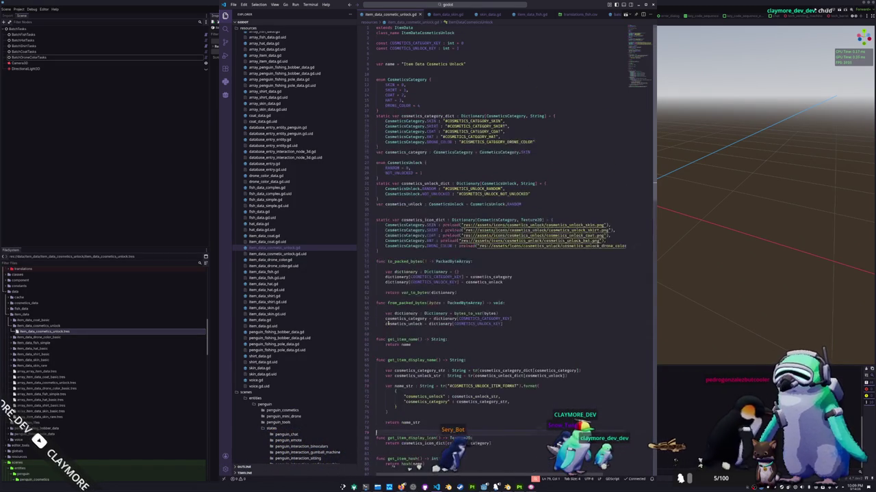
scroll(387, 323, "down", 3)
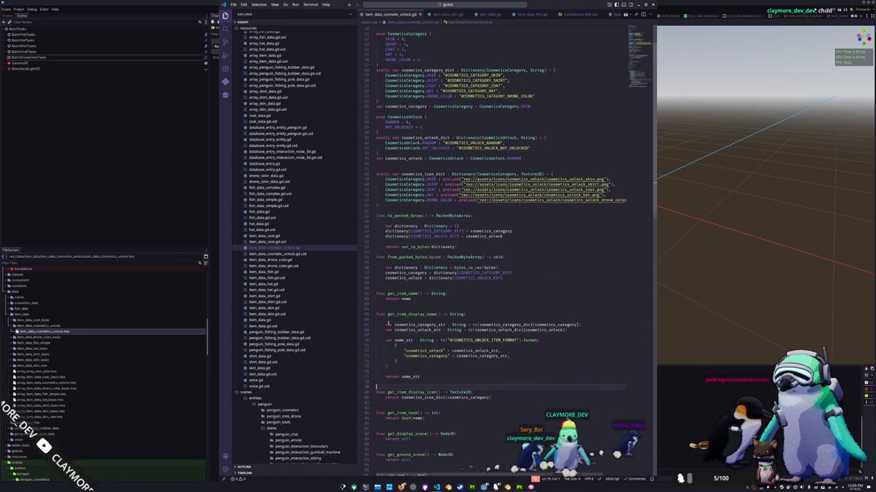
double_click(473, 143)
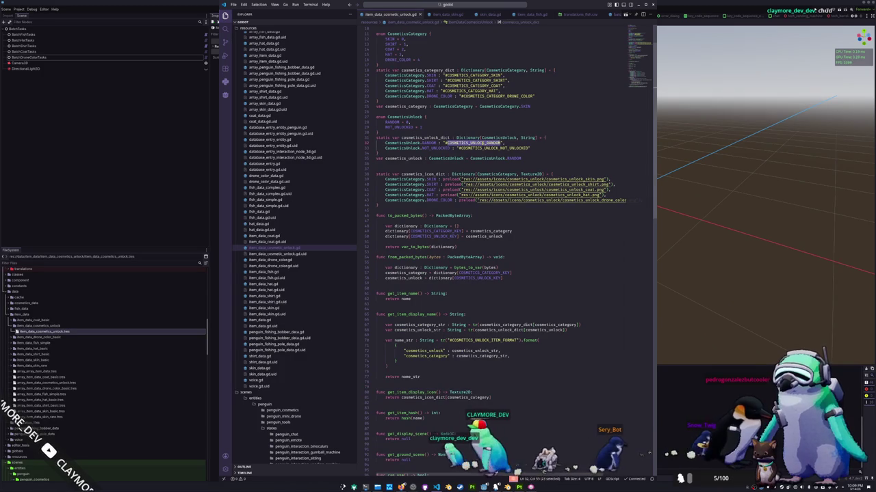
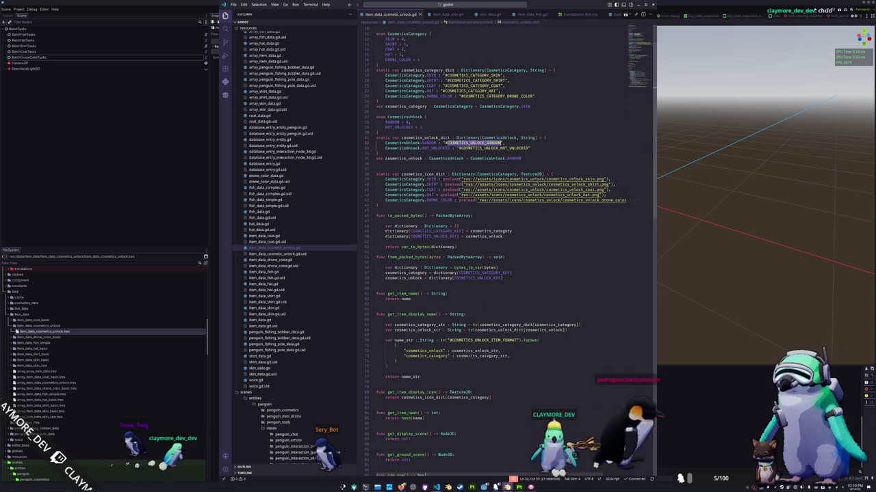
Step: Bring up Blender and view the cosmetic unlock box through the scene camera
key("alt+Tab")
key("KP_0")
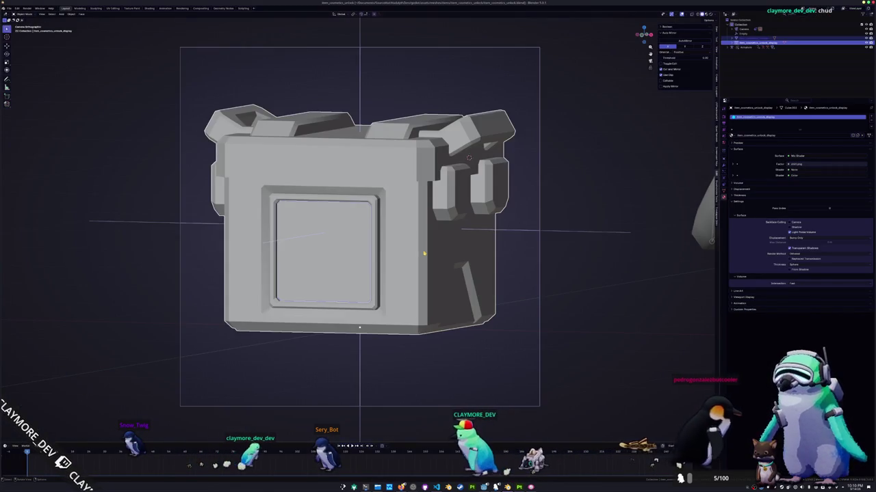
Step: Show the box in Material Preview within the Shading workspace
key("z")
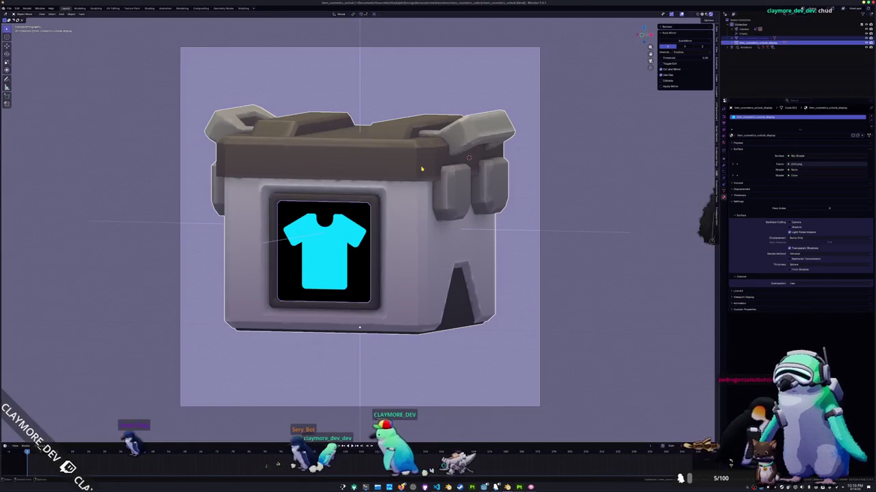
left_click(148, 7)
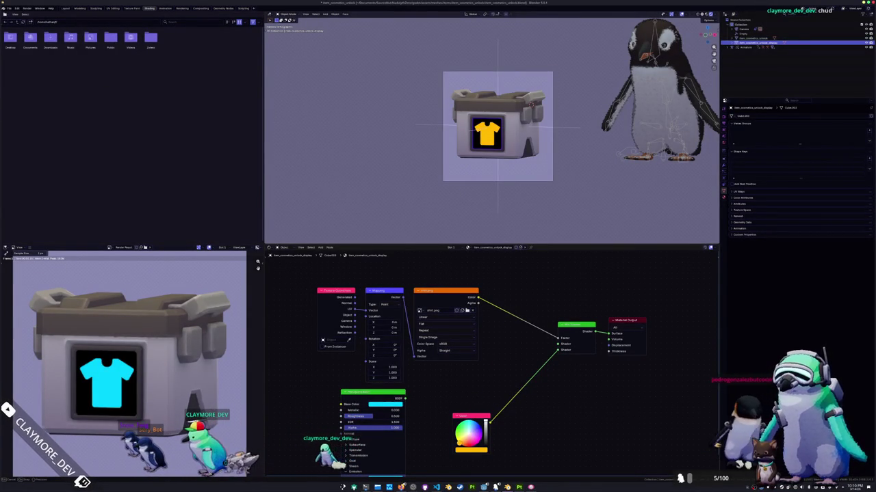
scroll(506, 227, "up", 2)
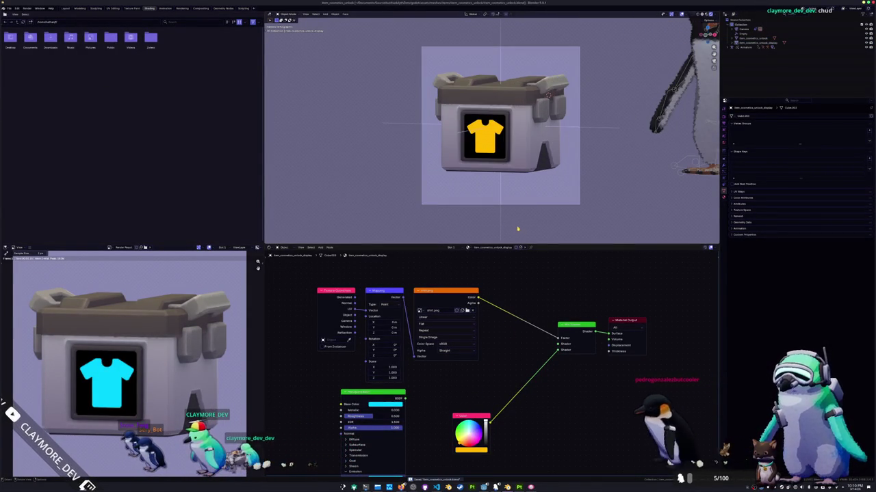
scroll(438, 201, "up", 1)
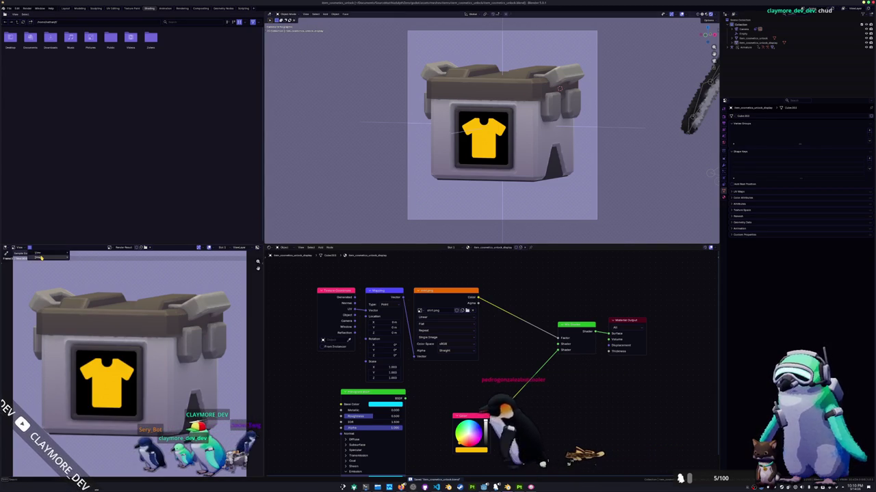
Step: Save the render with the yellow shirt icon as a new shirt PNG image
left_click(29, 248)
left_click(87, 294)
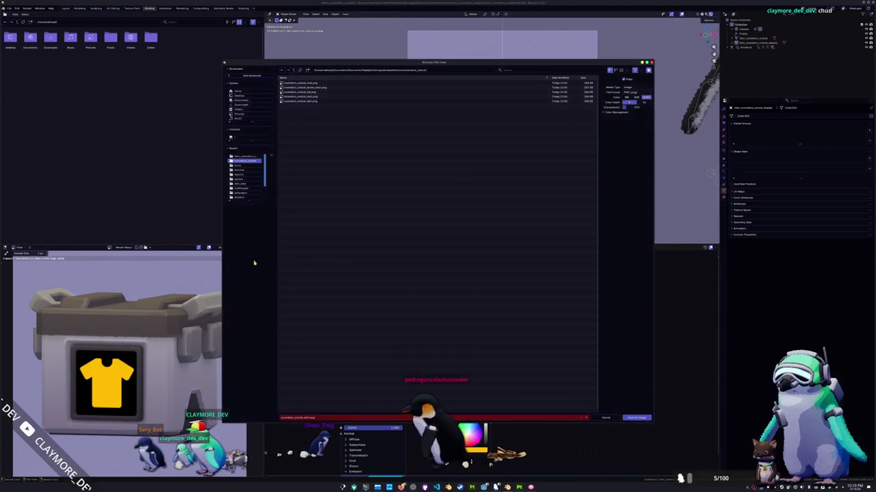
left_click(325, 418)
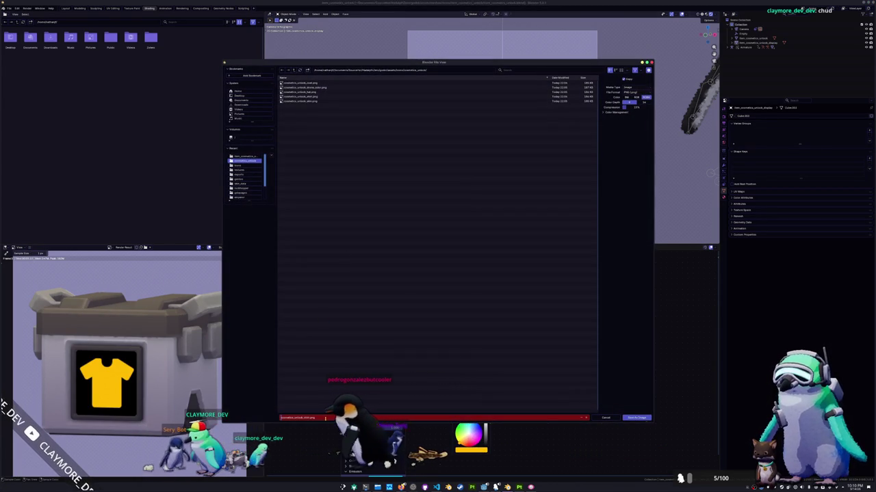
key("ctrl+v")
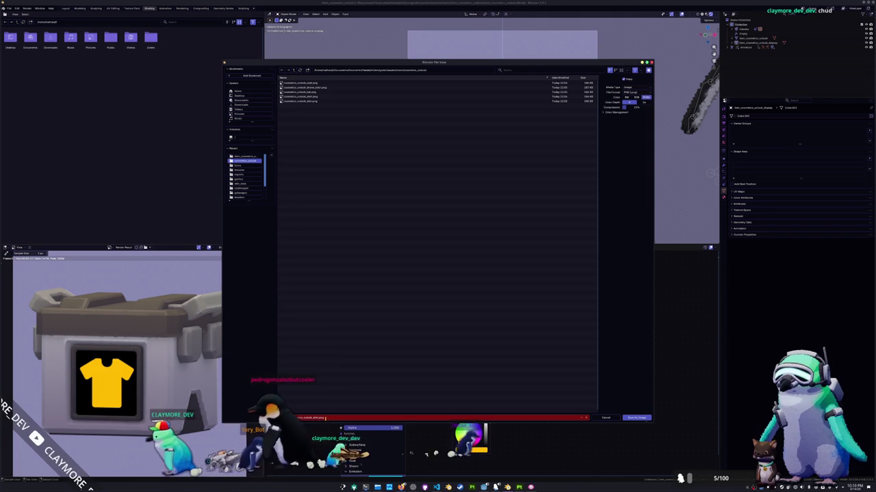
type("ed")
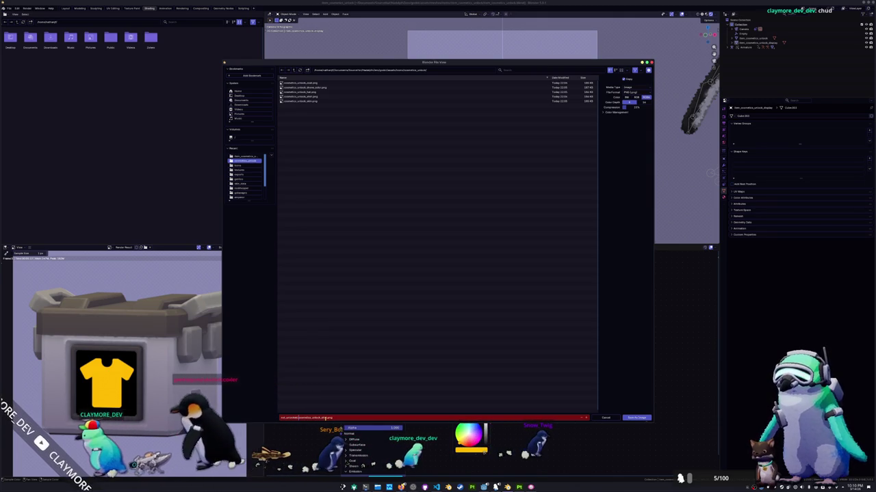
left_click(636, 418)
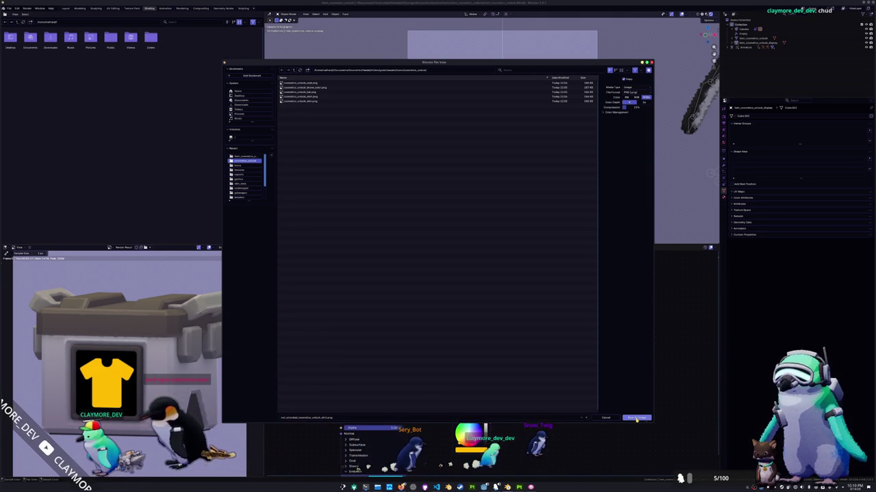
left_click(636, 418)
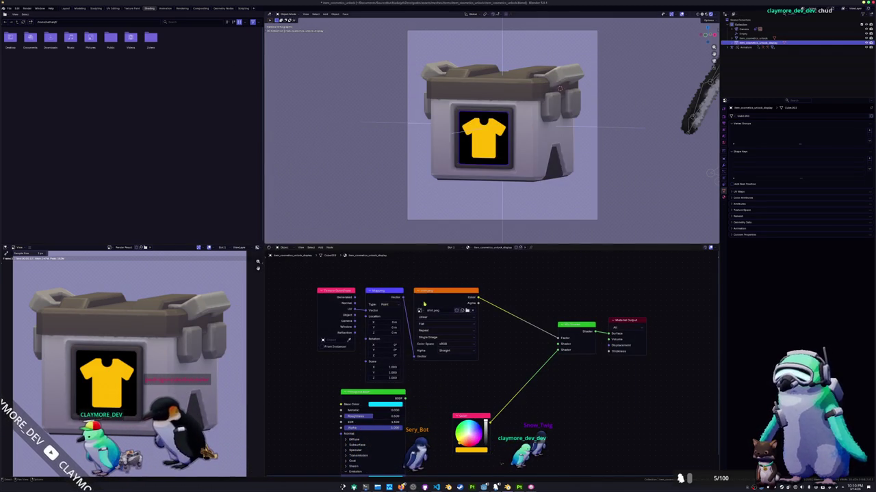
left_click(473, 311)
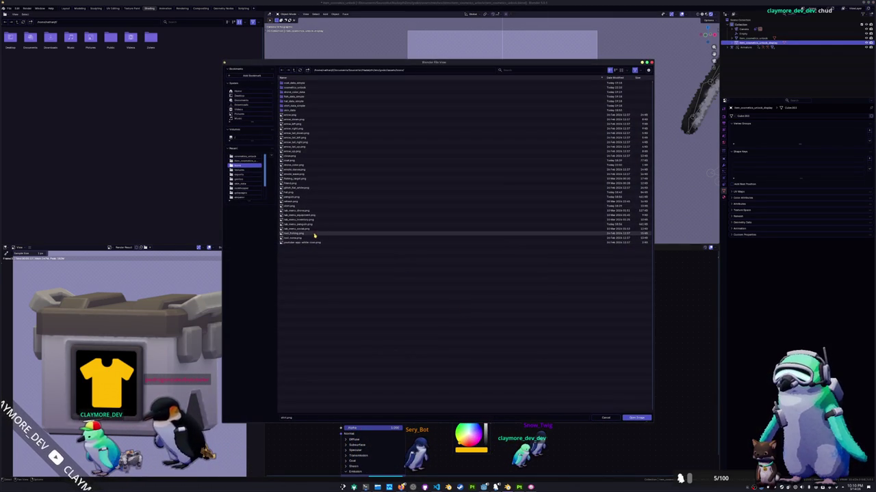
Step: Load penguin.png onto the box screen and save its preview as a PNG
double_click(294, 197)
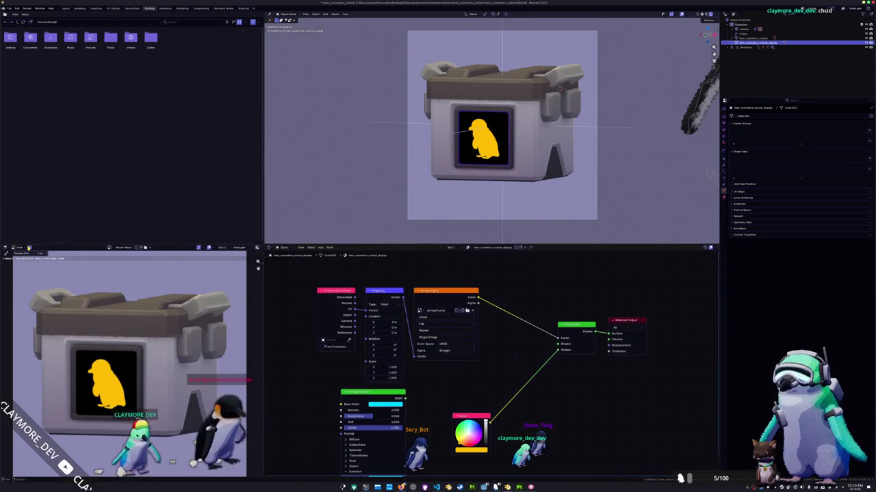
left_click(20, 247)
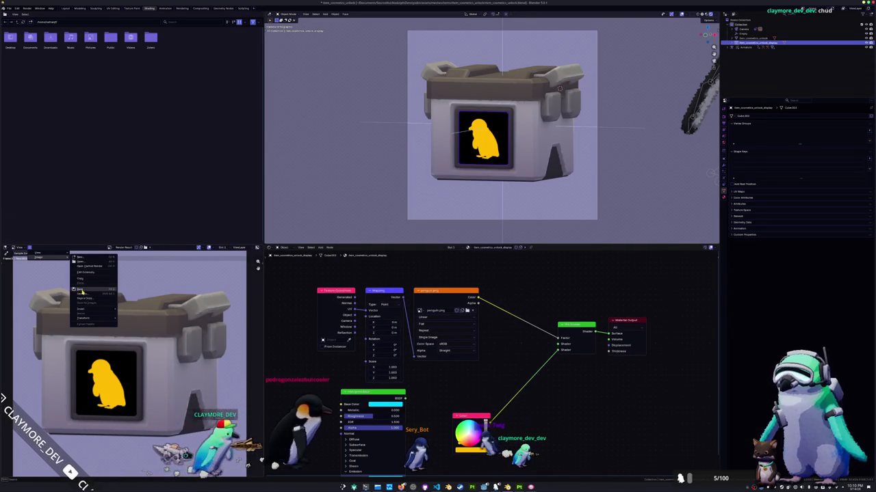
left_click(89, 294)
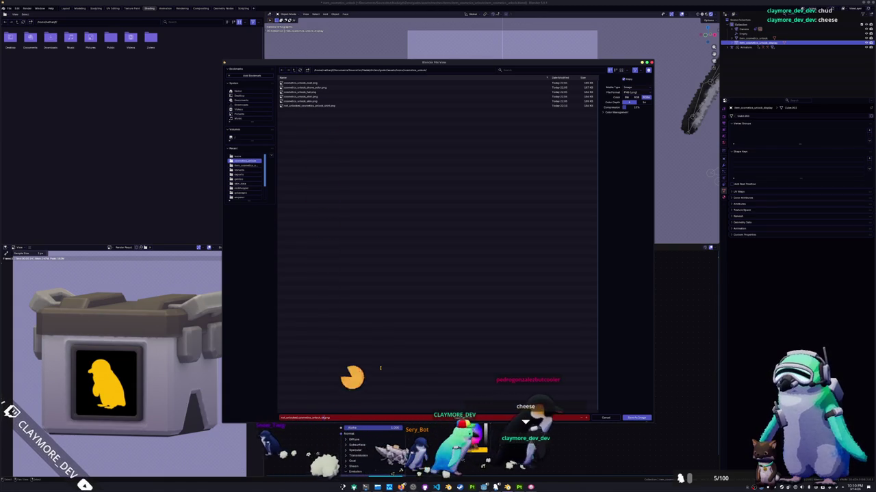
key("Return")
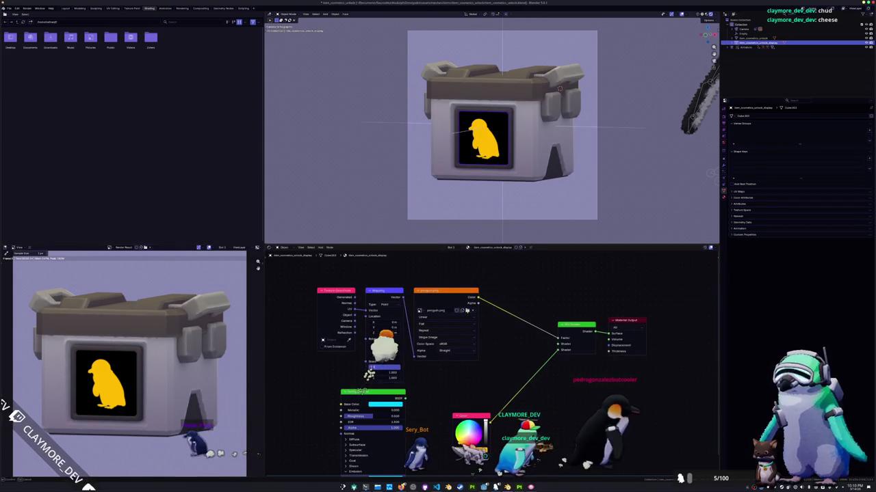
left_click(466, 310)
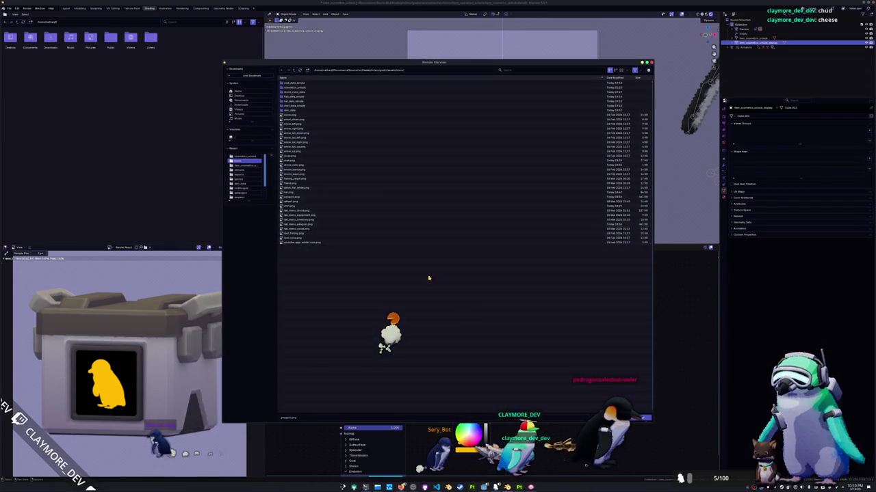
Step: Load hat.png as the box icon and save the hat preview image
double_click(294, 192)
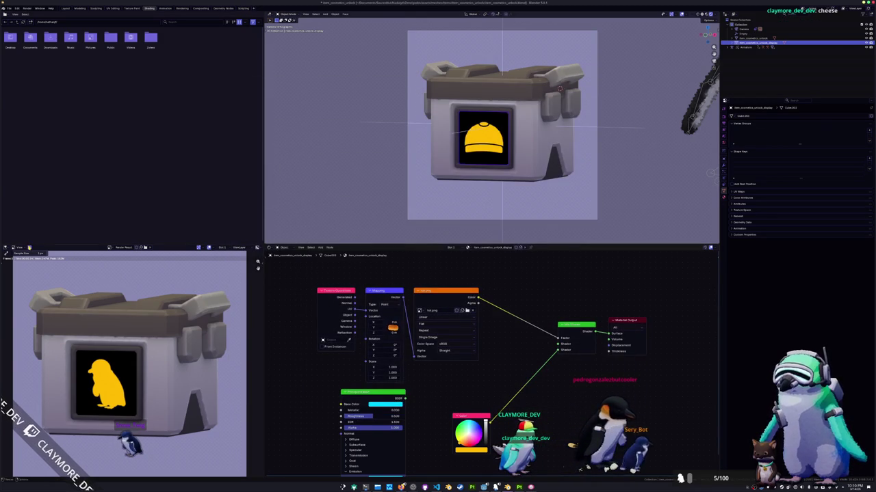
right_click(93, 257)
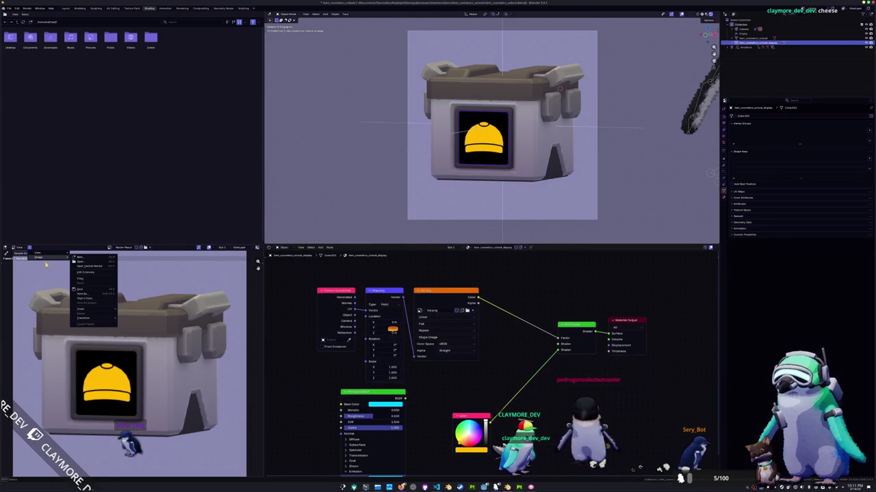
left_click(88, 296)
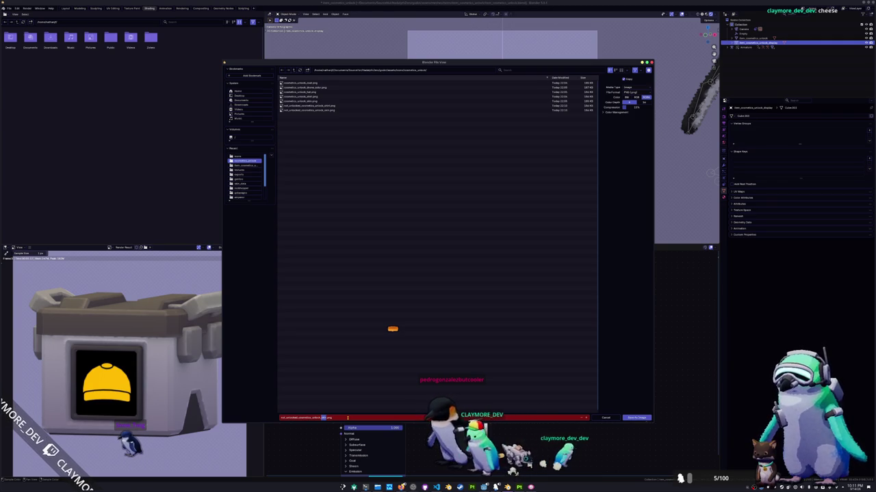
key("Return")
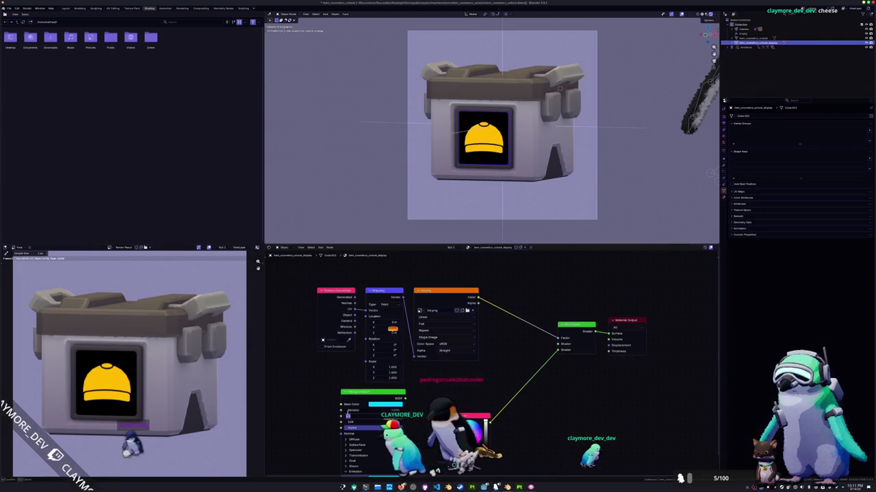
Step: Load the buttoned shirt icon onto the box and save its preview image
left_click(468, 310)
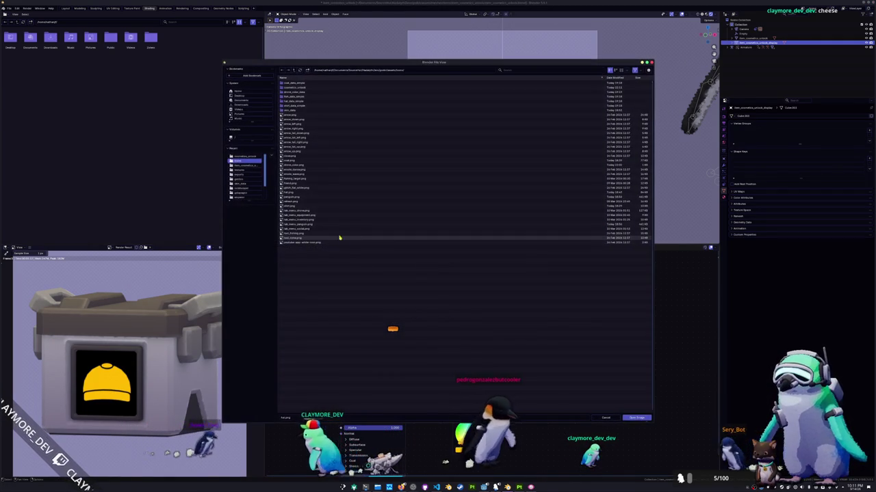
double_click(311, 234)
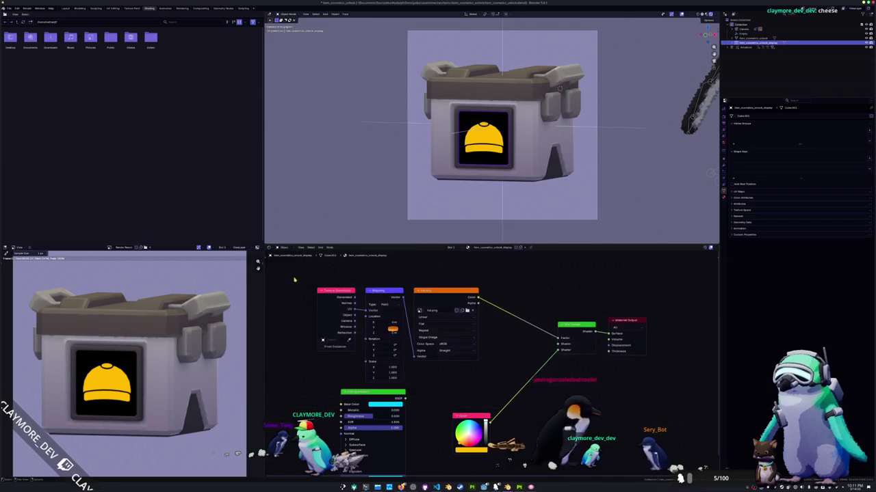
left_click(466, 313)
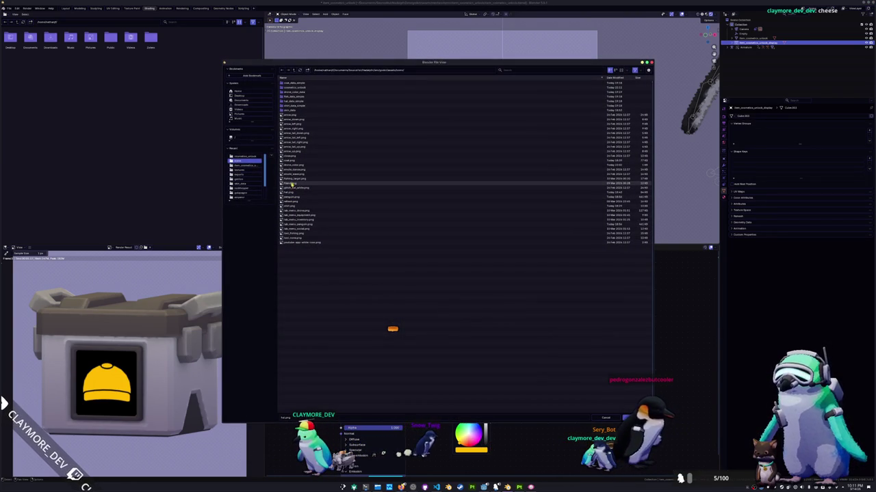
double_click(292, 162)
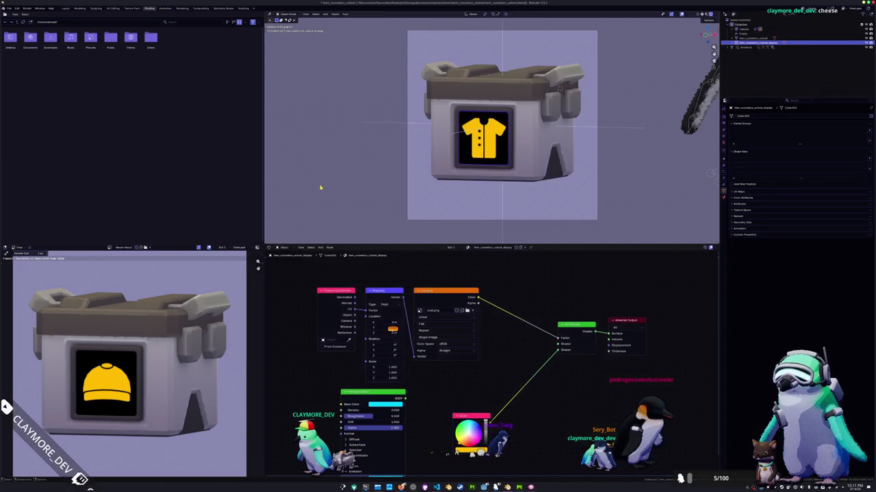
mouse_move(38, 257)
left_click(93, 295)
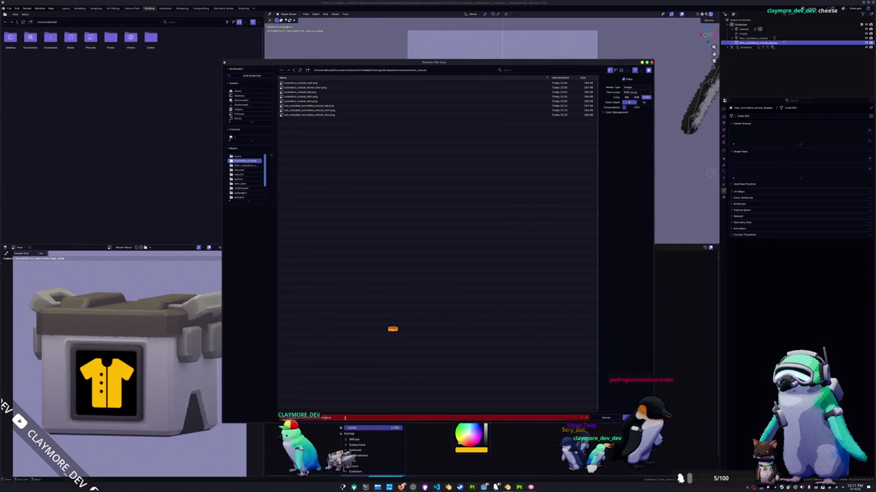
key("Return")
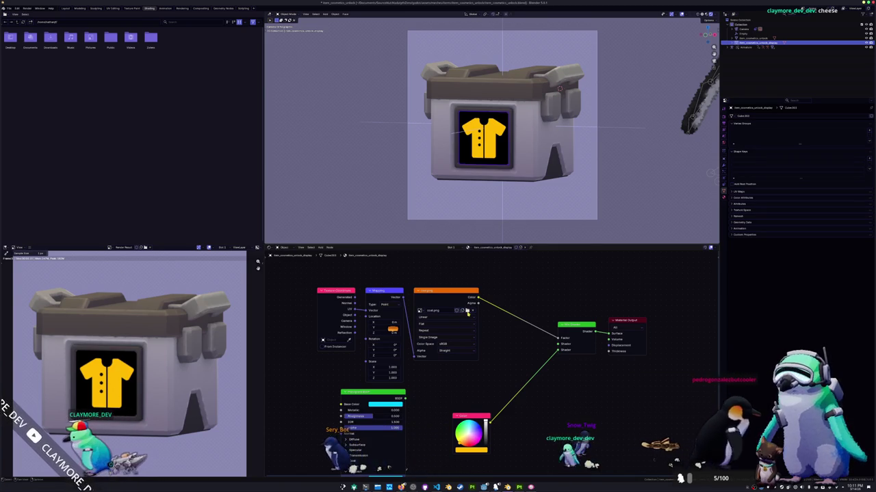
Step: Load drone_color.png, save the lightbulb preview image, and return to Godot
left_click(467, 311)
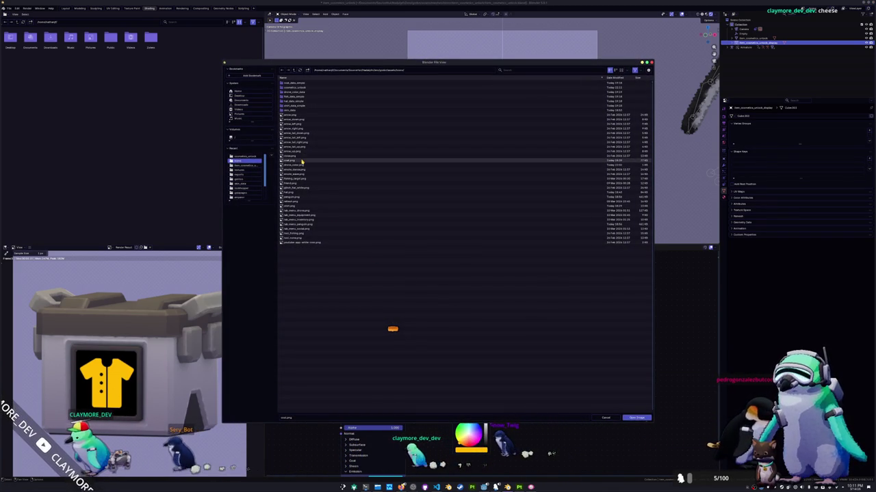
double_click(301, 166)
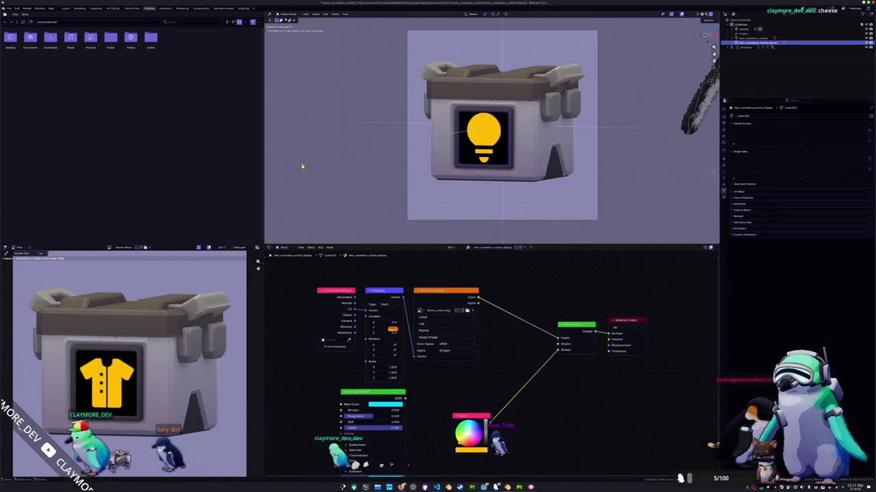
left_click(37, 255)
left_click(89, 294)
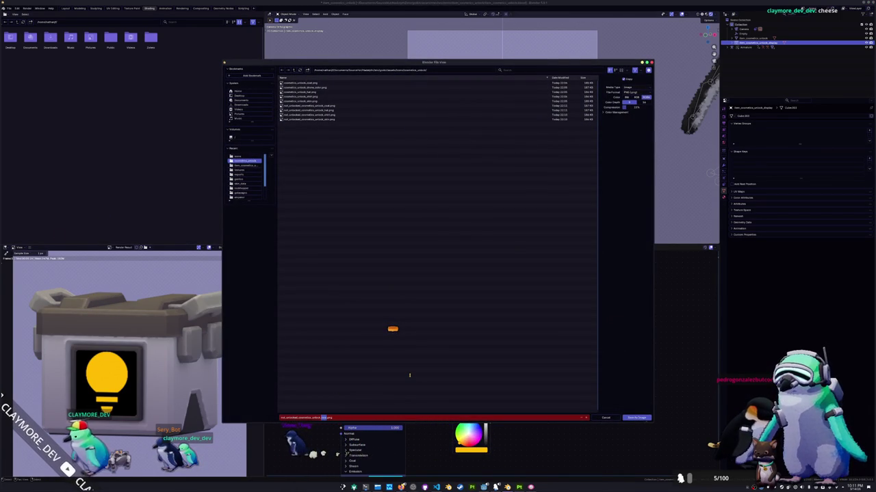
key("Return")
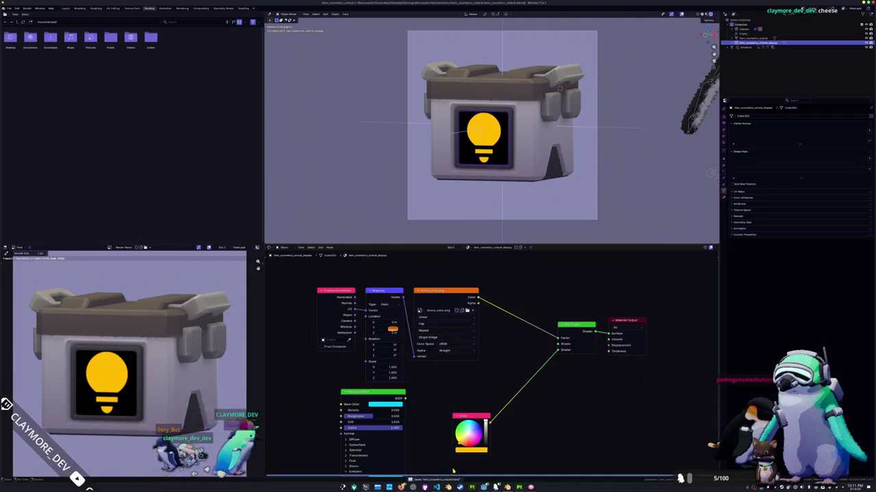
left_click(448, 487)
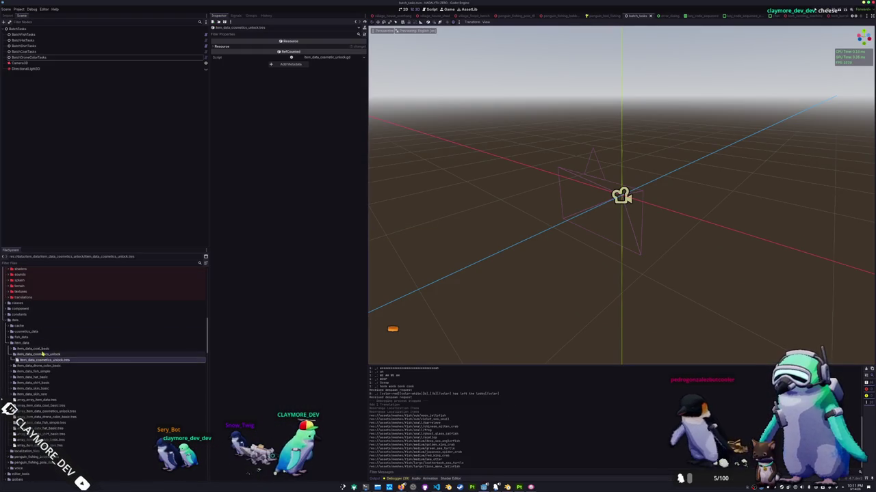
Step: Preview the drone colour unlock and not-unlocked icon images in the FileSystem dock
scroll(43, 349, "up", 3)
scroll(45, 340, "up", 3)
scroll(45, 339, "up", 3)
scroll(48, 340, "up", 3)
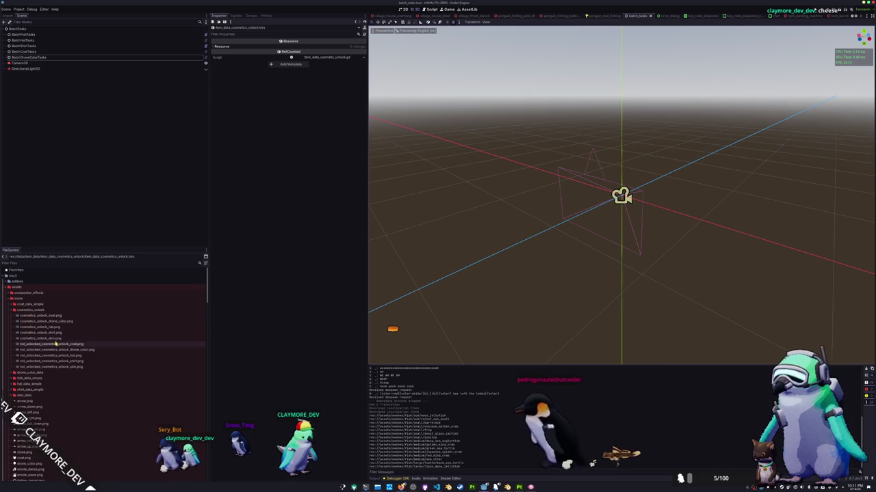
left_click(65, 320)
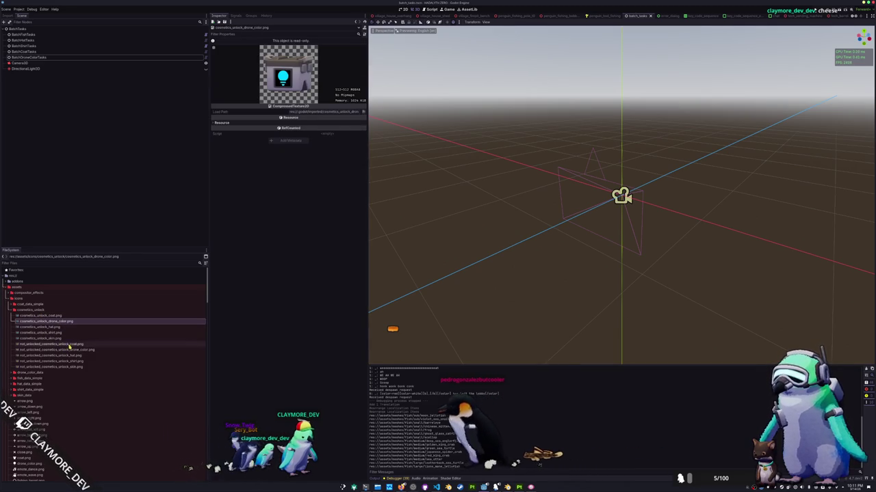
left_click(69, 350)
Step: Inspect the cosmetics unlock resource, then open item_data_cosmetic_unlock.gd in VS Code
scroll(70, 349, "down", 2)
scroll(69, 350, "down", 2)
scroll(69, 350, "down", 2)
scroll(69, 350, "down", 2)
scroll(68, 350, "down", 2)
scroll(69, 350, "down", 2)
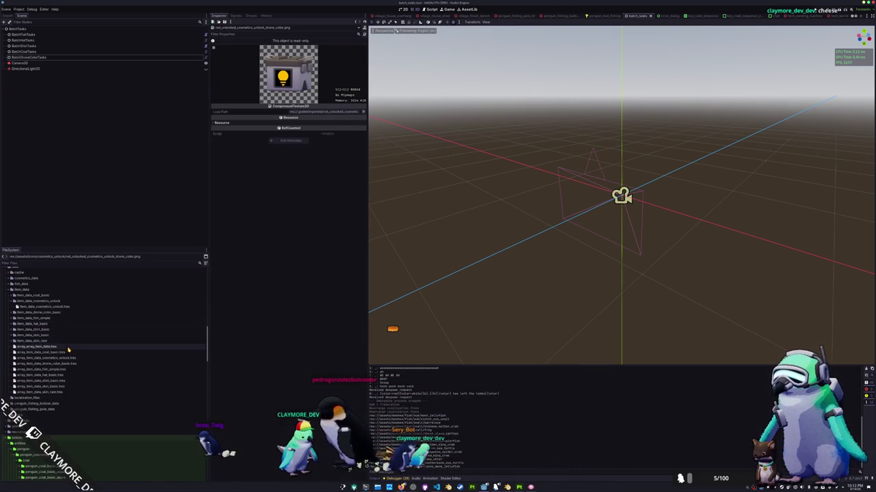
left_click(50, 307)
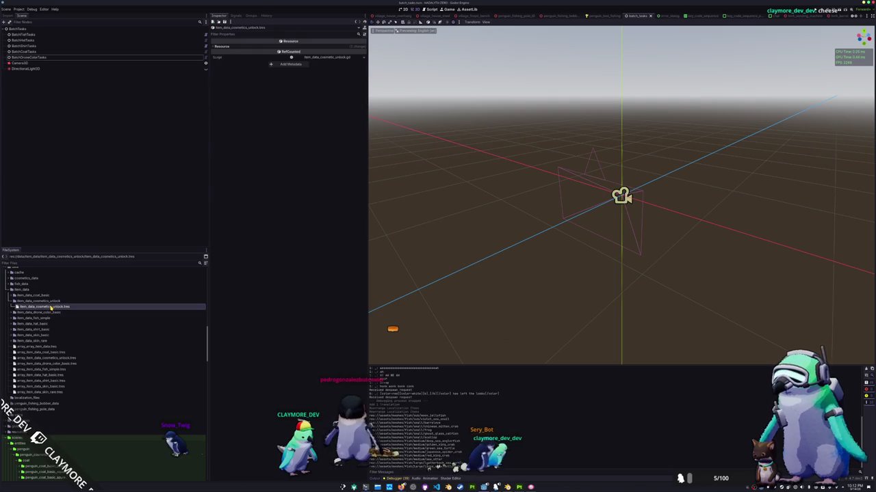
scroll(49, 322, "down", 3)
scroll(48, 342, "down", 3)
scroll(48, 343, "down", 3)
scroll(48, 345, "down", 3)
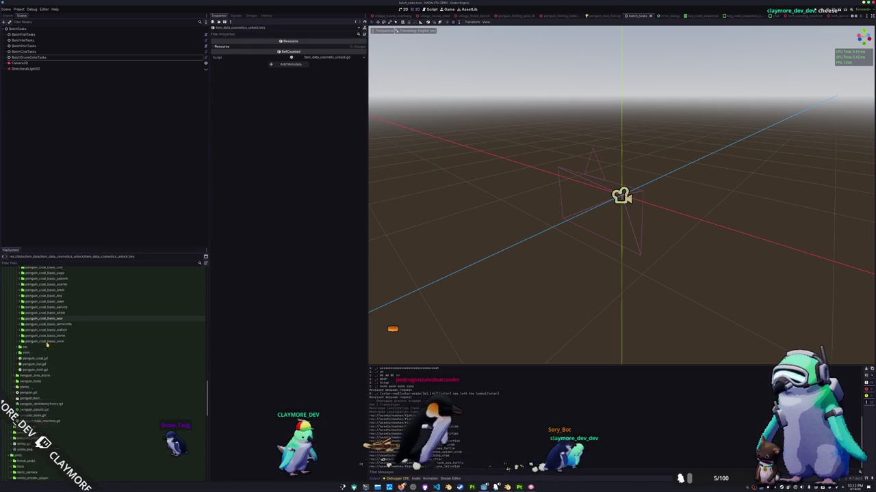
scroll(47, 345, "down", 2)
double_click(47, 348)
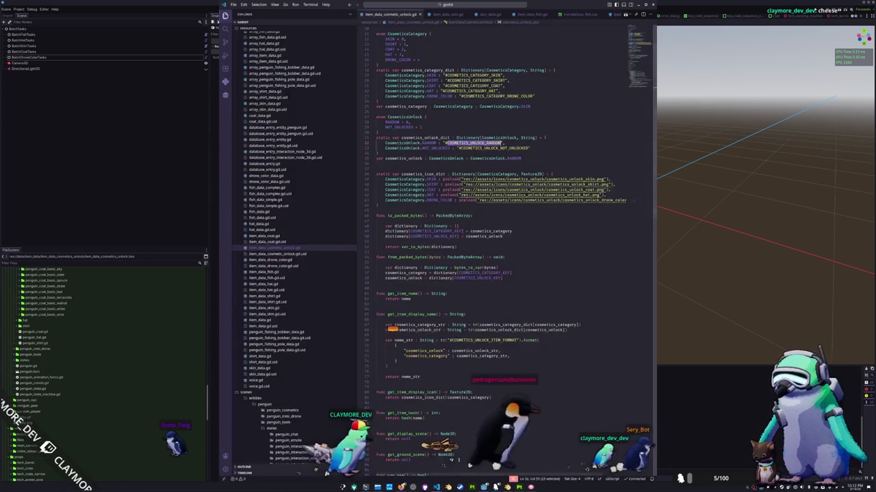
Step: Duplicate cosmetics_icon_dict below itself and name the copy not_unlocked_cosmetics_icon_dict
left_click_drag(376, 205, 371, 177)
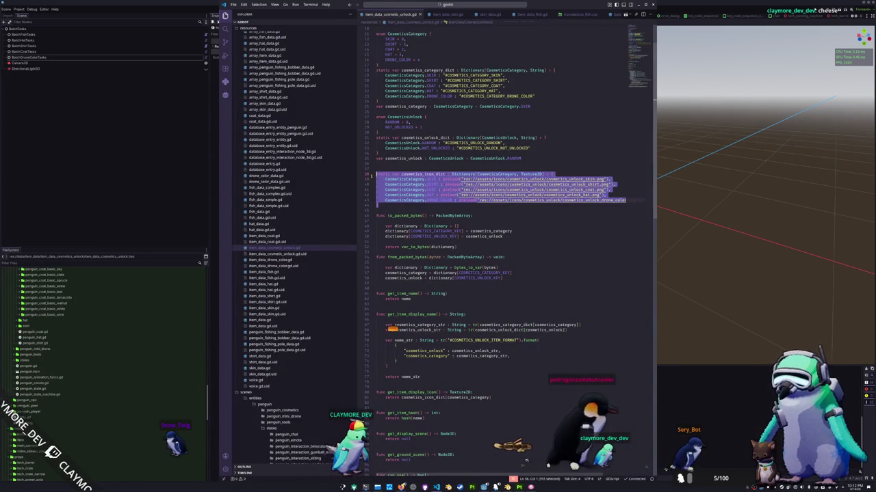
left_click(380, 205)
key("Return")
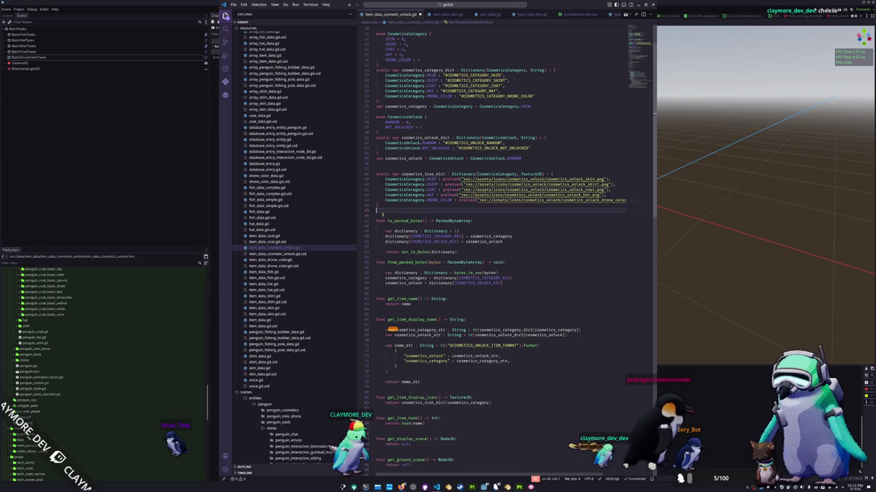
key("ctrl+v")
left_click(389, 211)
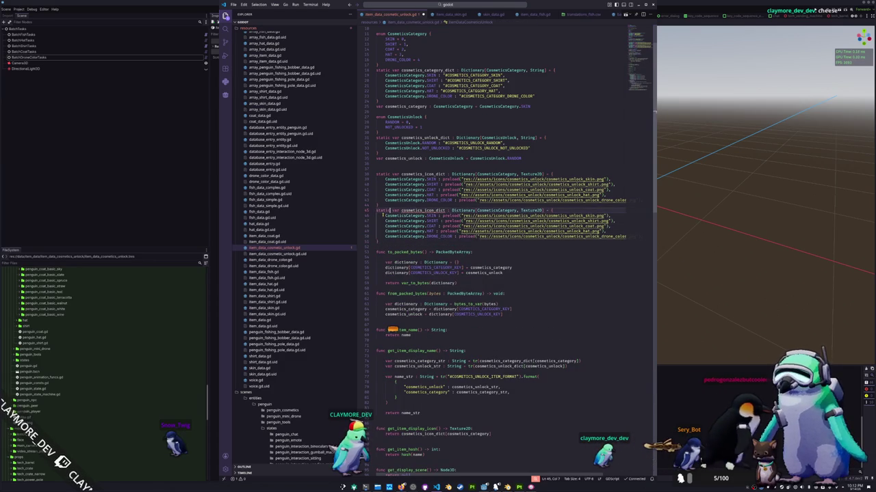
type("not_unlocked_")
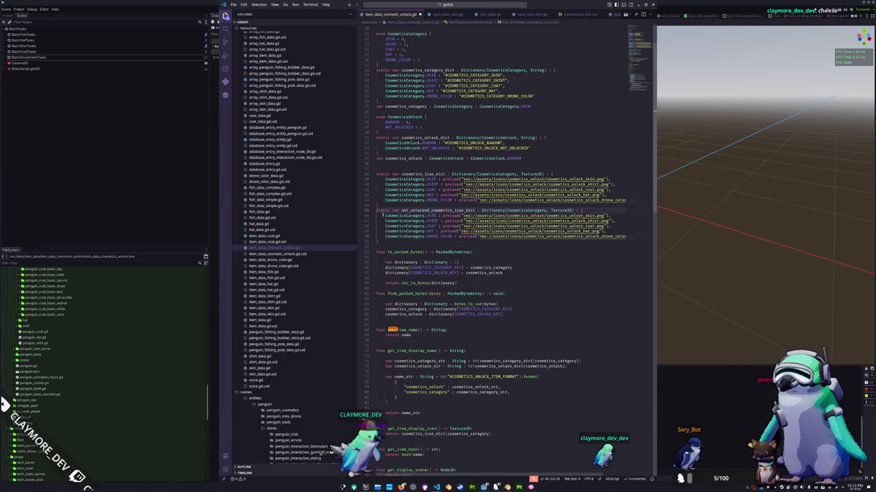
Step: Insert the not_unlocked_ prefix into each icon path of the new dictionary
left_click(471, 215)
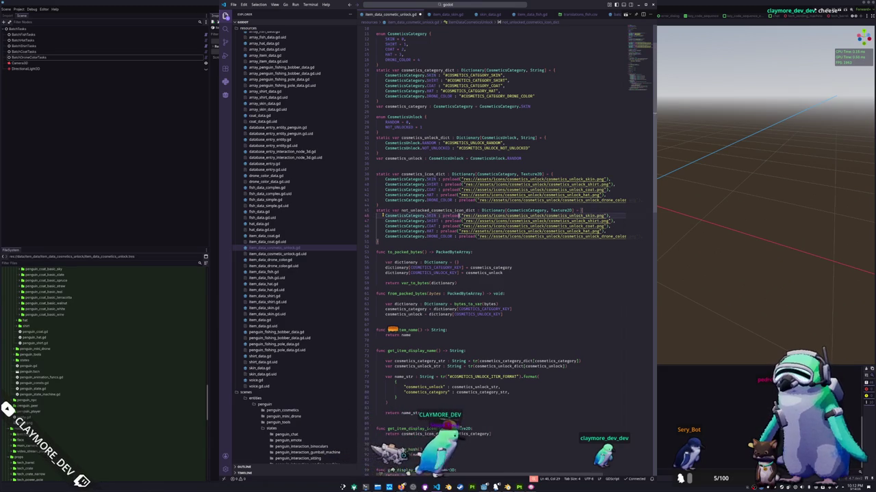
left_click(546, 215)
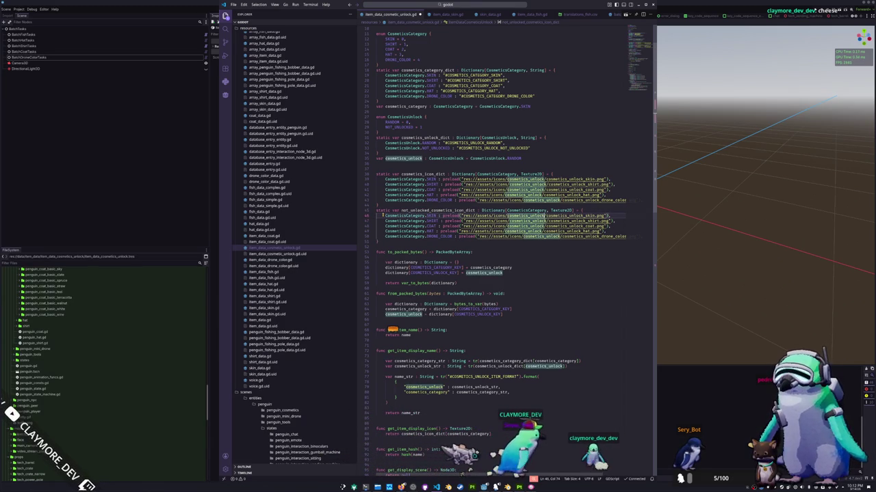
left_click_drag(546, 215, 568, 216)
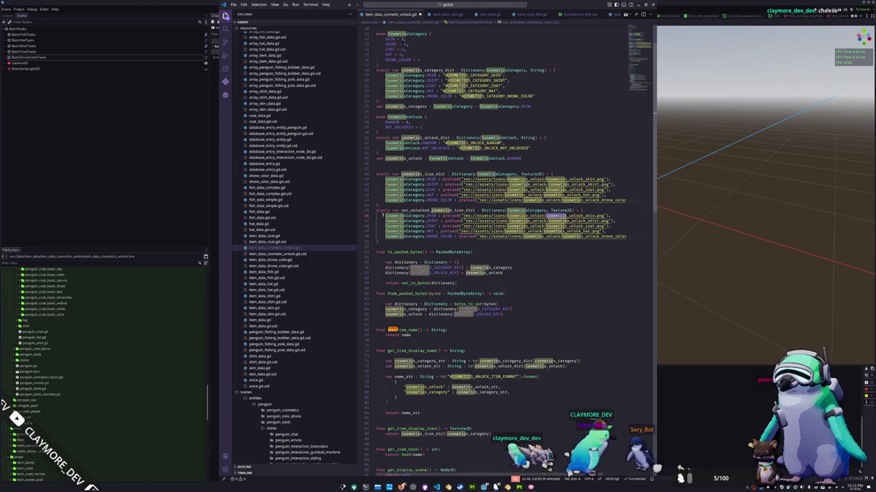
left_click(546, 215)
left_click(548, 221)
type("not_unlocked_")
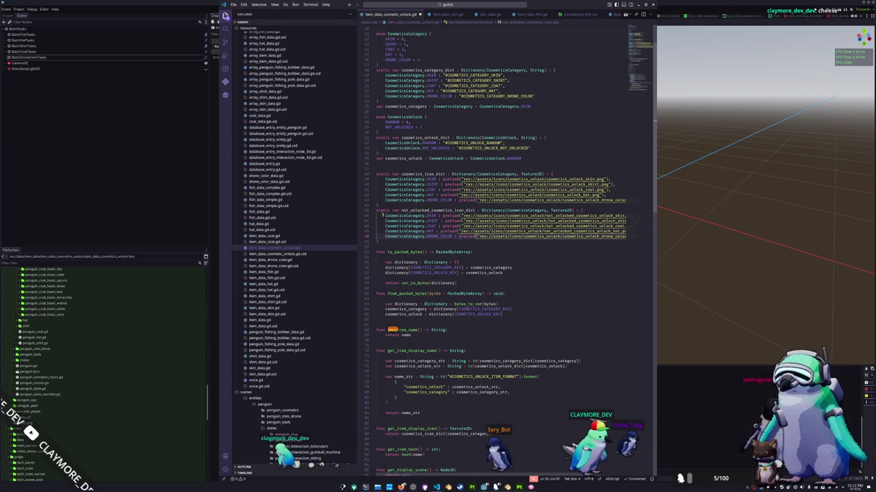
key("Down")
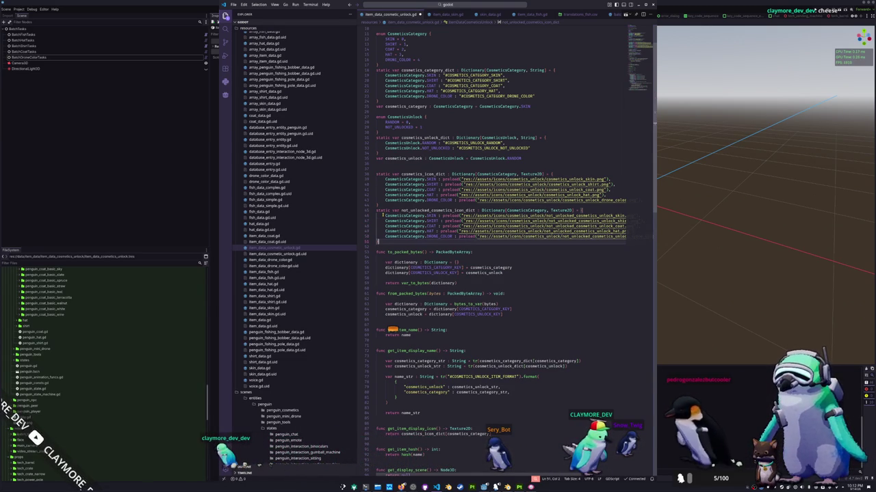
key("Down")
key("Down")
key("Down")
key("Down")
key("Down")
key("Down")
key("Down")
key("Down")
key("Down")
key("Down")
key("Down")
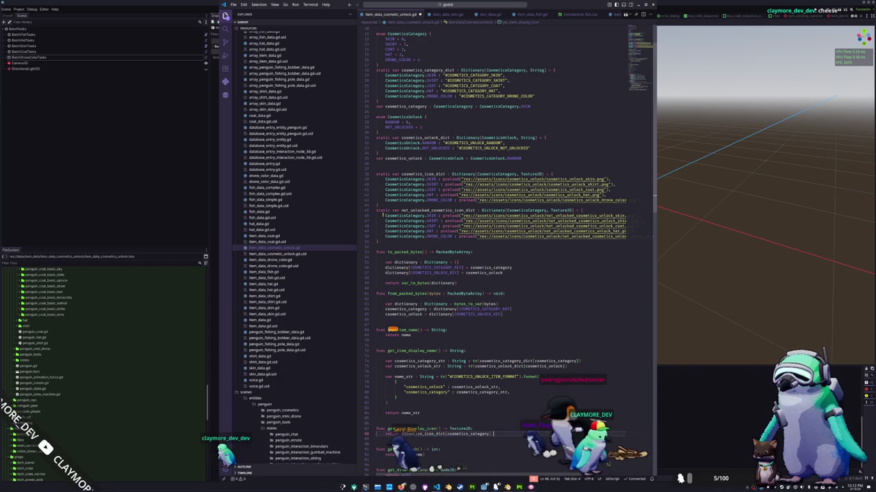
Step: Return not_unlocked_cosmetics_icon_dict[cosmetics_category] unless cosmetics_unlock equals CosmeticsUnlock.RANDOM
type("if ")
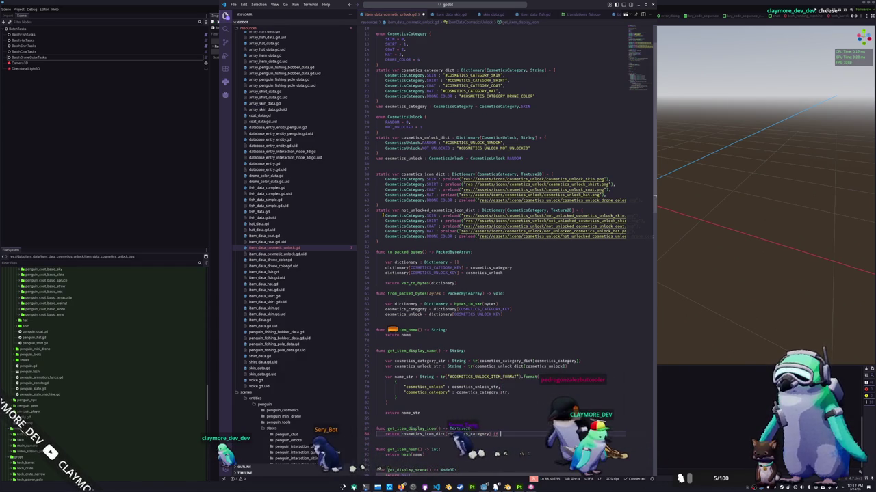
type("Cosmetic")
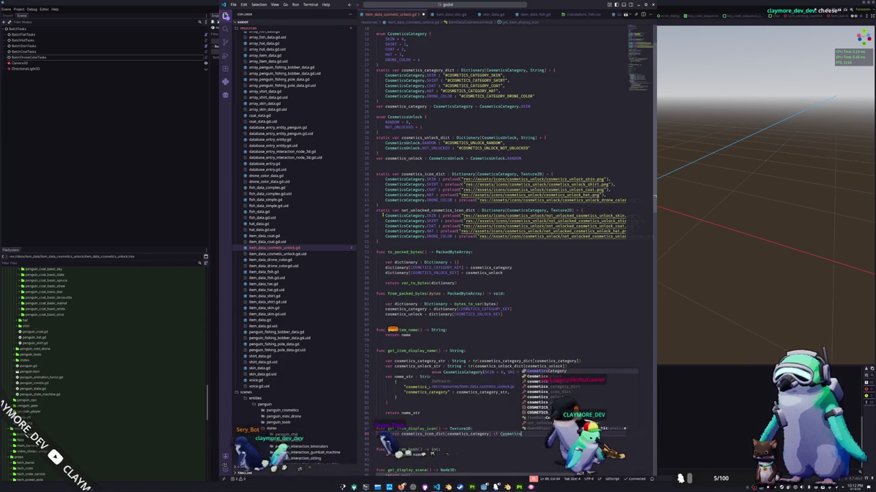
key("Down")
key("Down")
key("Down")
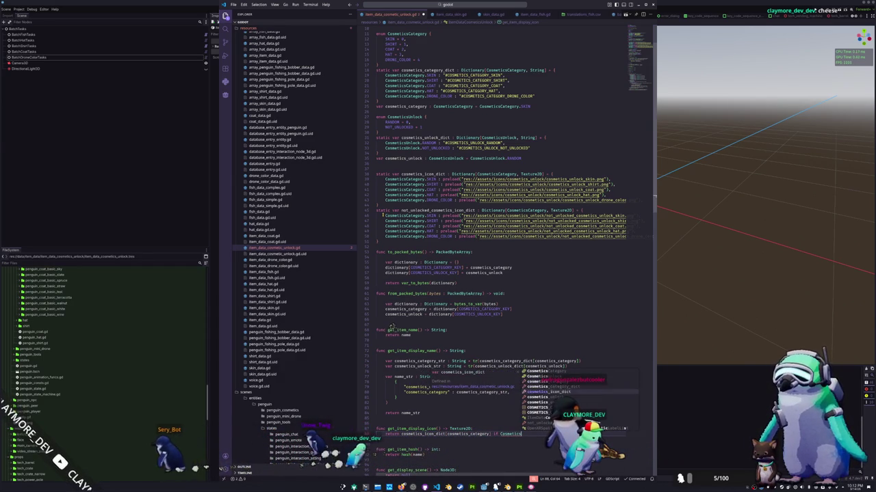
key("Return")
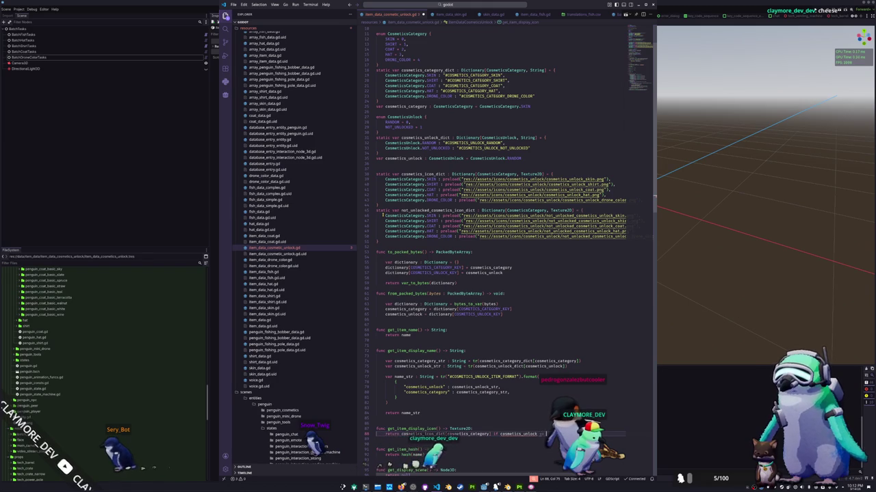
type("== CosmeticsUnlock")
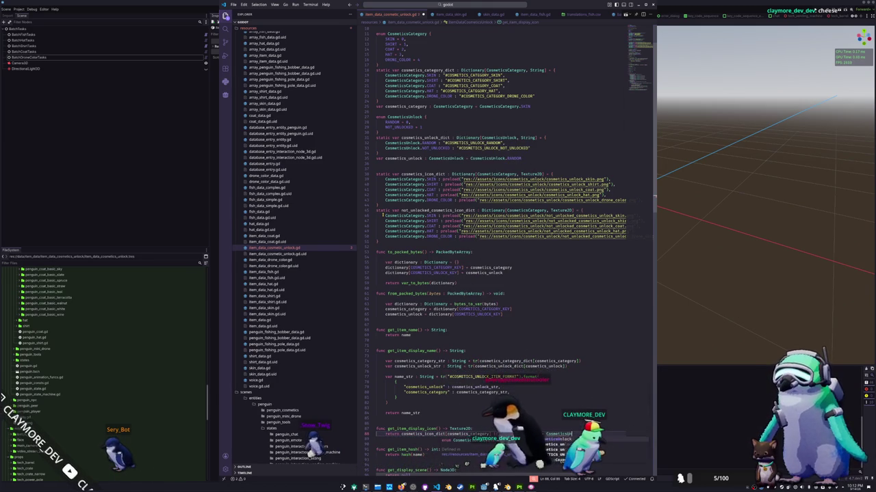
type(".RANDOM")
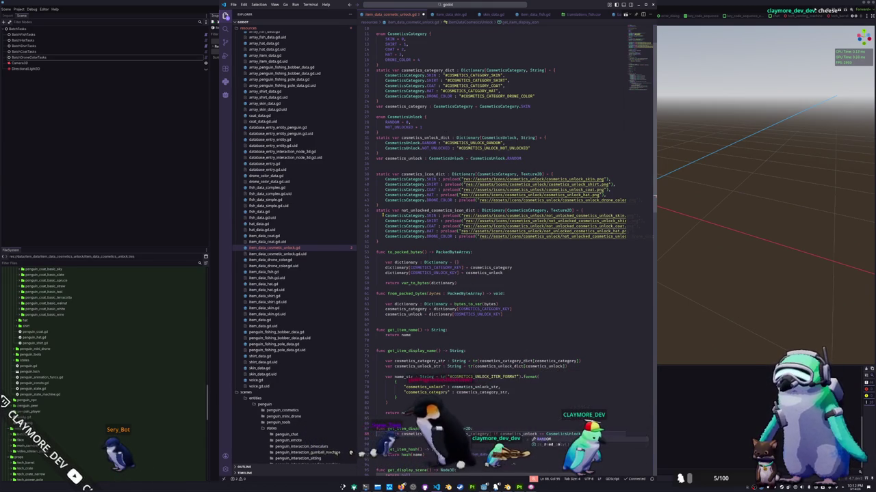
type(" else ")
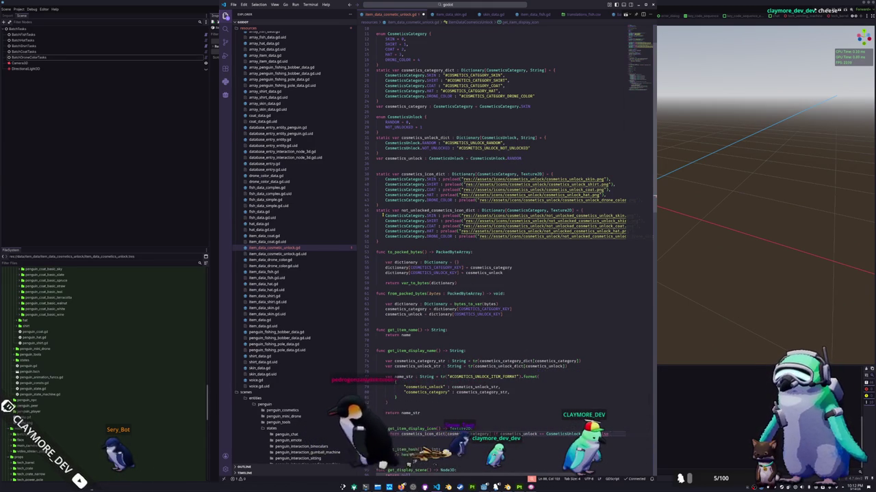
type("cosmetics")
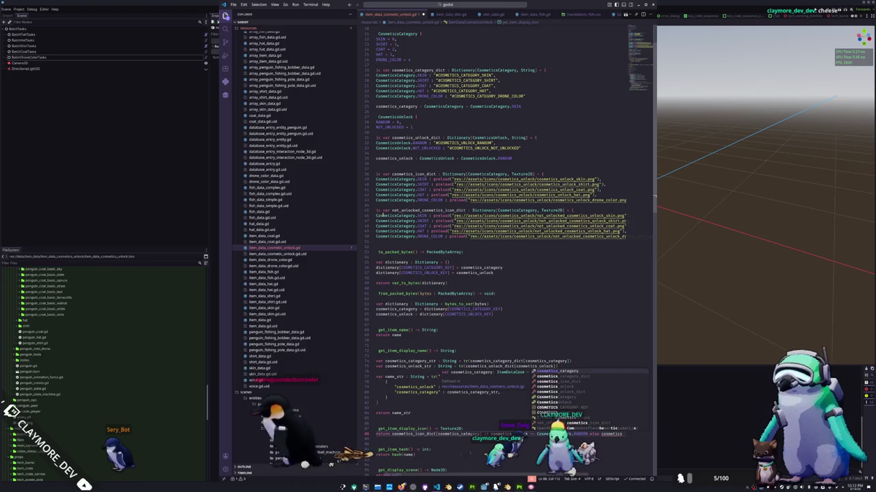
key("Up")
key("Return")
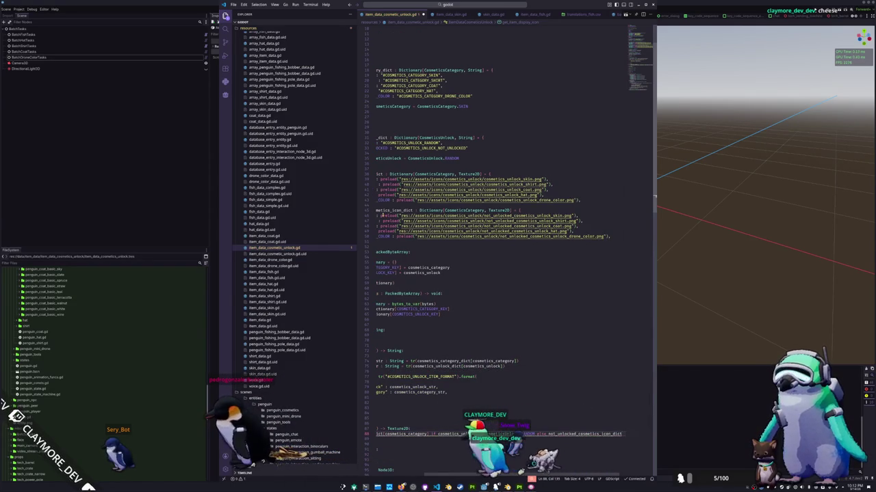
type("[cosmetics_")
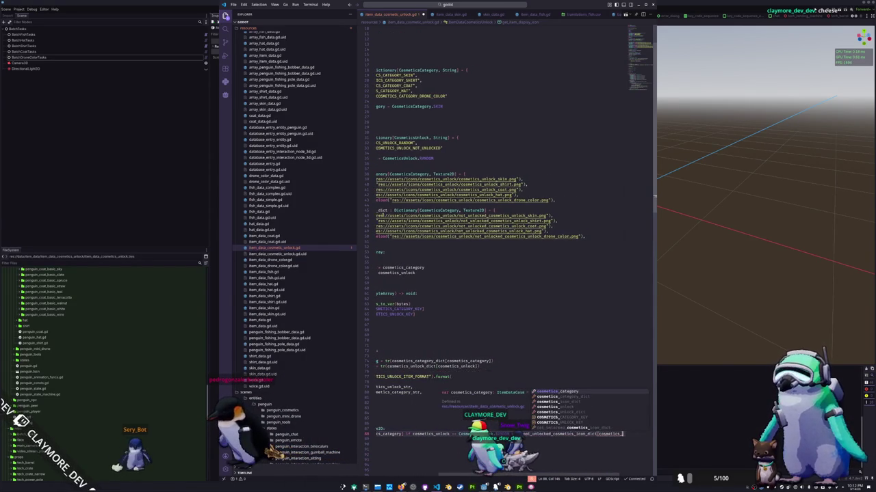
key("Return")
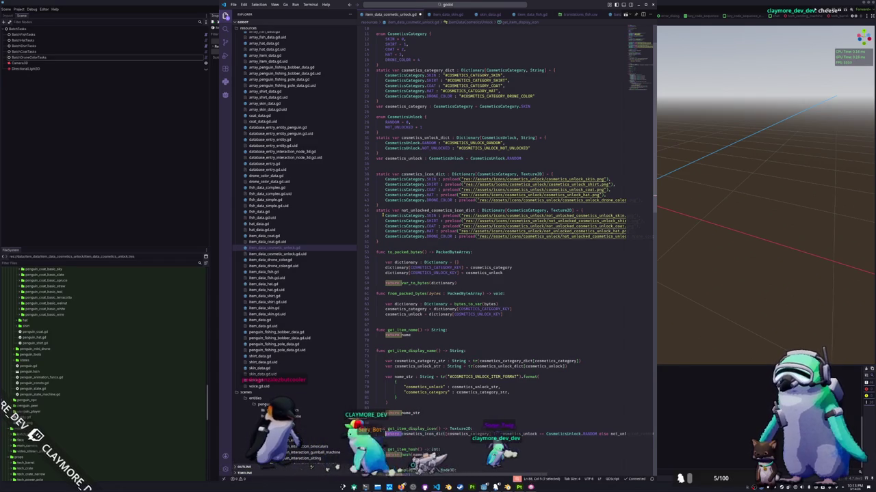
Step: Start a match on cosmetics_unlock in get_item_display_icon, then go back to Godot
type("match cosme")
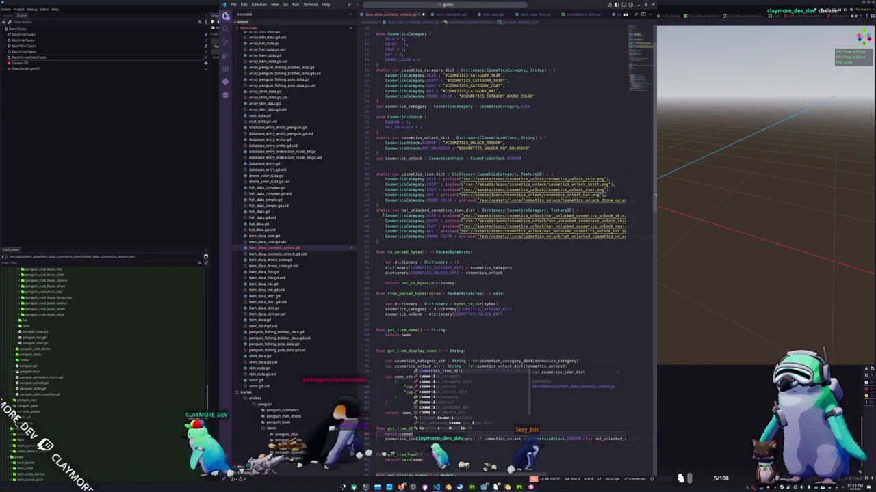
type("tics_unlock")
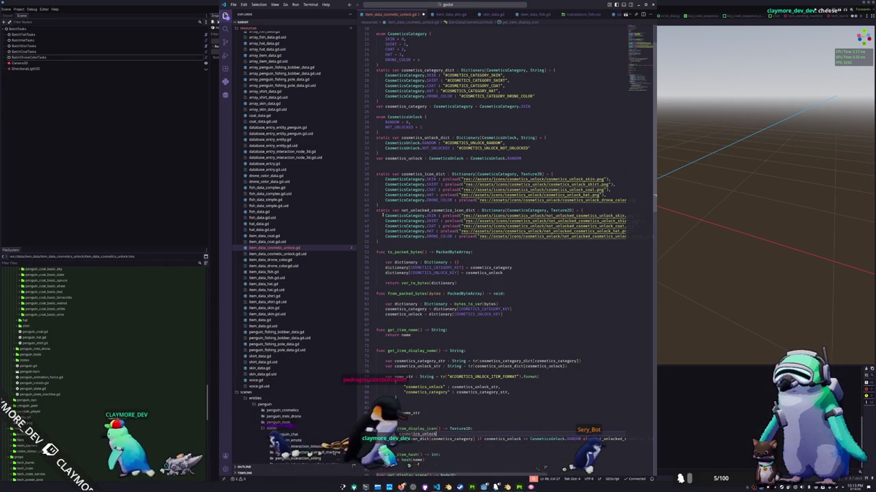
key("Return")
type("CosmeticsU.dup")
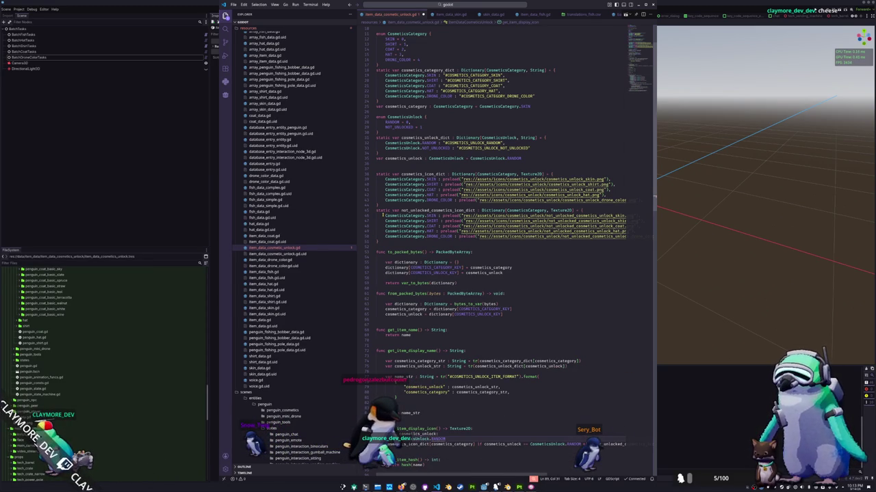
scroll(383, 215, "down", 1)
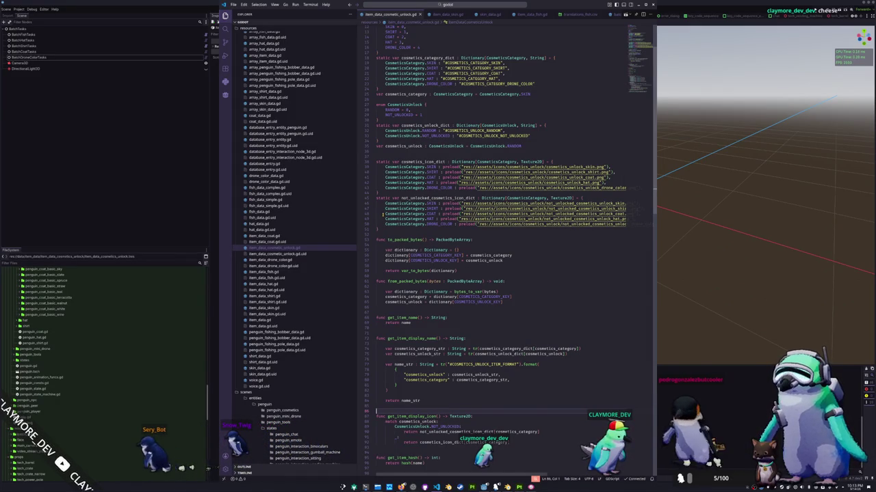
key("Down")
key("Down")
key("Down")
key("Down")
key("Down")
key("Down")
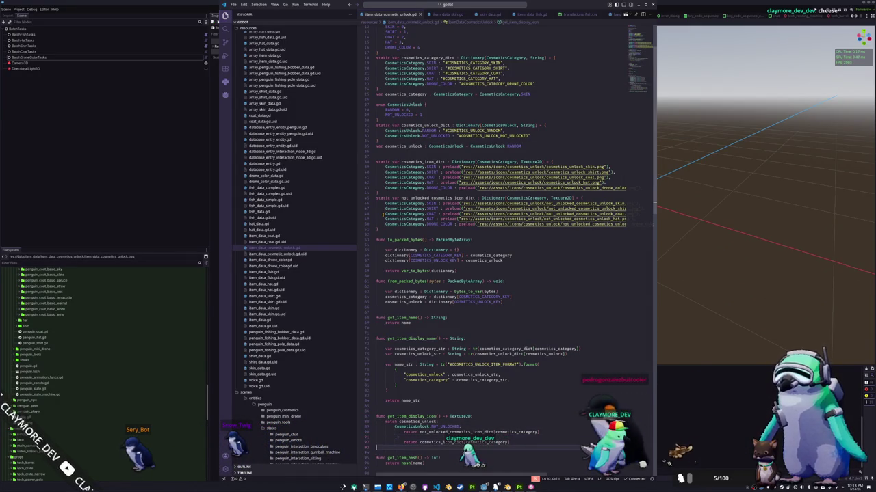
key("alt+Tab")
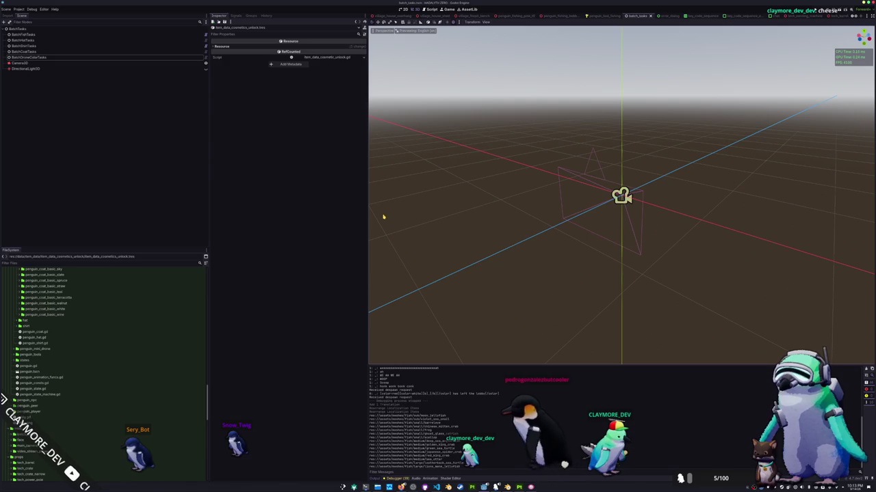
Step: Stop and relaunch the game with F6, then bring the VS Code script forward
key("F6")
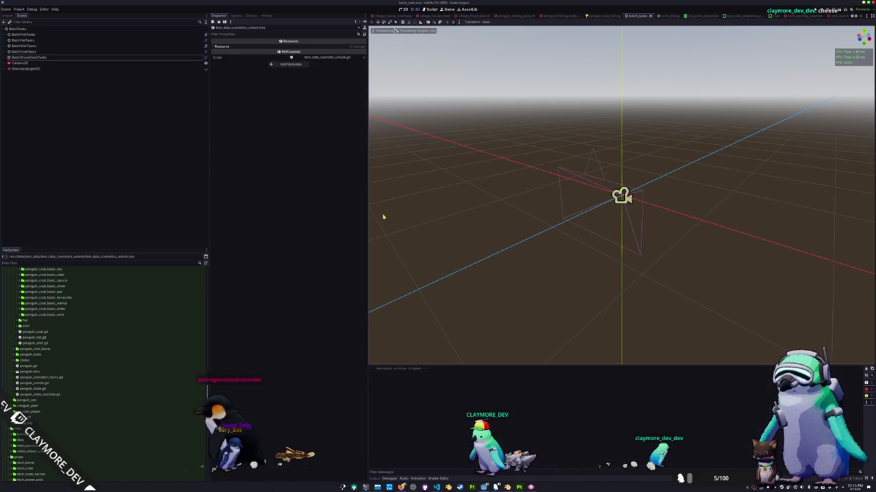
key("F6")
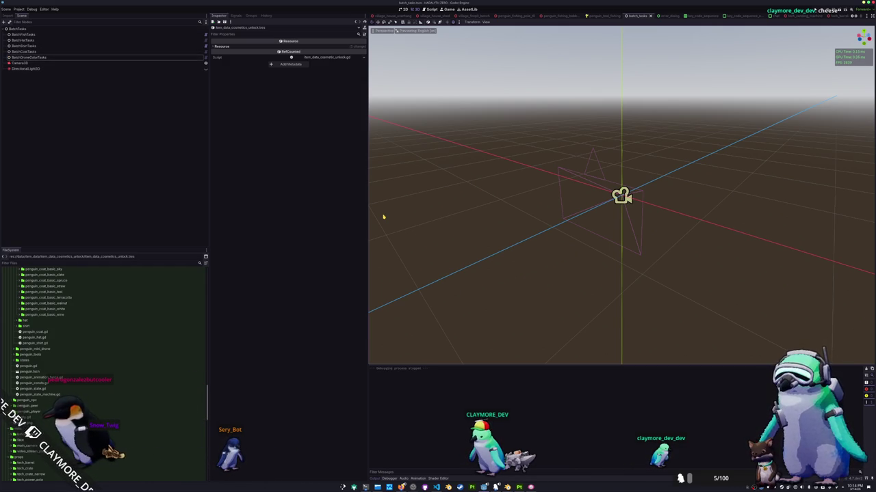
left_click(436, 487)
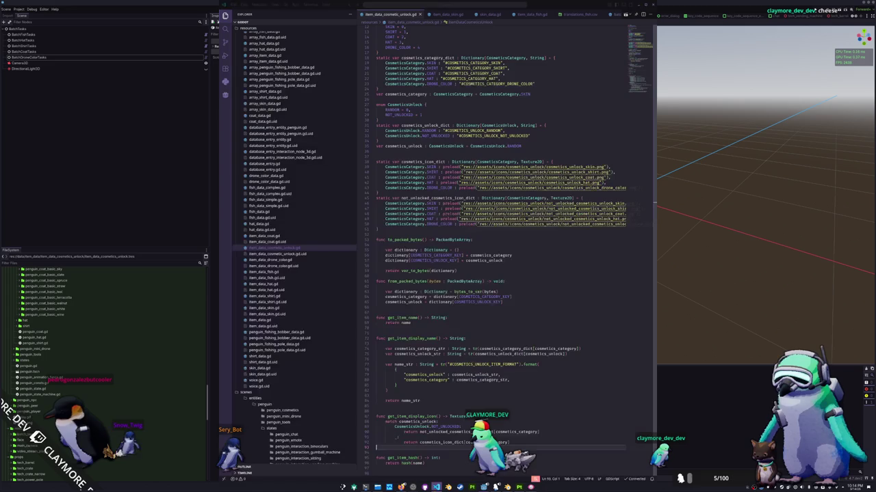
scroll(438, 305, "up", 2)
scroll(424, 298, "up", 1)
left_click(414, 292)
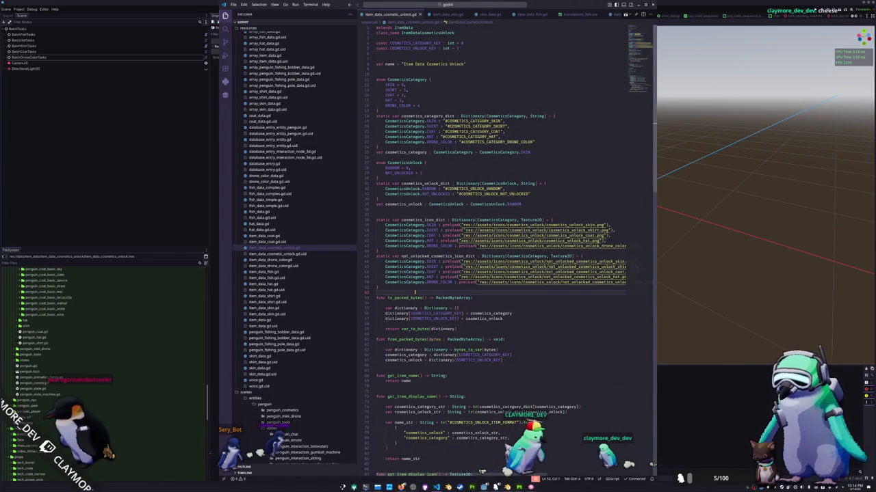
key("Up")
key("Up")
key("Up")
key("Up")
key("ctrl+shift+Right")
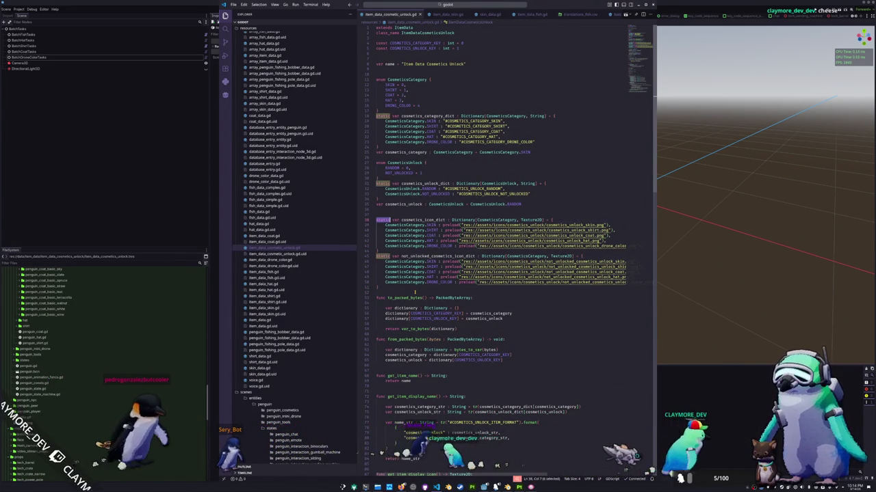
type("@onready")
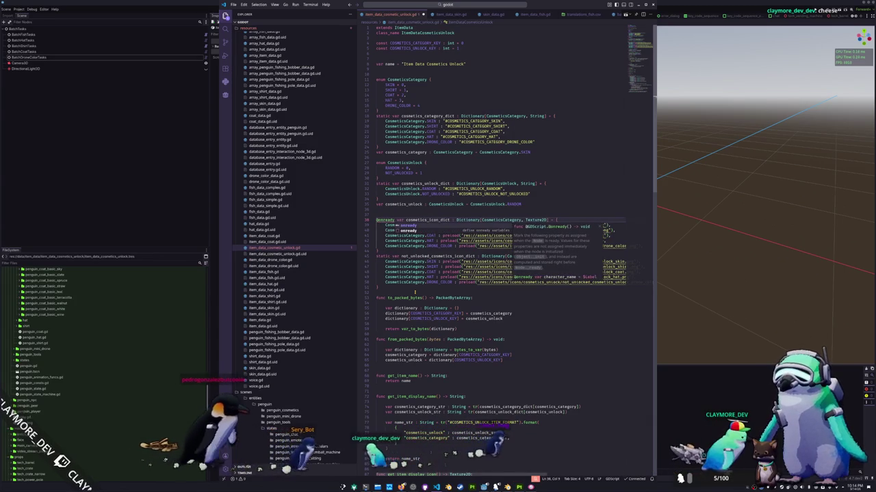
key("Escape")
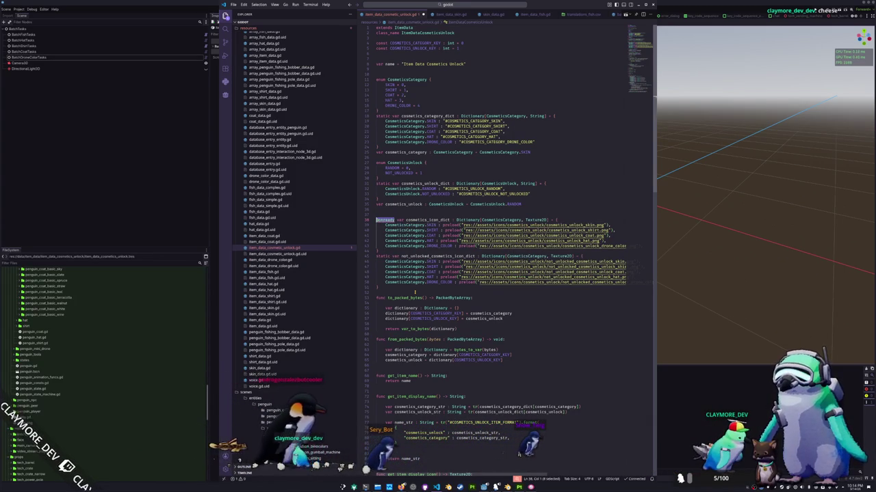
Step: Declare the line 45 dictionary as const, removing the leftover var
key("Down")
key("Down")
key("Down")
key("ctrl+shift+Right")
key("Left")
key("ctrl+shift+Right")
type("@onready")
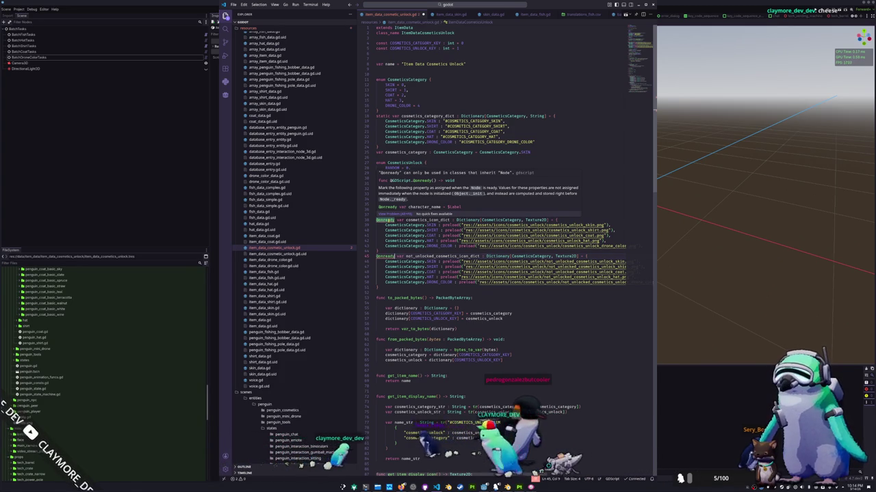
key("shift+Home")
type("const")
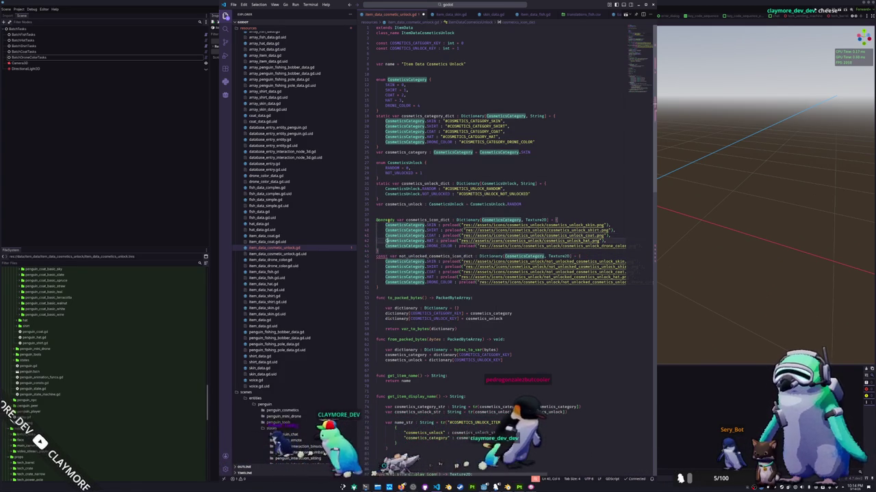
left_click(387, 257)
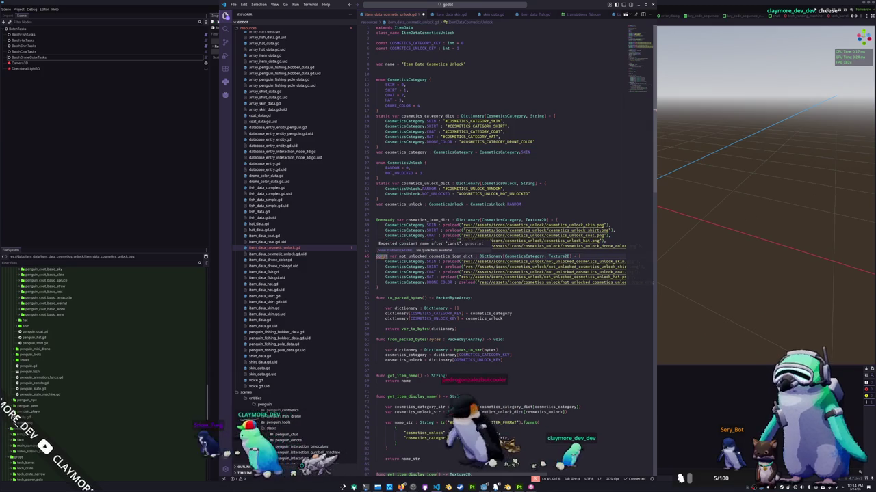
mouse_move(381, 257)
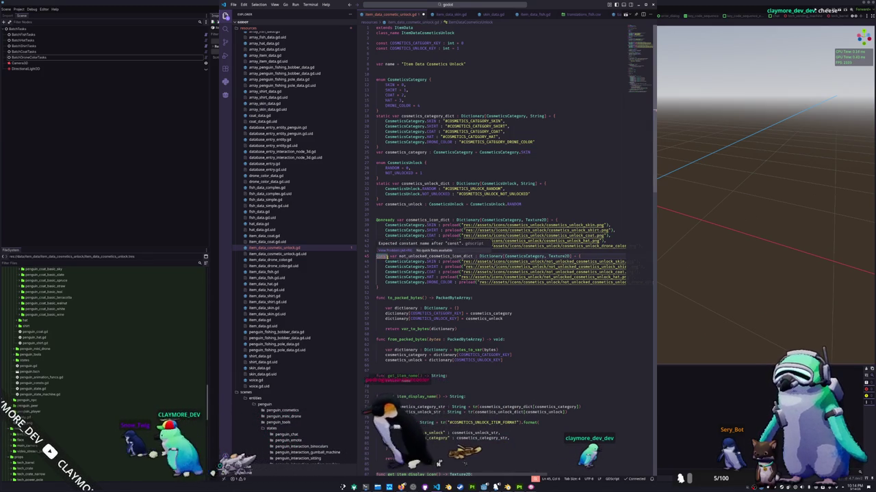
key("Delete")
key("Delete")
key("Delete")
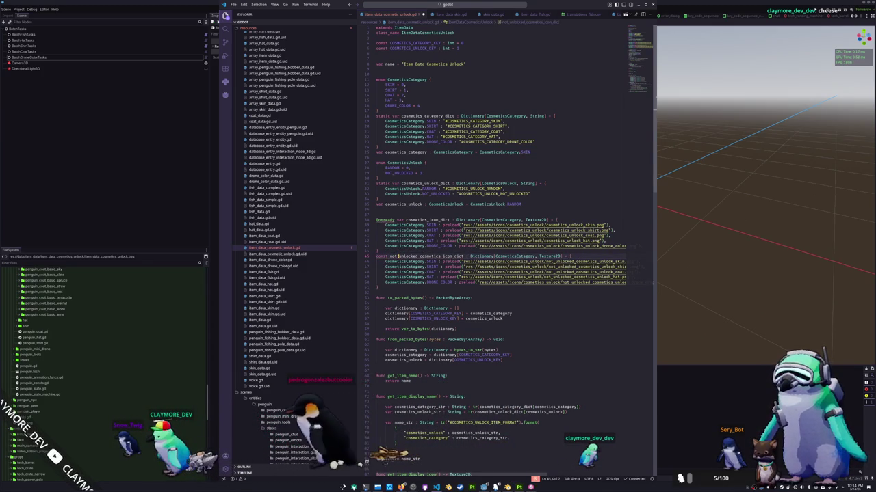
left_click_drag(403, 220, 375, 220)
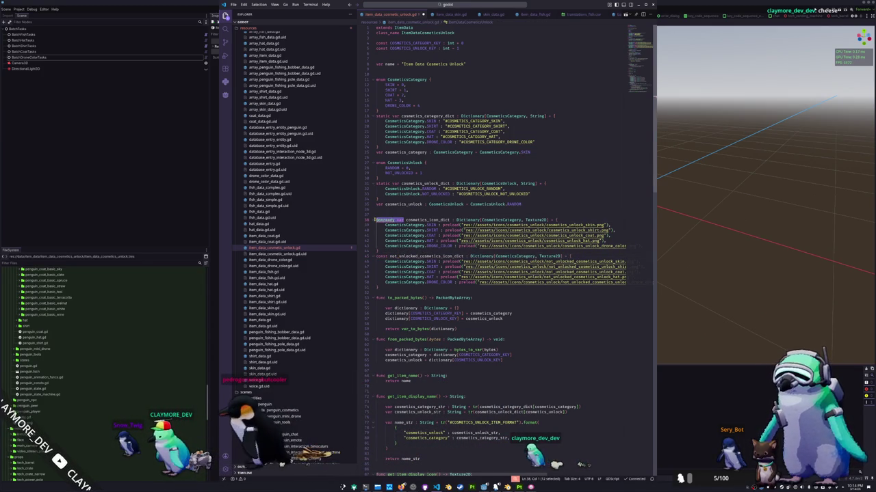
type("const")
key("Escape")
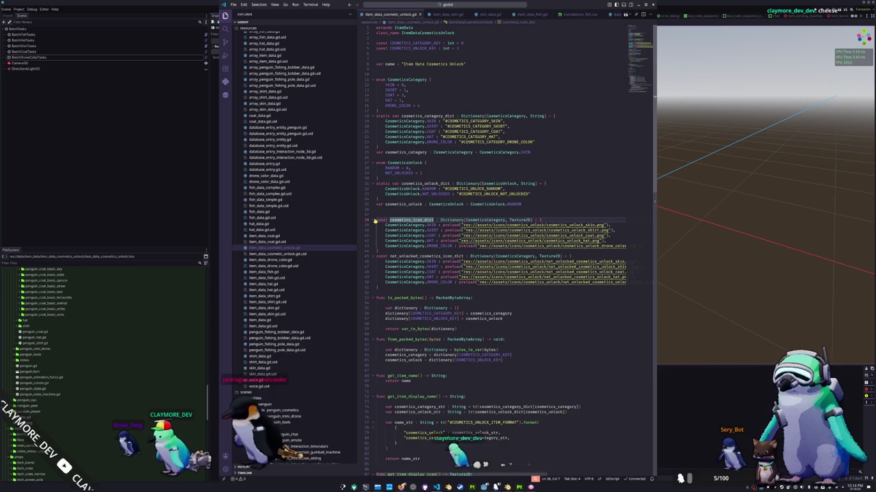
key("alt+Tab")
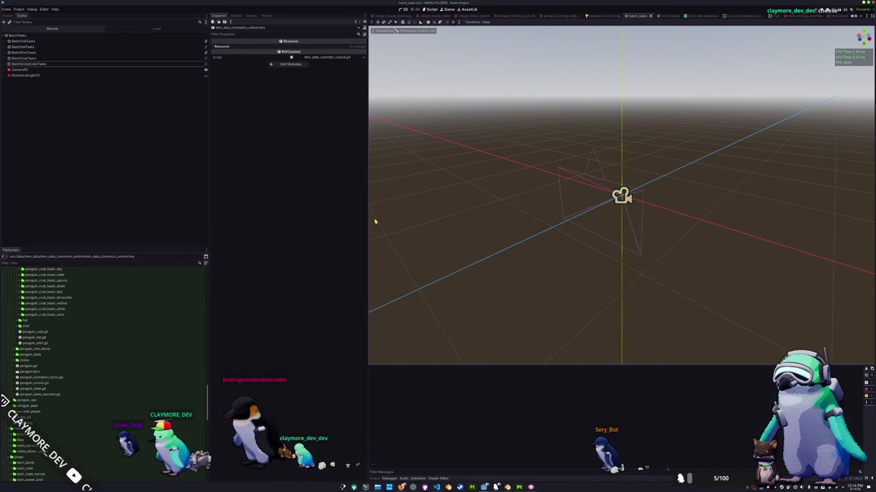
Step: Stop the game and Save & Restart the editor with the Compatibility renderer
key("F8")
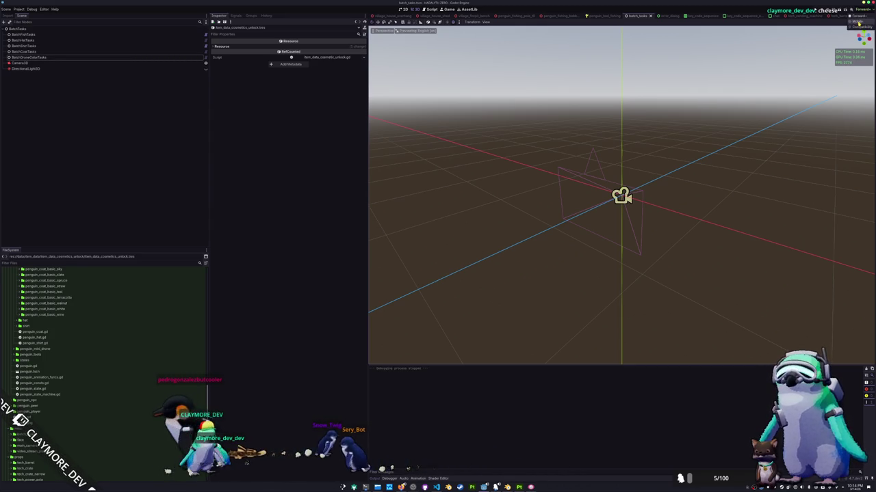
left_click(857, 23)
key("Escape")
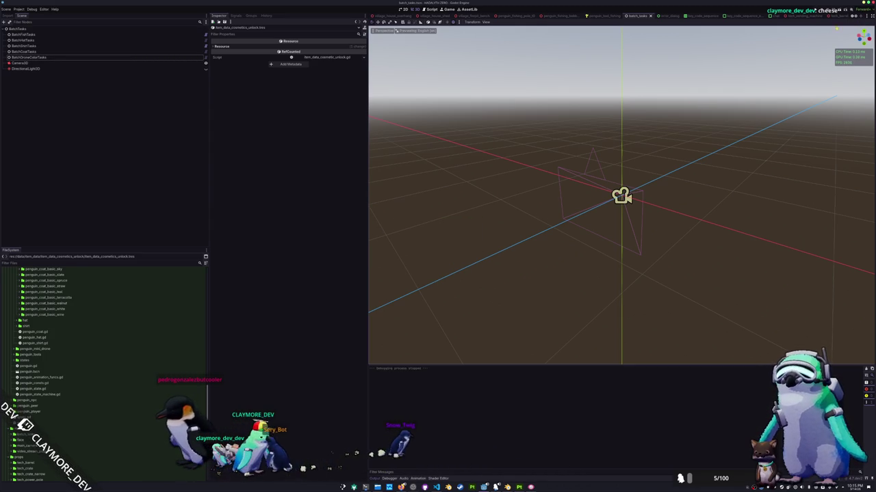
left_click(859, 27)
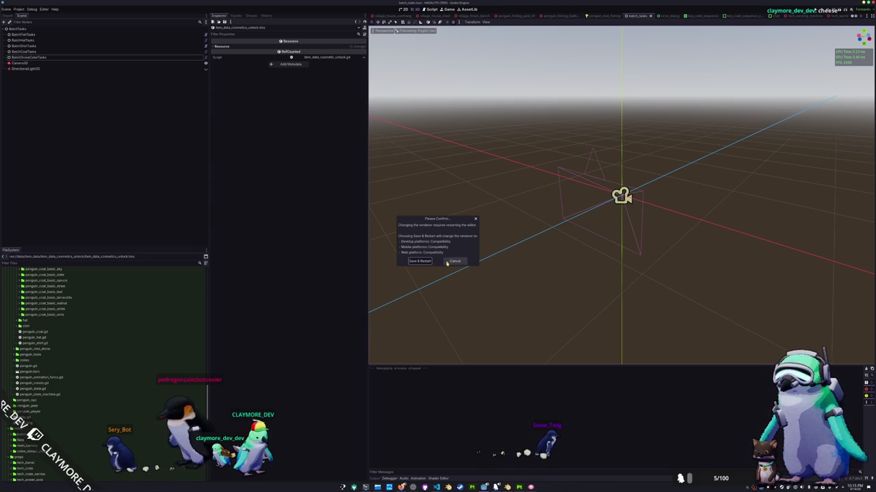
left_click(429, 262)
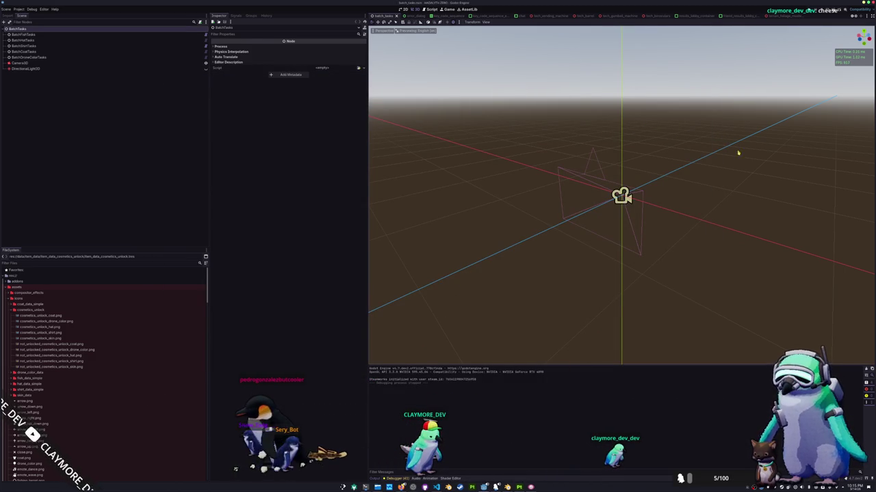
Step: Switch the renderer back to Forward+, restart, and run the game with F5
left_click(859, 17)
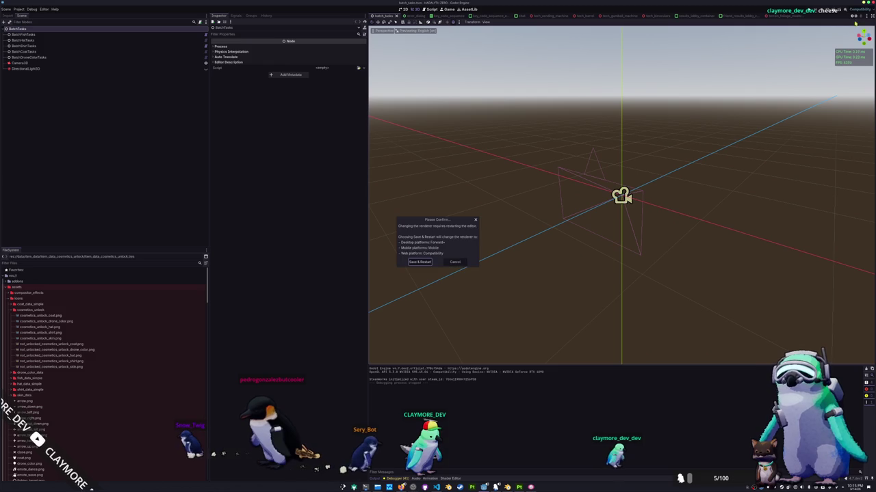
left_click(420, 262)
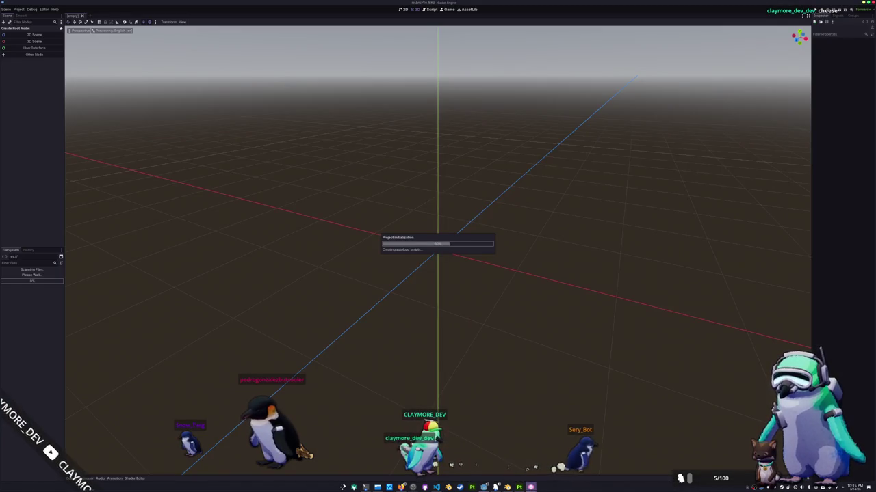
left_click(519, 487)
right_click(519, 487)
left_click(457, 256)
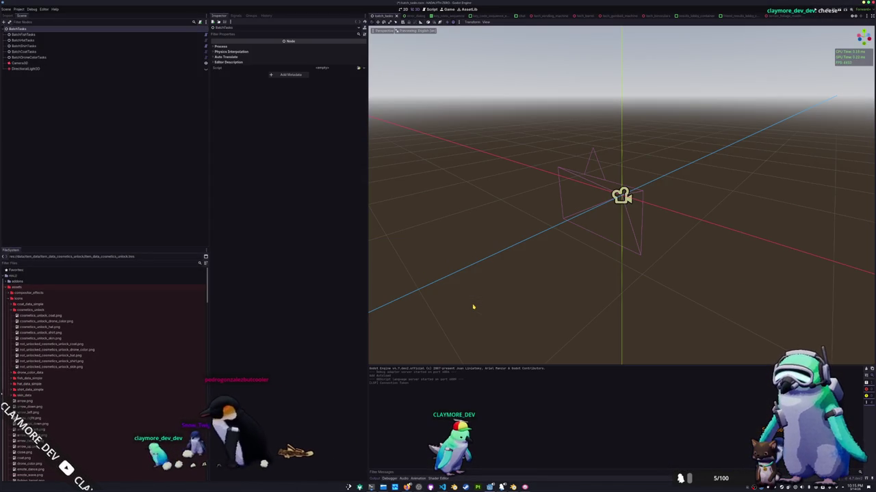
key("F5")
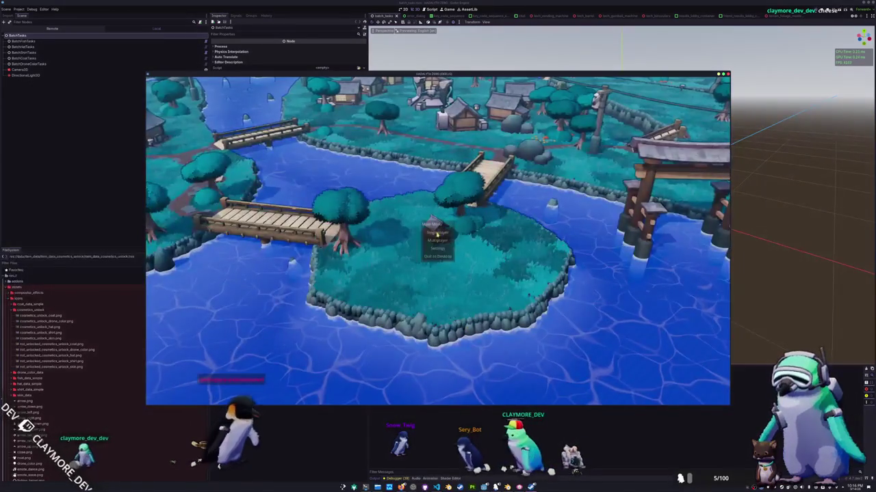
Step: Enter the village from the main menu and open the player's inventory, toggling it with Tab and I
left_click(436, 233)
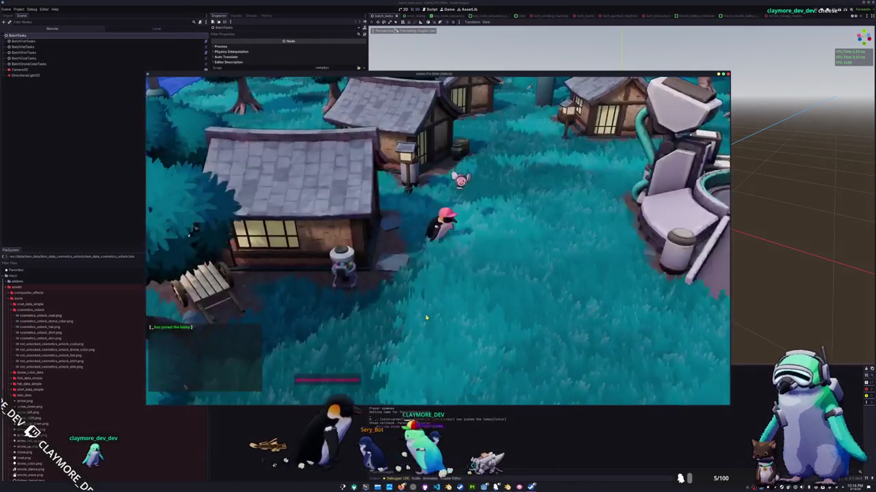
key("Tab")
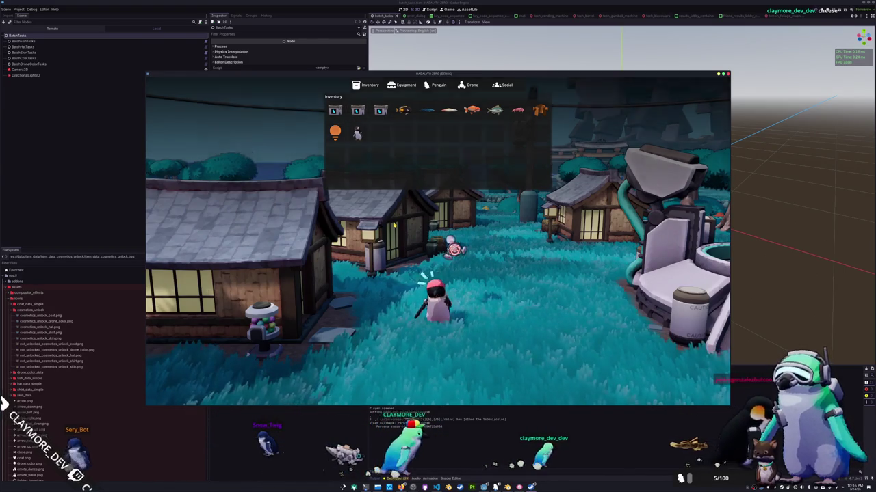
key("Escape")
key("i")
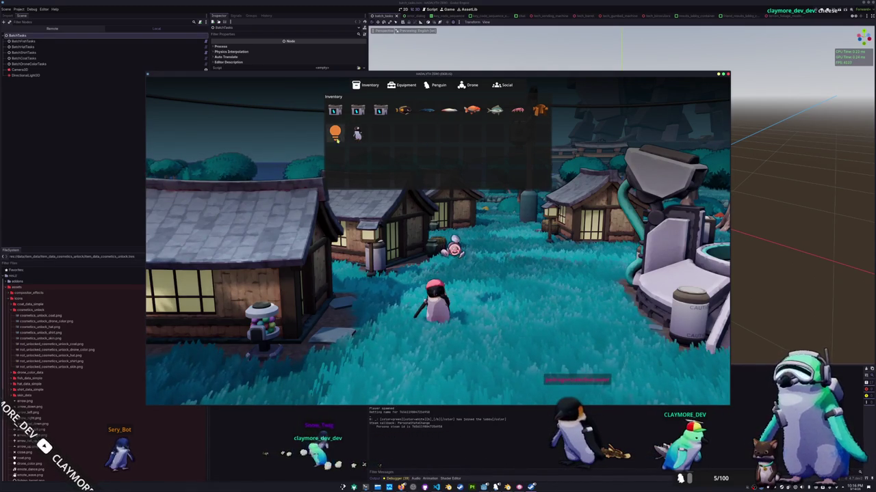
key("Tab")
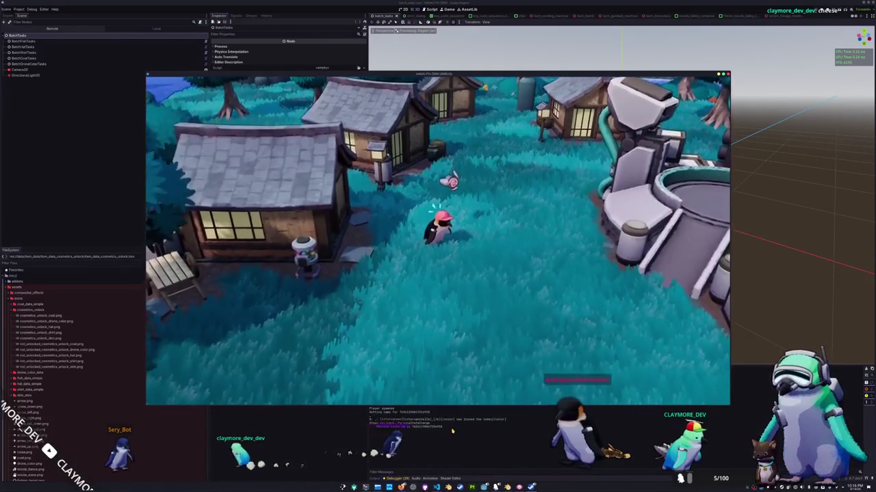
key("Tab")
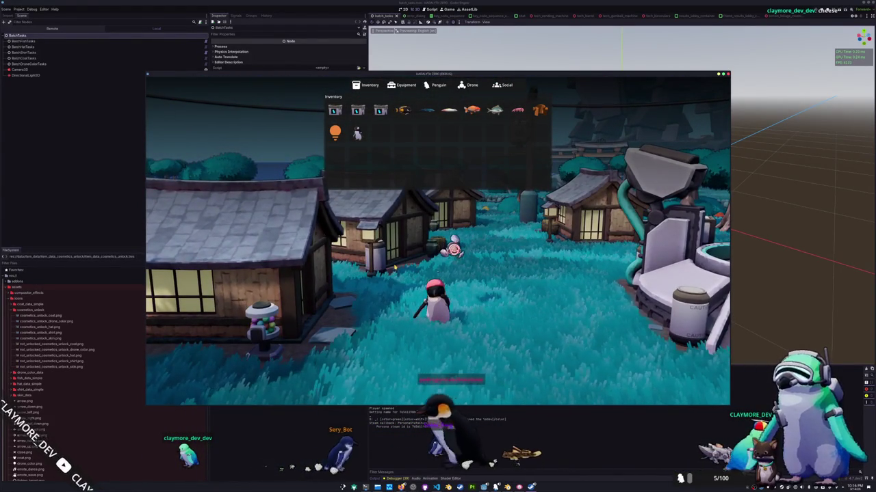
Step: Toggle the developer console, close the inventory, and cast the fishing line into the water
key("grave")
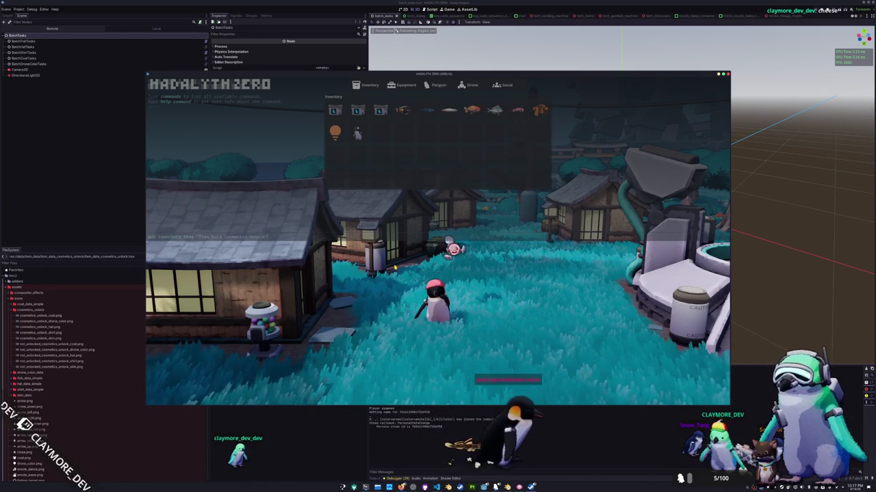
key("grave")
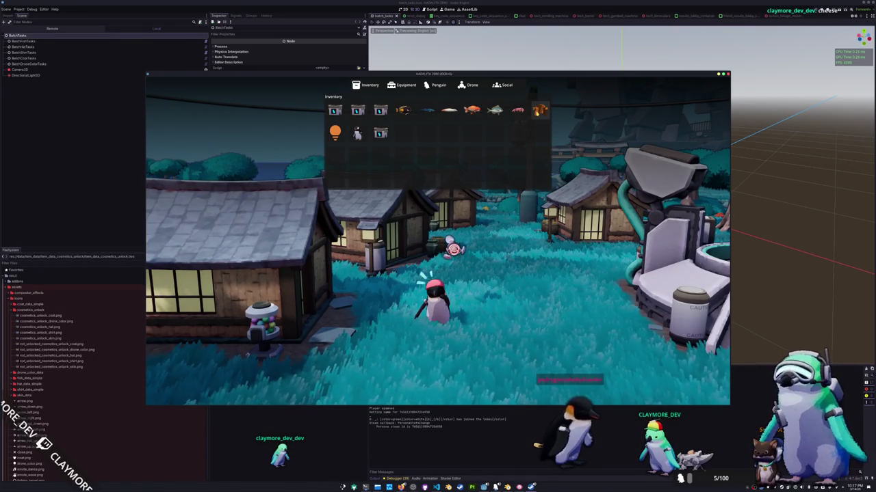
key("Escape")
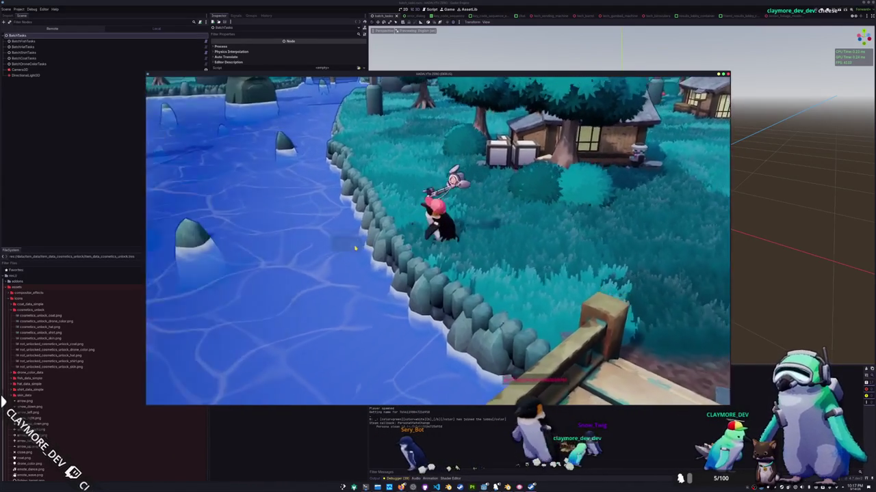
left_click(314, 206)
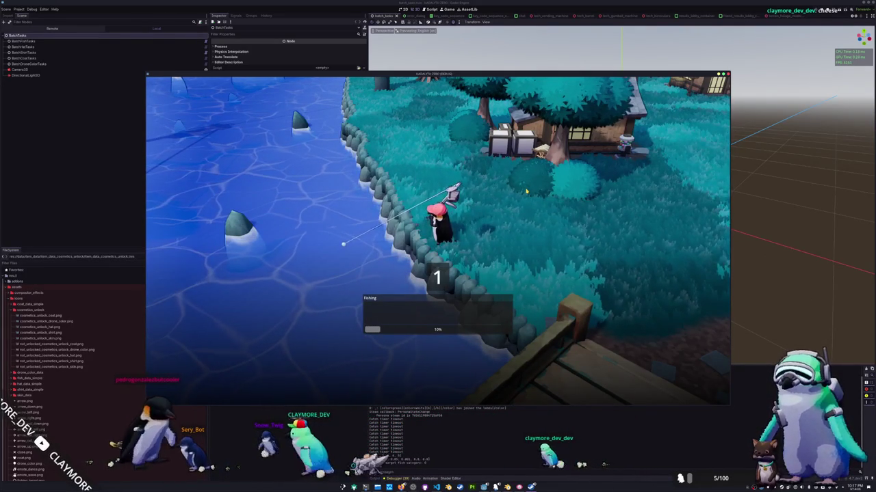
Step: Match the fishing arrow prompts until progress reaches 100% and the catch is landed
key("Right")
key("Up")
key("Up")
key("Left")
key("Left")
key("Up")
key("Up")
key("Left")
key("Down")
key("Right")
key("Right")
key("Right")
key("Right")
key("Left")
key("Right")
key("Right")
key("Left")
key("Left")
key("Right")
key("Down")
key("Left")
key("Down")
key("Left")
key("Left")
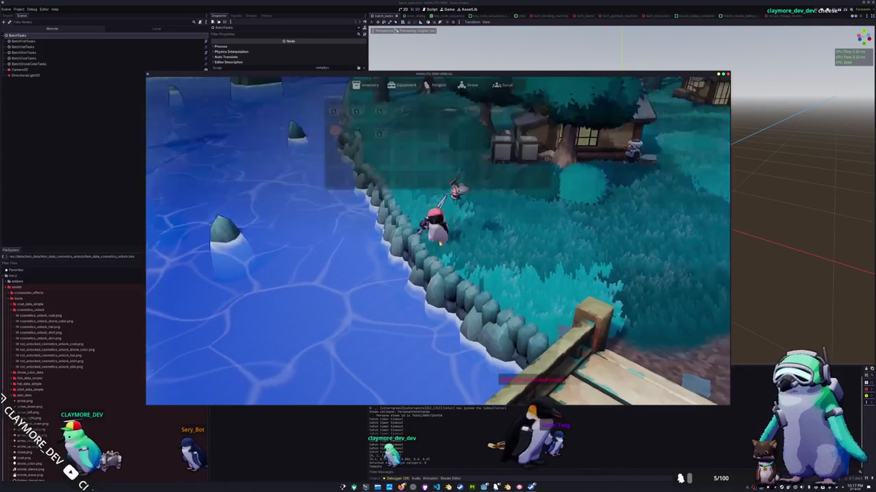
Step: Check the catch in the inventory, then quit the game from the Escape menu
key("i")
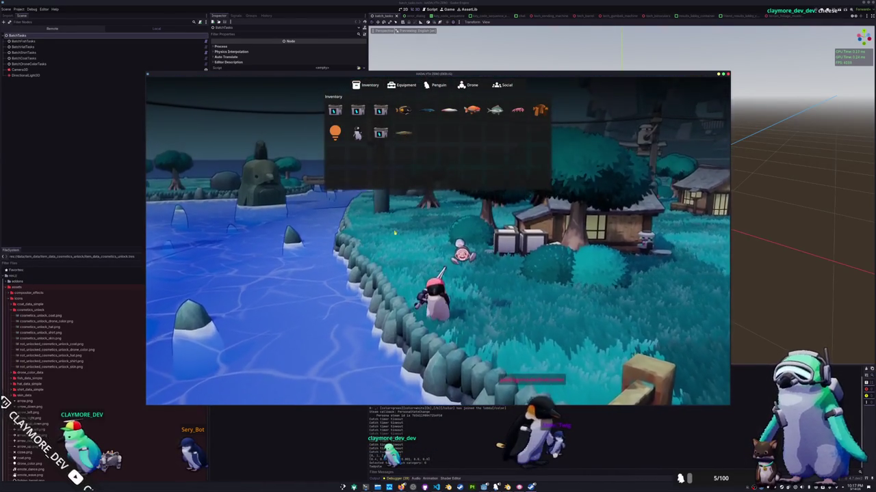
key("Escape")
key("Escape")
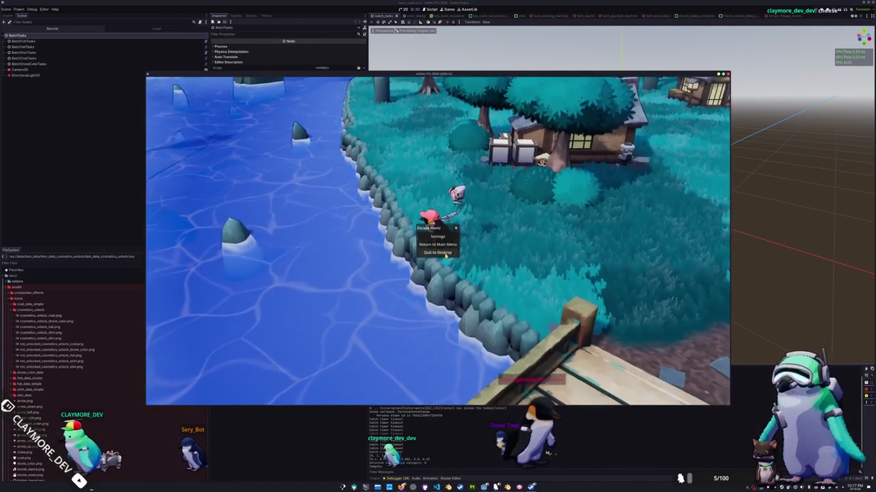
left_click(446, 254)
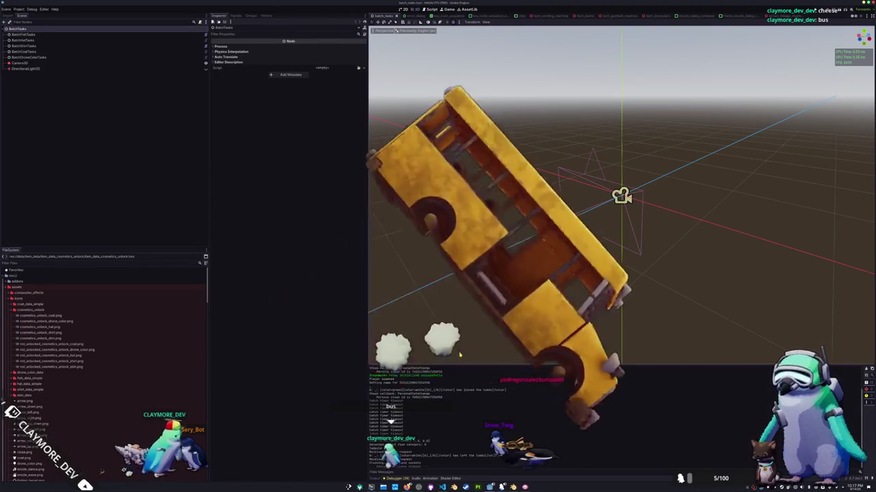
Step: Switch from Godot to the Blender window with the cosmetics unlock box model
key("alt+Tab")
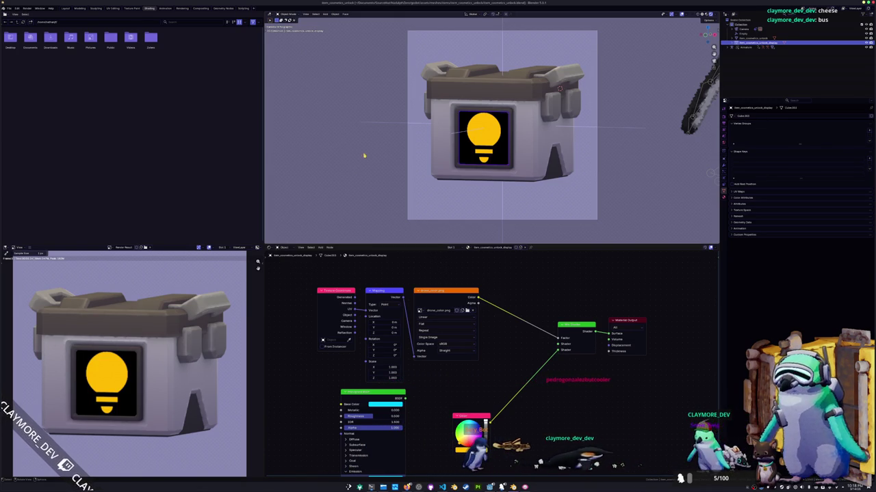
Step: Zoom the node editor, skim the cosmetics unlock script in VS Code, then return to Blender's File menu
scroll(534, 391, "up", 1)
scroll(530, 392, "up", 1)
scroll(527, 392, "up", 1)
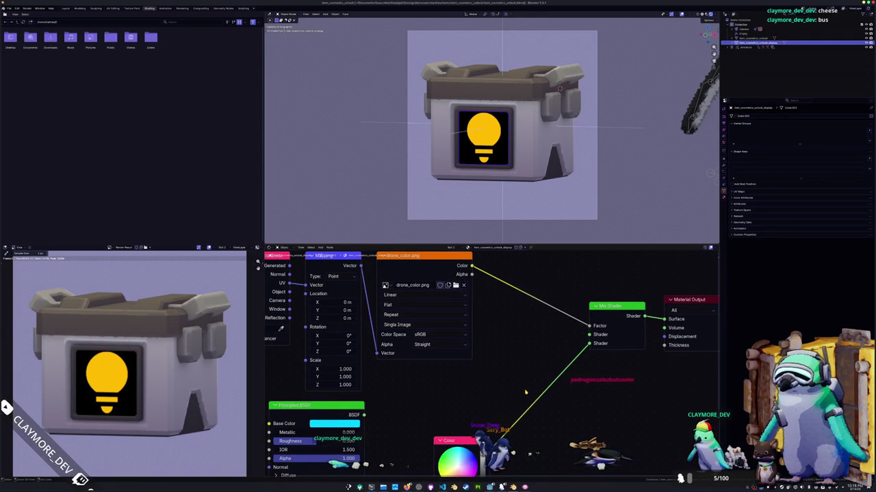
key("alt+Tab")
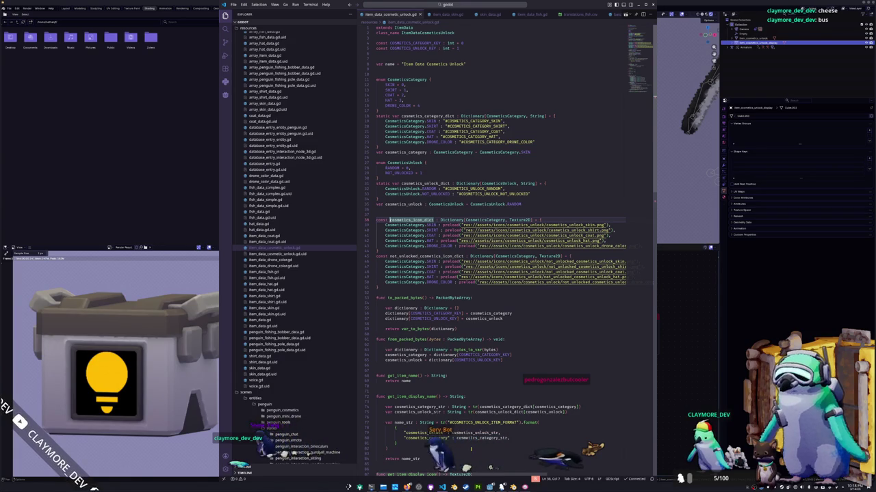
scroll(503, 246, "down", 3)
left_click(674, 433)
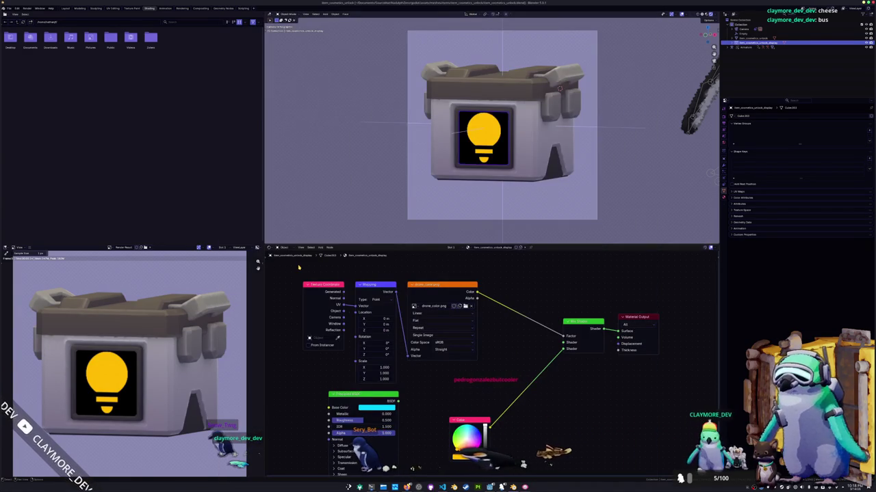
left_click(9, 7)
mouse_move(20, 18)
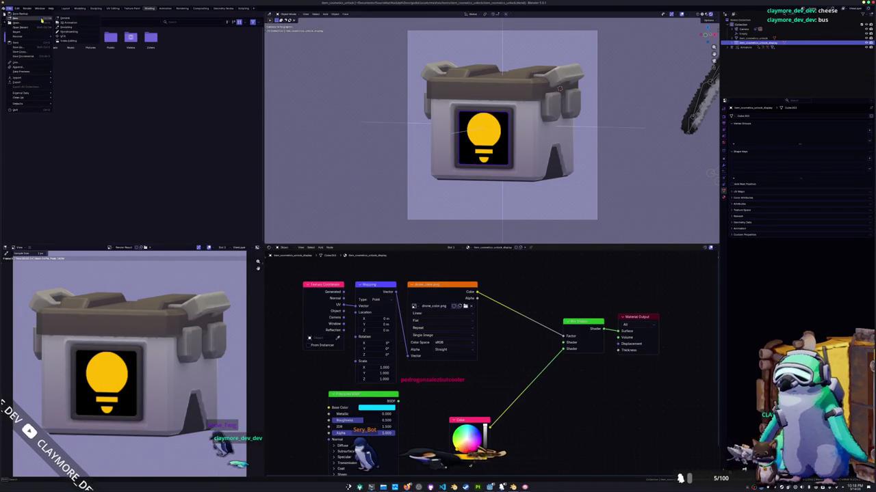
Step: Start a new General file and save it as item_cosmetics.blend inside the first folder
left_click(64, 19)
key("ctrl+s")
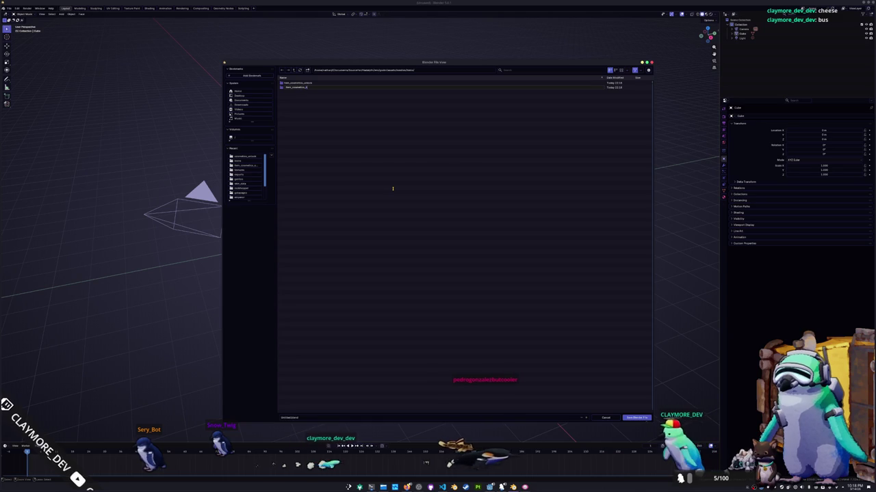
key("Down")
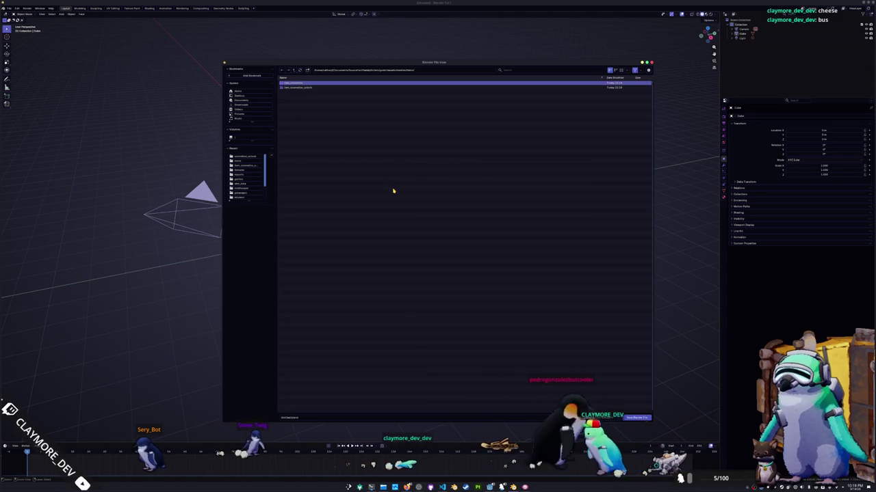
key("Return")
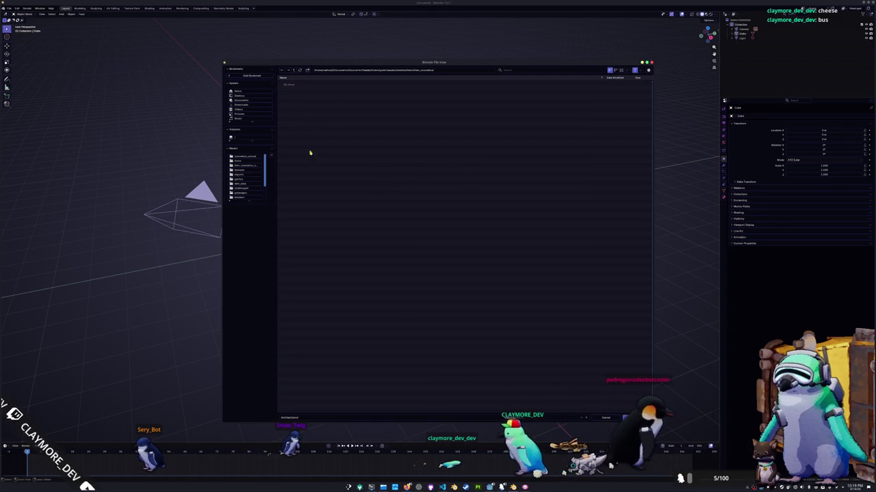
type("smetics")
key("Return")
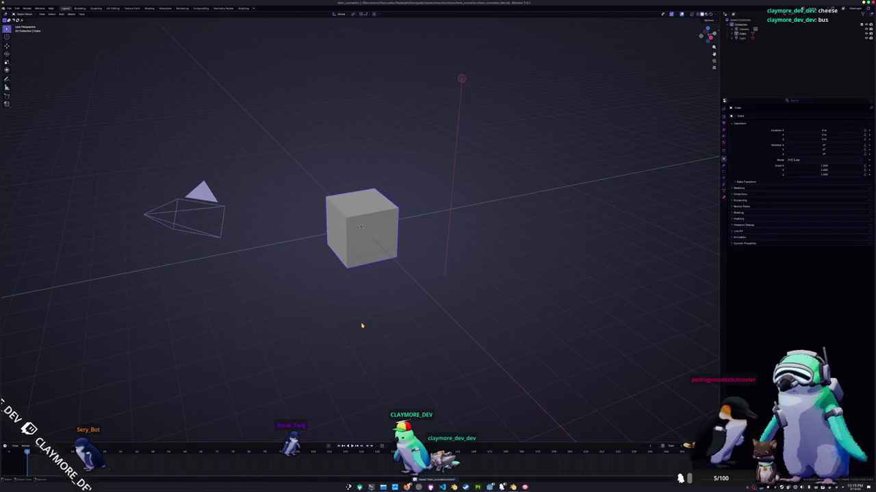
Step: Delete the default cube, camera and light to leave an empty scene
key("a")
key("x")
left_click(361, 324)
key("shift+a")
mouse_move(336, 185)
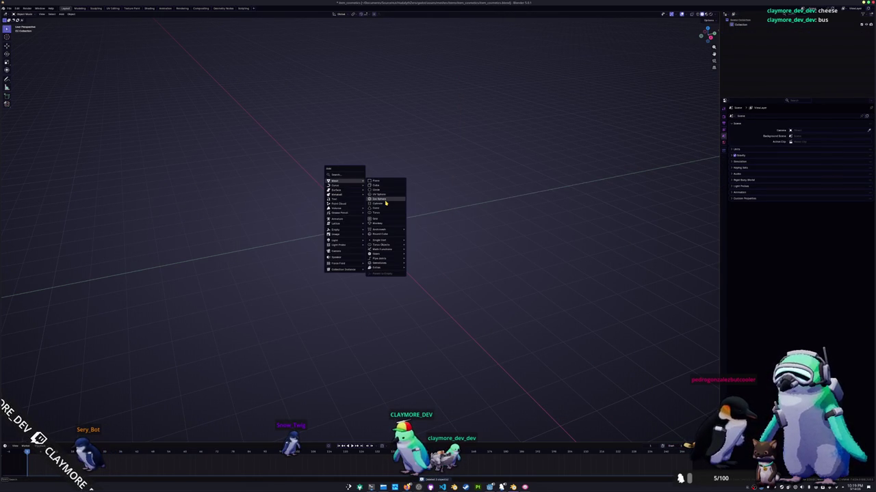
Step: Add an icosphere at the origin and give it auto smooth shading
left_click(385, 199)
scroll(393, 244, "up", 3)
middle_click_drag(394, 241, 397, 232)
right_click(397, 234)
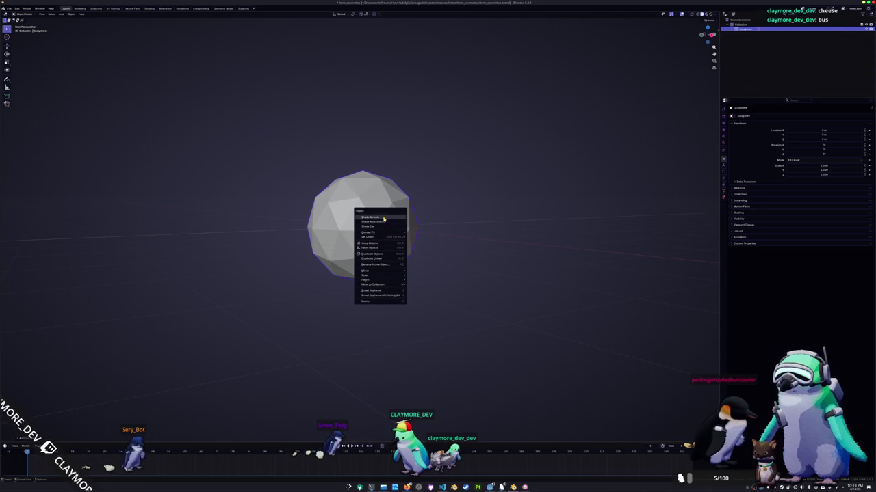
left_click(386, 222)
middle_click_drag(389, 230, 395, 241)
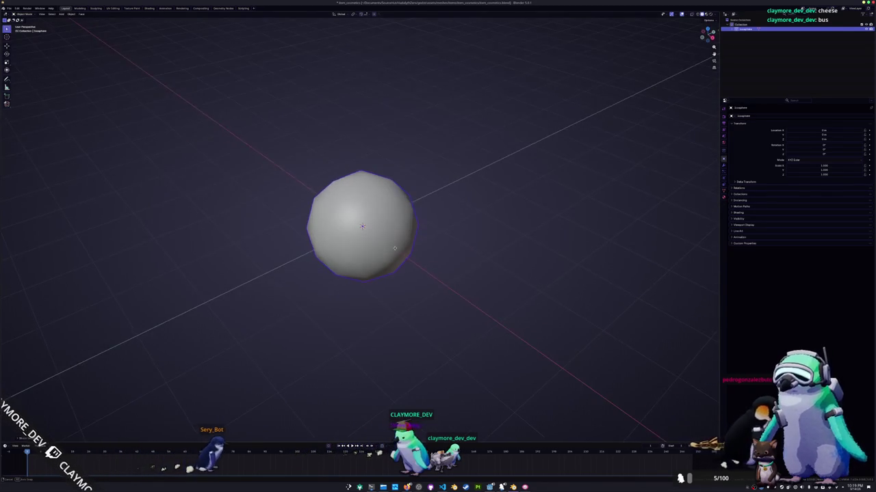
Step: Raise the icosphere 1.3 m along Z in front view and add a second icosphere at the origin
key("KP_1")
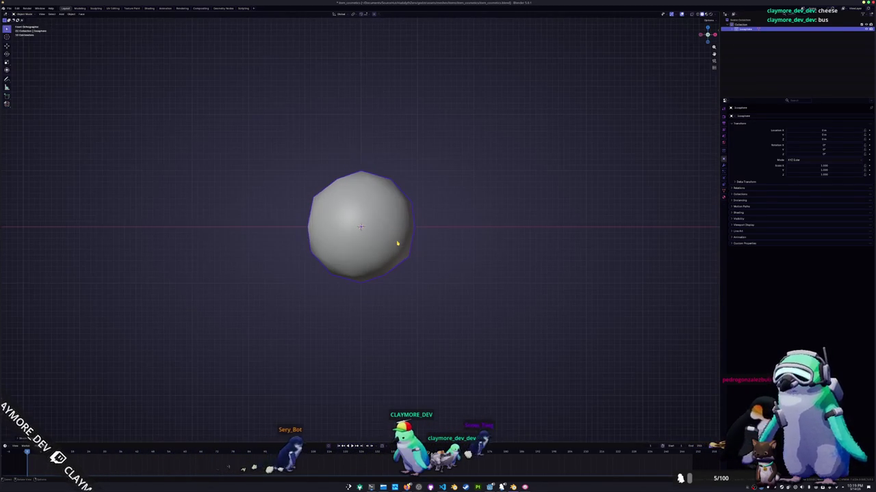
key("g")
key("z")
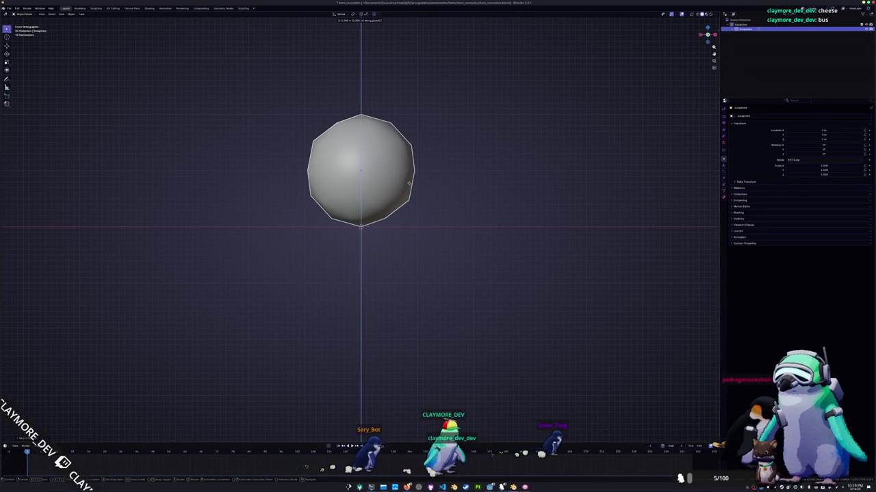
left_click(409, 178)
middle_click_drag(445, 174, 429, 184)
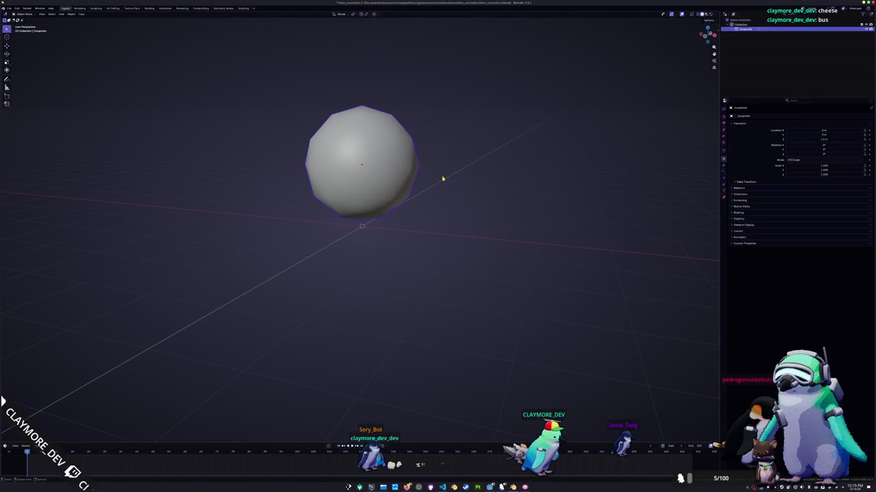
key("shift+a")
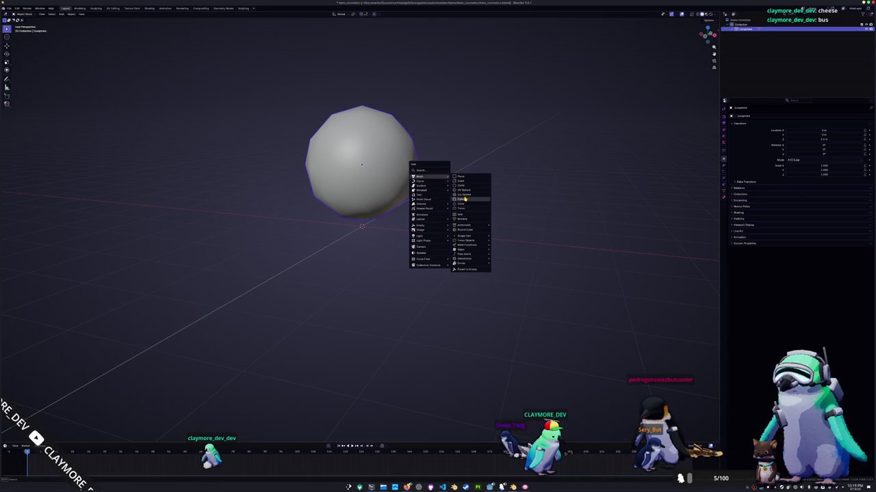
left_click(466, 197)
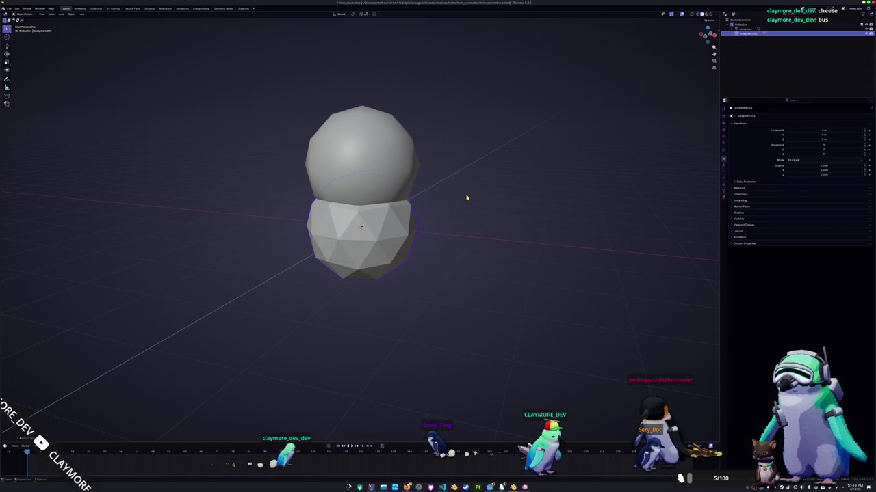
Step: Replace the second icosphere with a smooth UV sphere moved 0.2 up Z and scaled slightly smaller
key("ctrl+z")
key("shift+a")
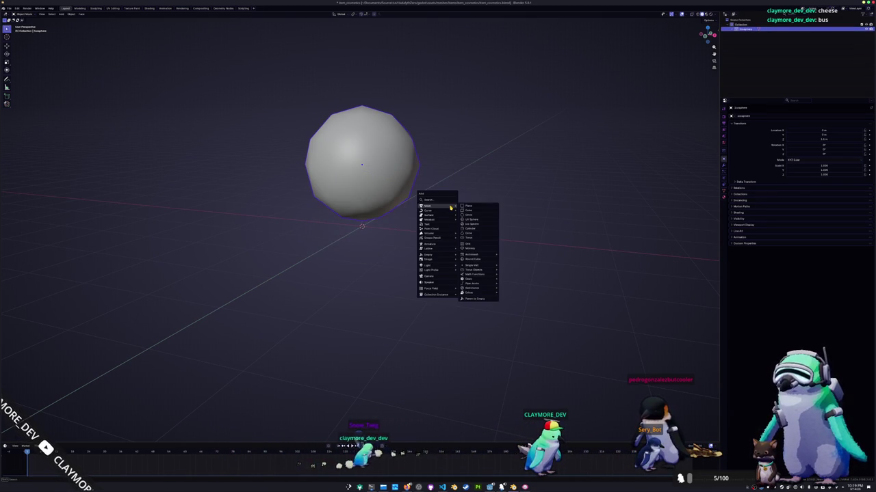
left_click(474, 219)
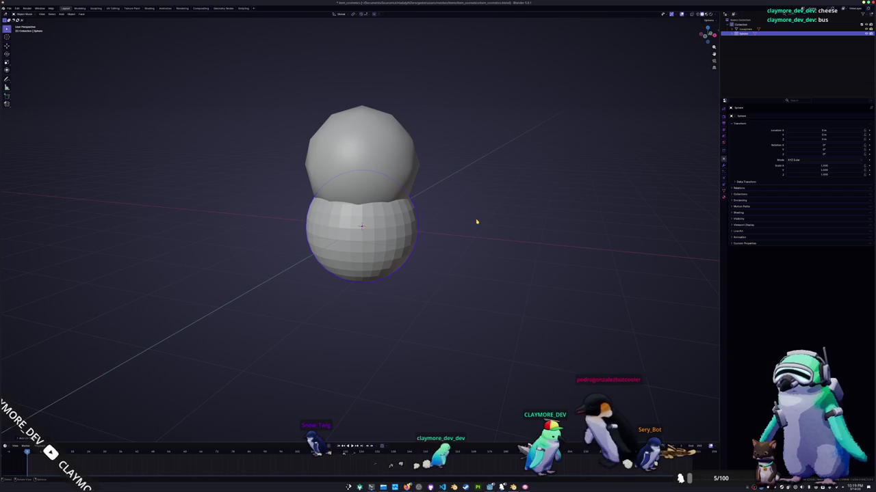
key("KP_1")
type("gz")
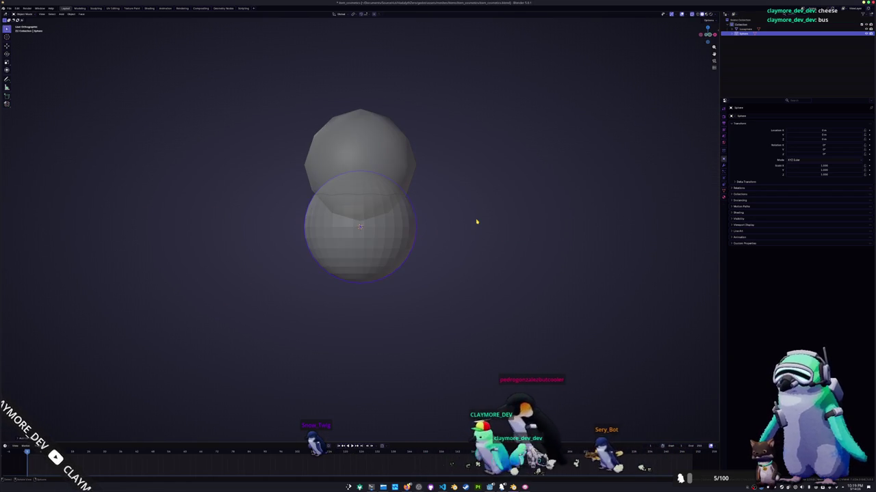
type("0.2")
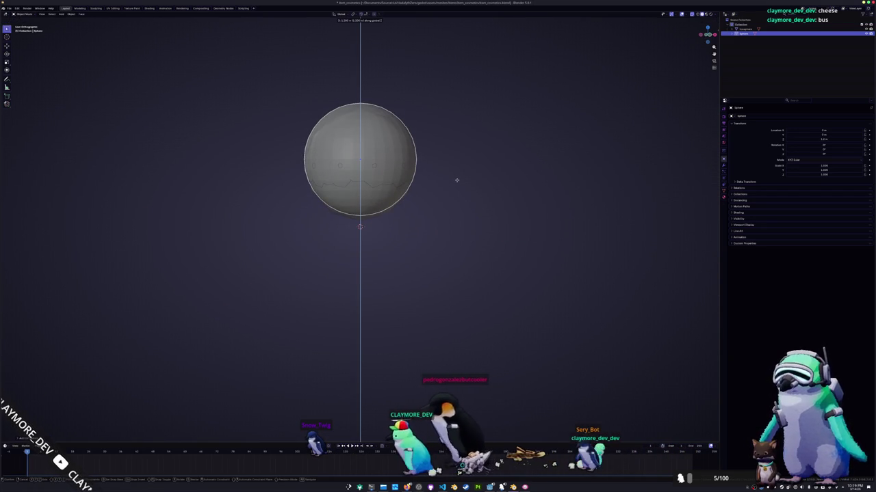
key("Return")
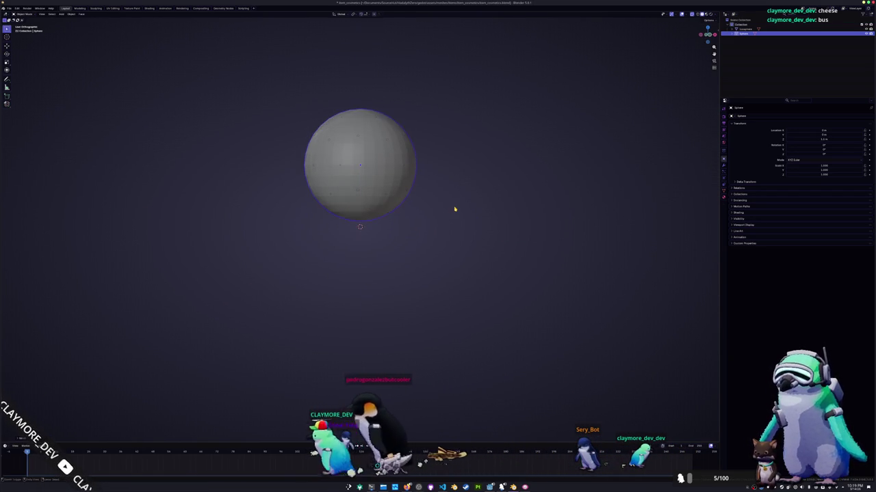
key("s")
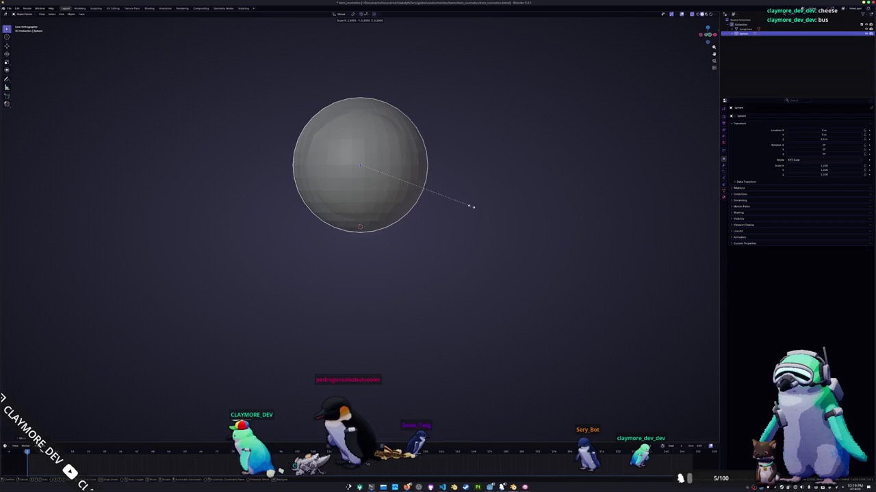
left_click(461, 197)
Step: Delete the UV sphere's top-half faces to leave a hemispherical bowl, then select it all
key("Tab")
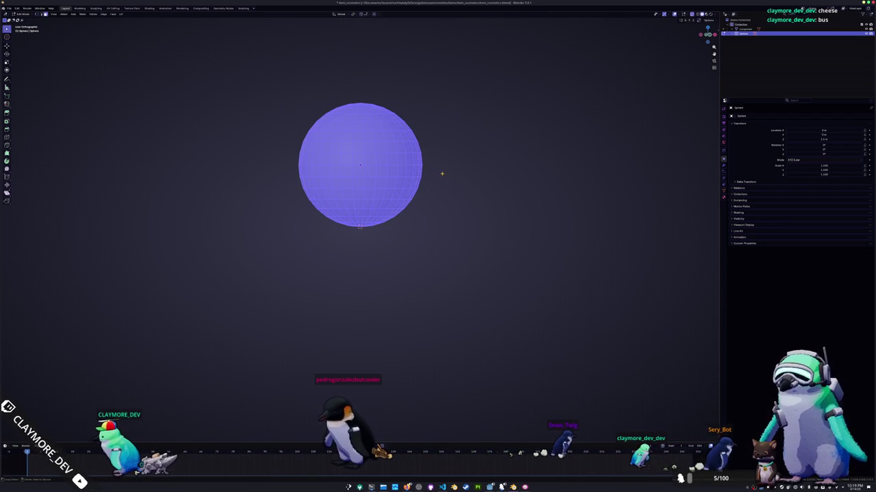
left_click_drag(369, 149, 216, 88)
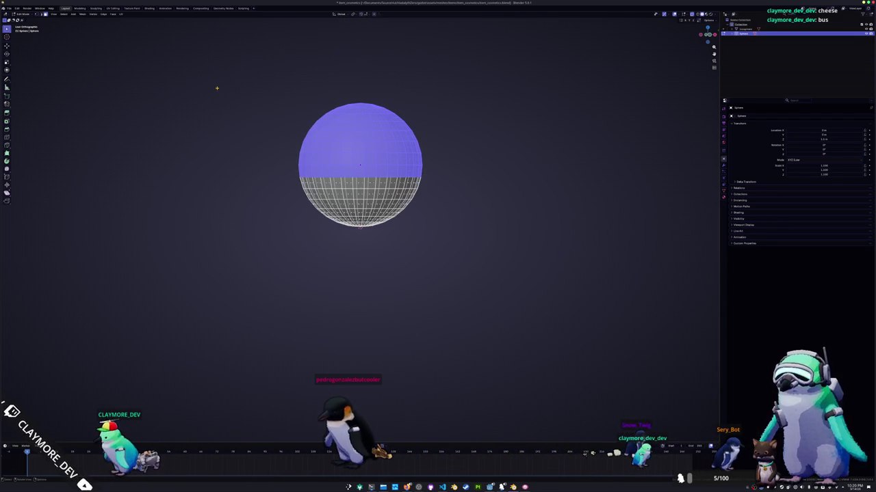
key("x")
left_click(216, 69)
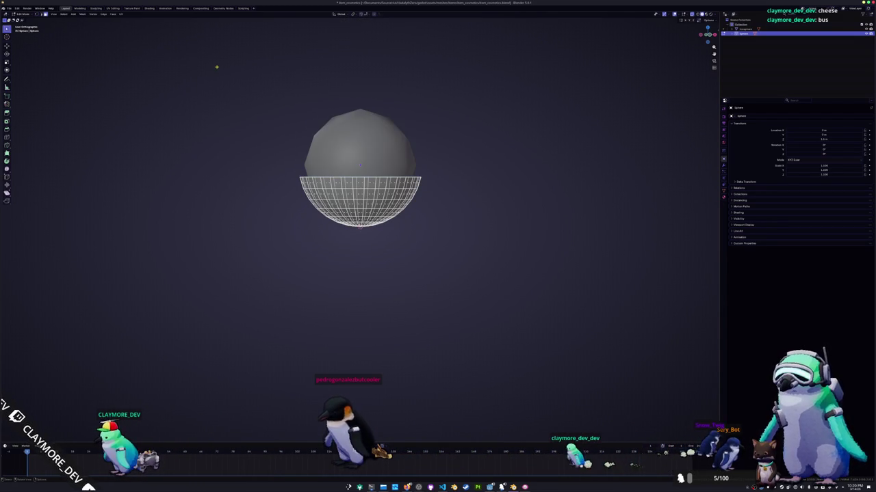
scroll(256, 130, "up", 2)
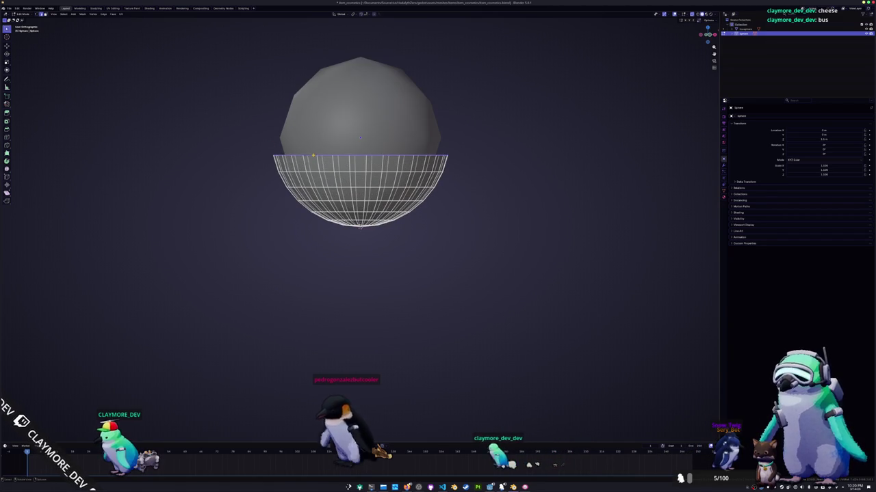
middle_click_drag(313, 156, 604, 180)
key("a")
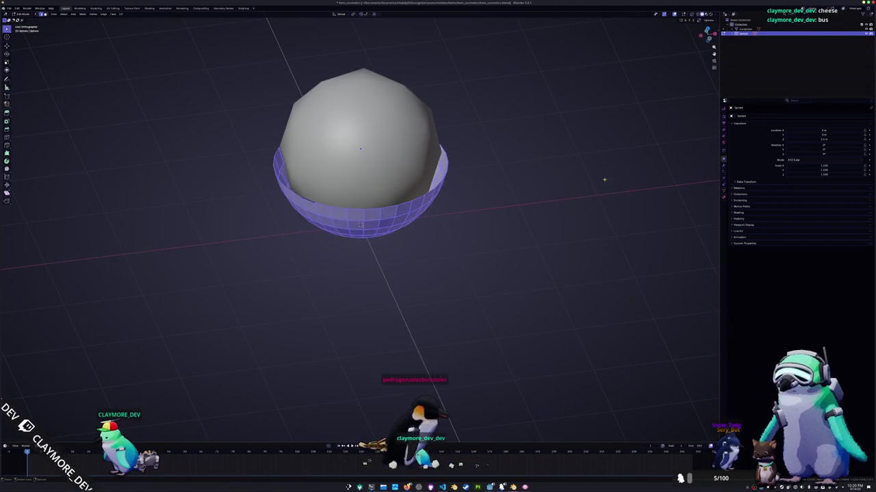
key("KP_5")
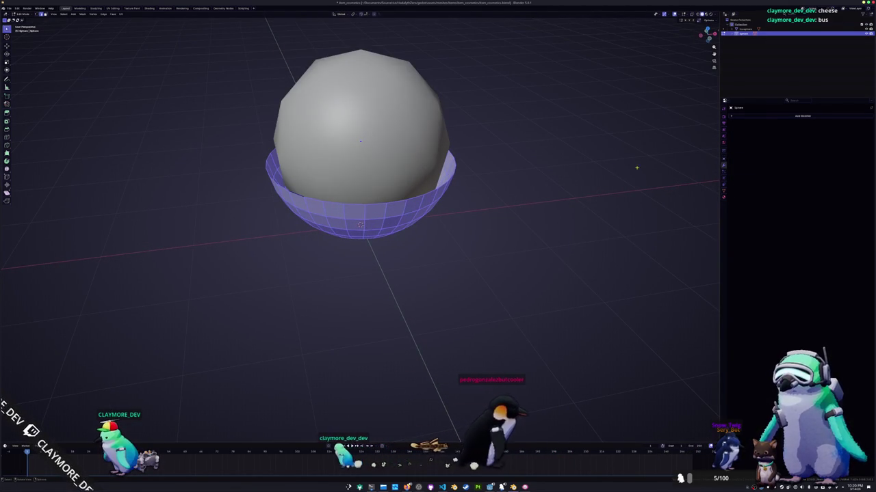
Step: Add a Solidify modifier to the bowl and set its wall thickness
left_click(803, 116)
type("s")
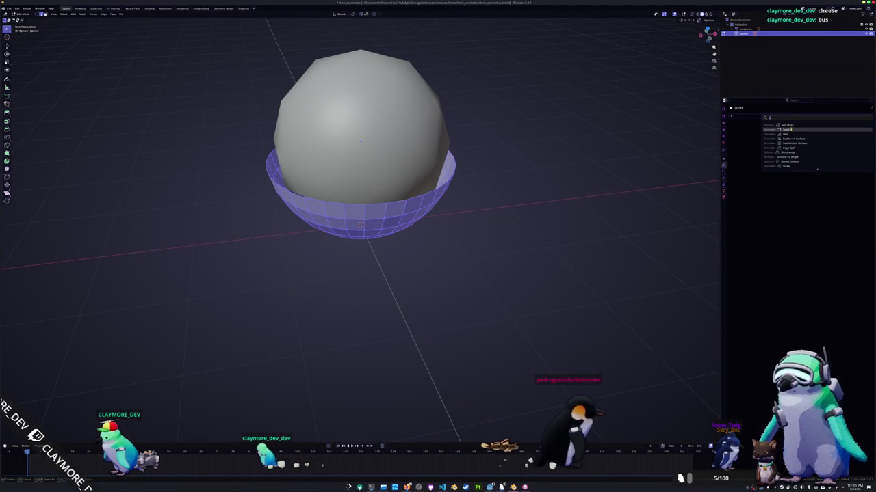
left_click(787, 129)
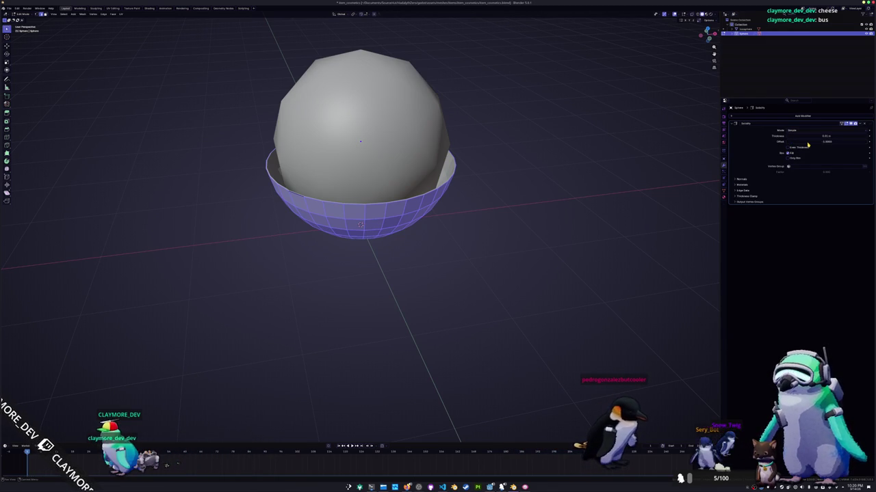
left_click_drag(812, 136, 831, 136)
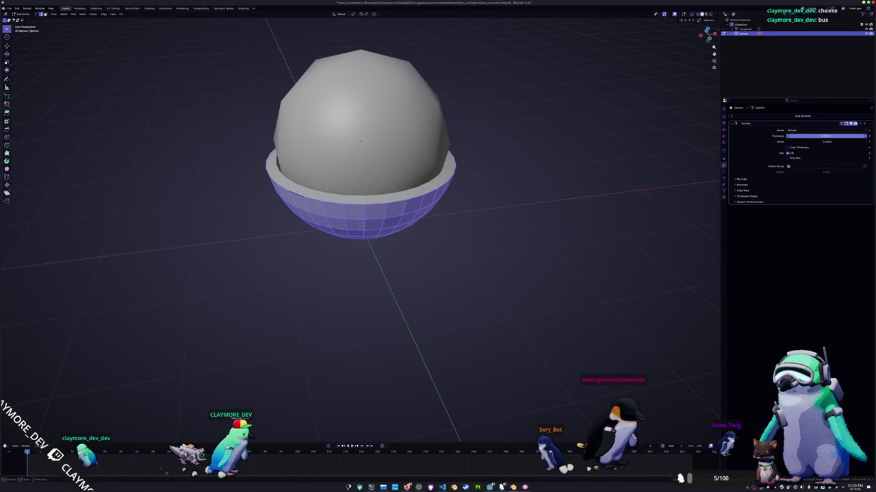
left_click(808, 136)
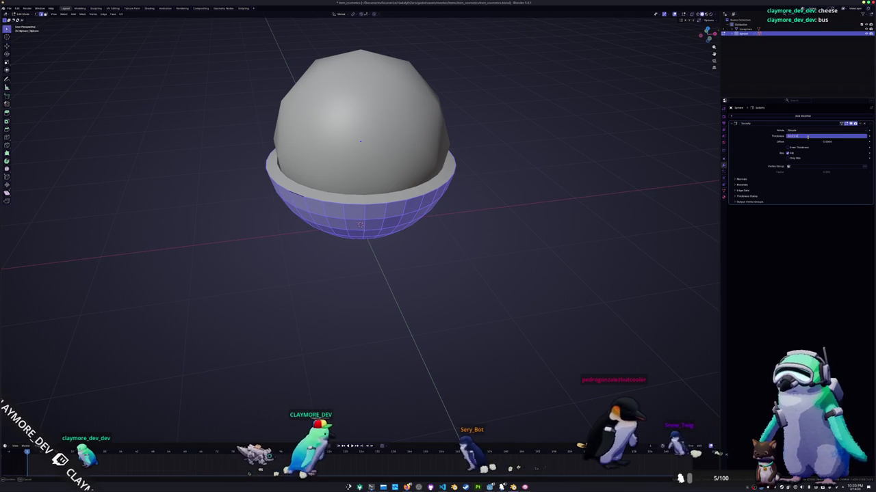
key("Return")
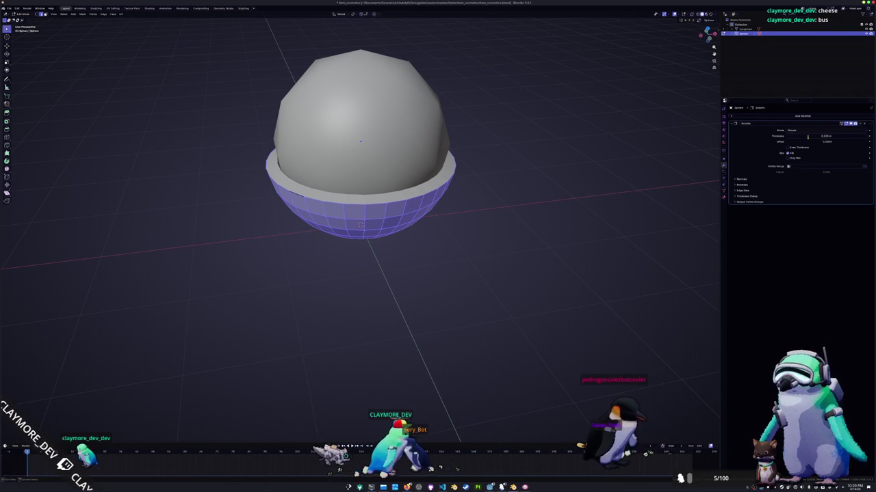
Step: Apply the Solidify modifier and push the face ring below the rim outward with Alt+S
left_click(592, 221)
middle_click_drag(592, 220, 671, 177)
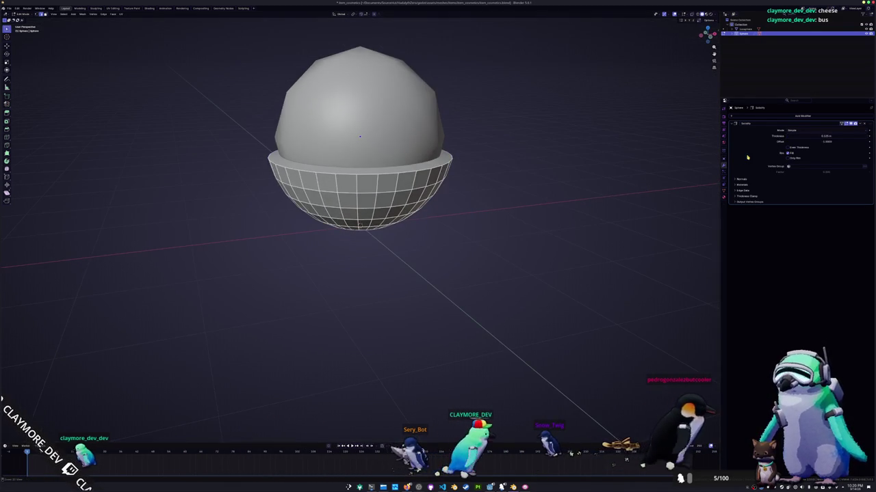
key("Tab")
key("ctrl+a")
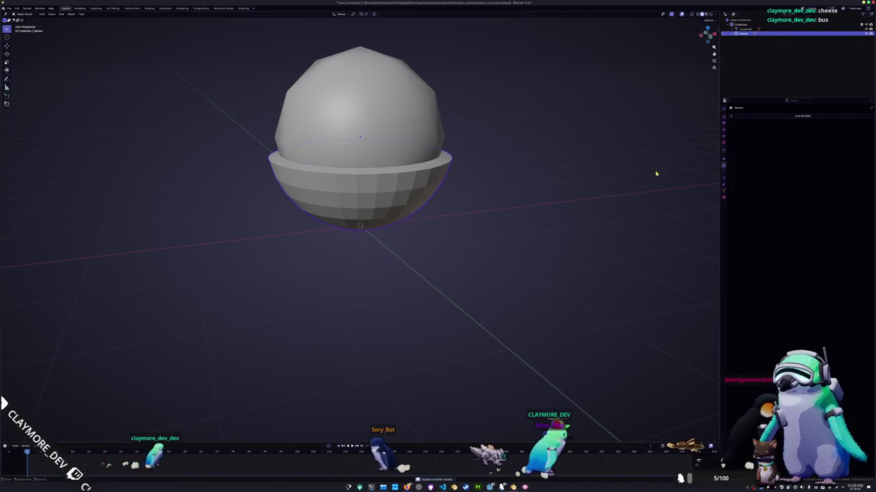
key("Tab")
left_click(432, 178, "alt")
key("alt+s")
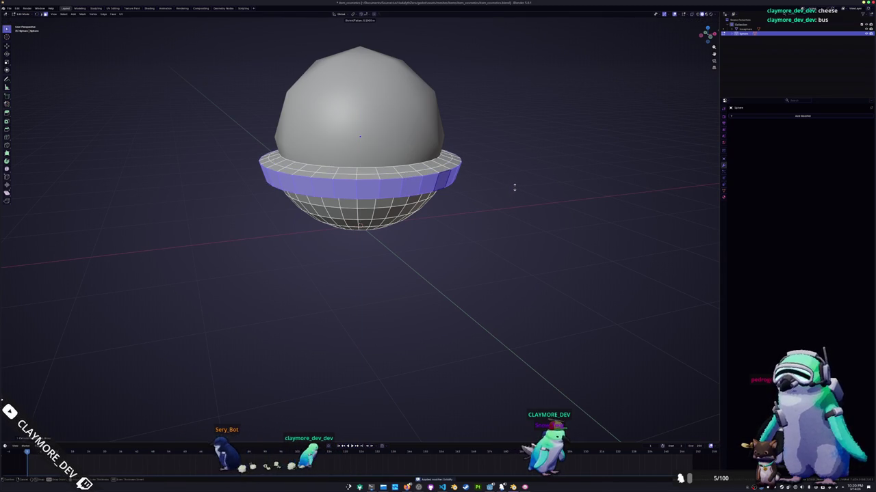
key("Tab")
Step: Resize the ball inside the bowl, then delete it so only the bowl remains
key("s")
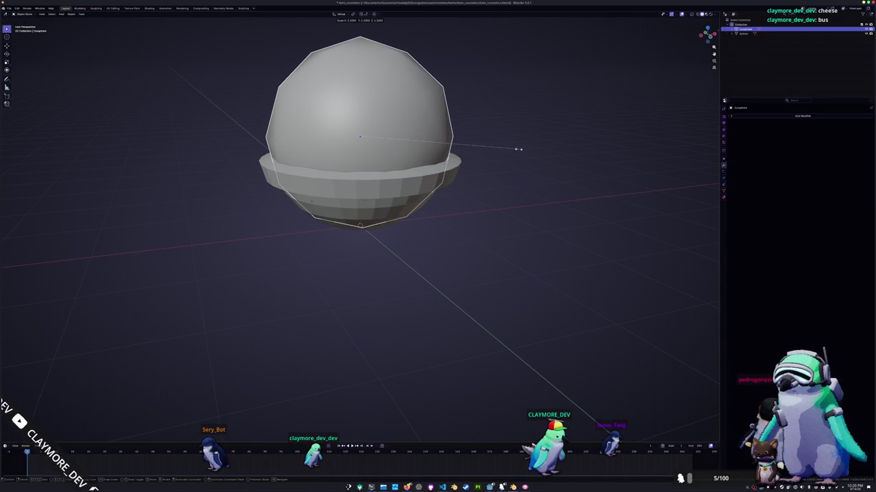
left_click(534, 147)
key("Tab")
key("KP_1")
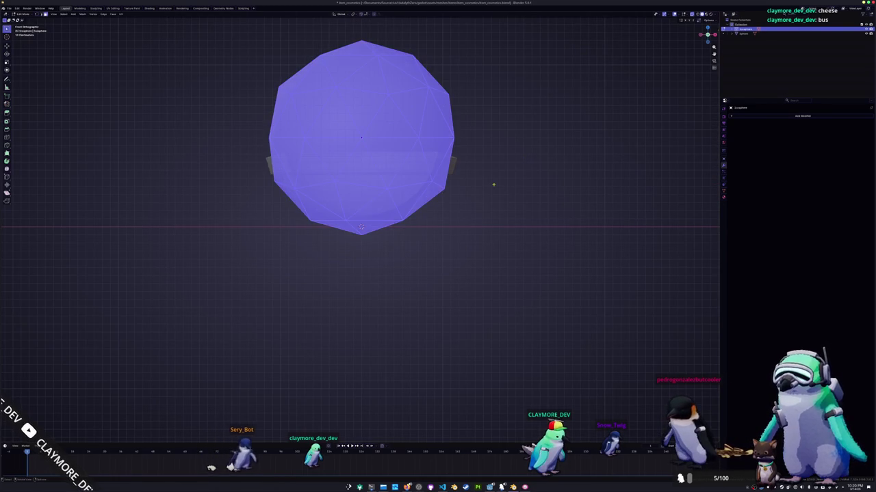
key("Tab")
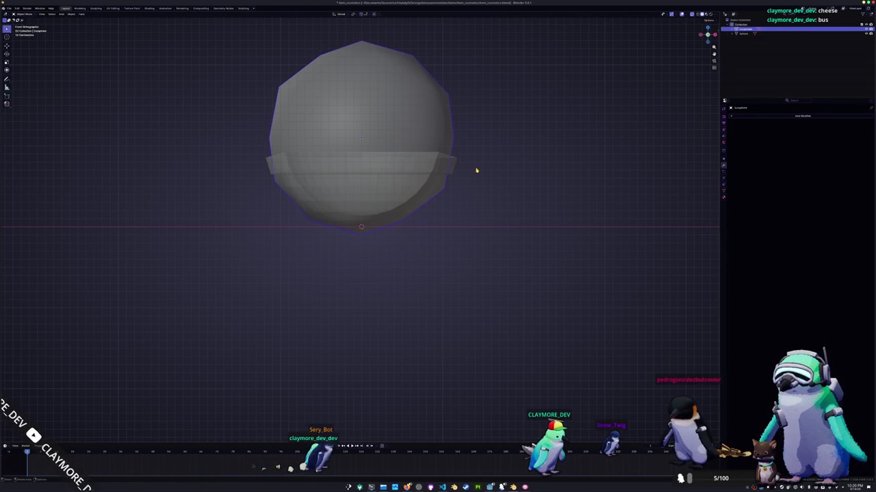
key("Delete")
key("shift+a")
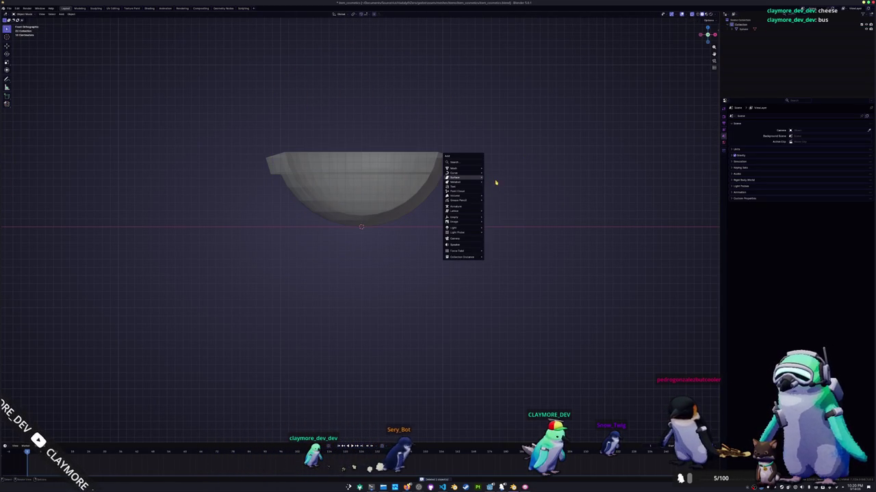
mouse_move(454, 168)
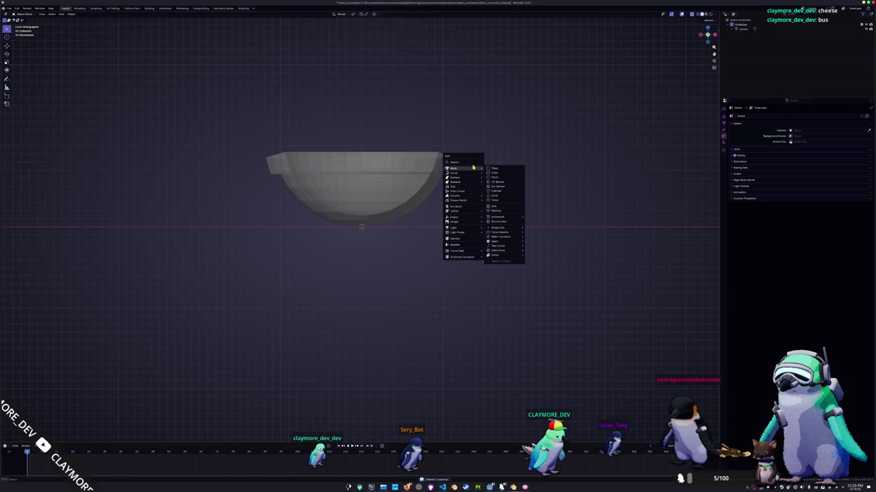
Step: Add a UV sphere, raise it along Z and enlarge it to fit the bowl's rim
left_click(502, 183)
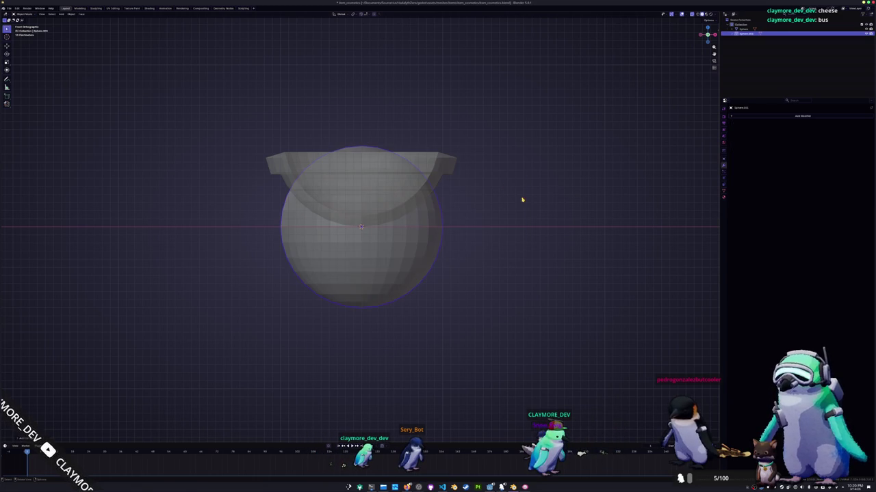
key("g")
key("z")
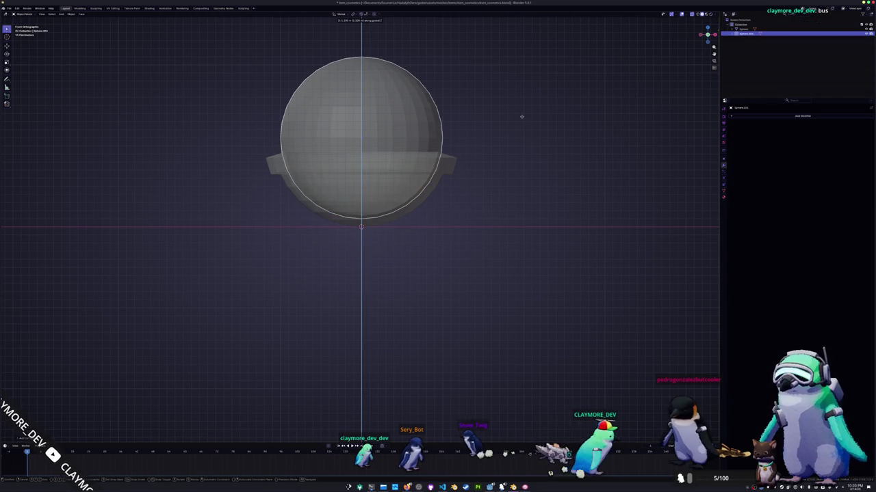
left_click(522, 120)
key("s")
left_click(531, 123)
Step: Delete the sphere's lower-half faces to leave a dome, then check the bowl beneath it
key("Tab")
left_click_drag(468, 236, 245, 156)
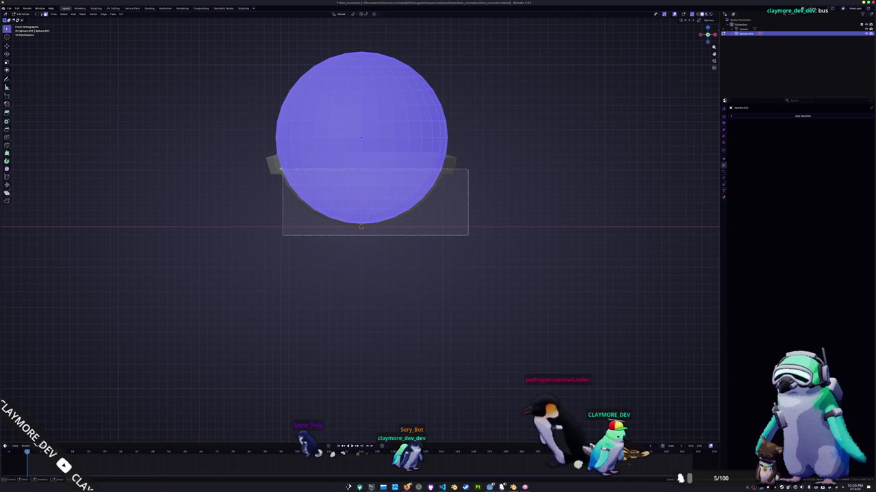
key("x")
left_click(244, 158)
key("Tab")
mouse_move(248, 160)
middle_mouse_down()
mouse_move(325, 210)
mouse_move(357, 213)
middle_mouse_up()
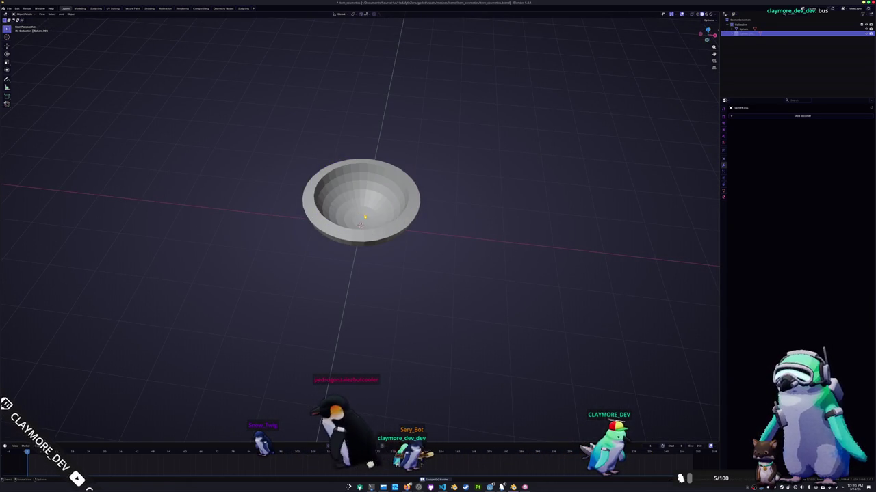
key("alt+h")
Step: Toggle the dome's visibility to inspect the bowl, then shade the bowl smooth by angle
key("h")
key("alt+h")
key("h")
key("alt+h")
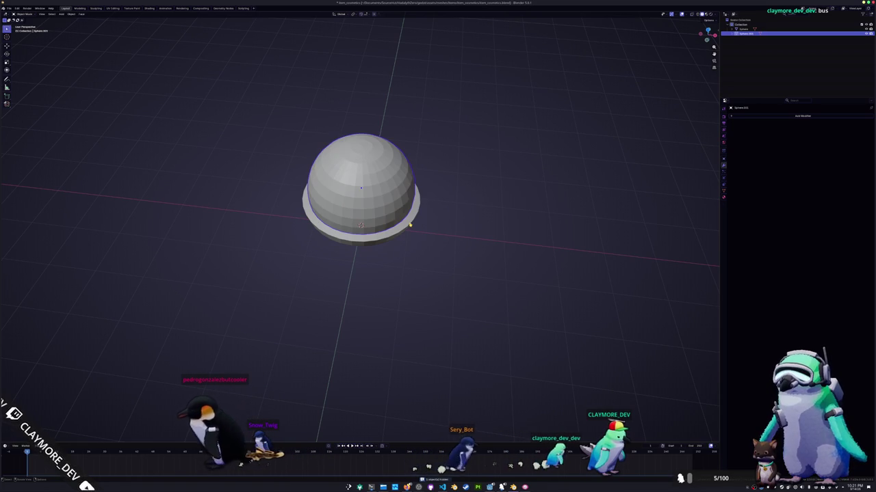
left_click(410, 225)
right_click(410, 224)
left_click(406, 229)
Step: Enter Edit Mode on the bowl and select a face loop below its flared rim
mouse_move(448, 231)
middle_mouse_down()
mouse_move(432, 189)
mouse_move(364, 219)
middle_mouse_up()
left_click(364, 219)
scroll(391, 221, "up", 2)
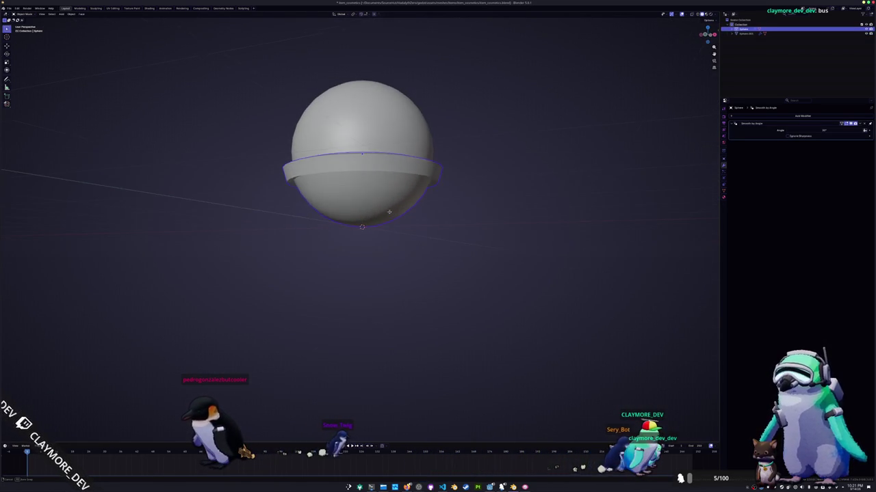
key("Tab")
left_click(393, 199, "alt")
middle_click_drag(393, 199, 380, 159)
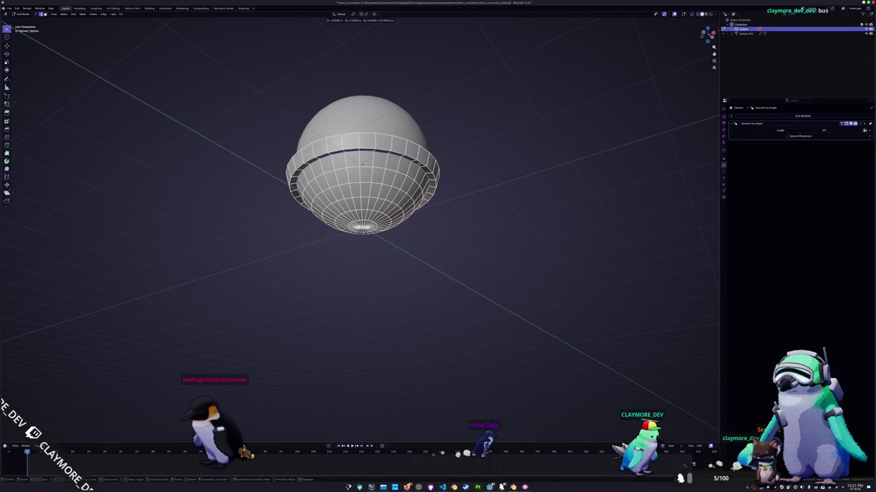
Step: Slide the selected edge loop to a new position along the bowl's surface
key("g")
left_click(419, 178)
middle_click_drag(419, 179, 419, 154)
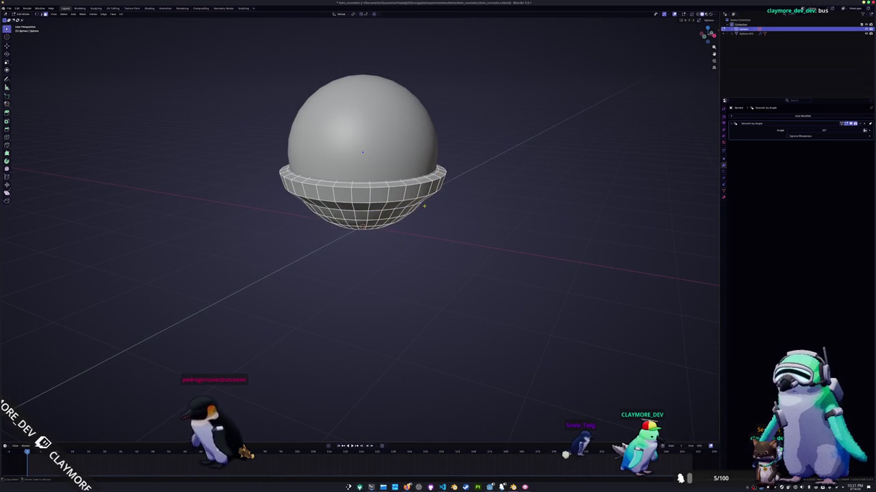
middle_click_drag(409, 202, 418, 195)
key("alt+s")
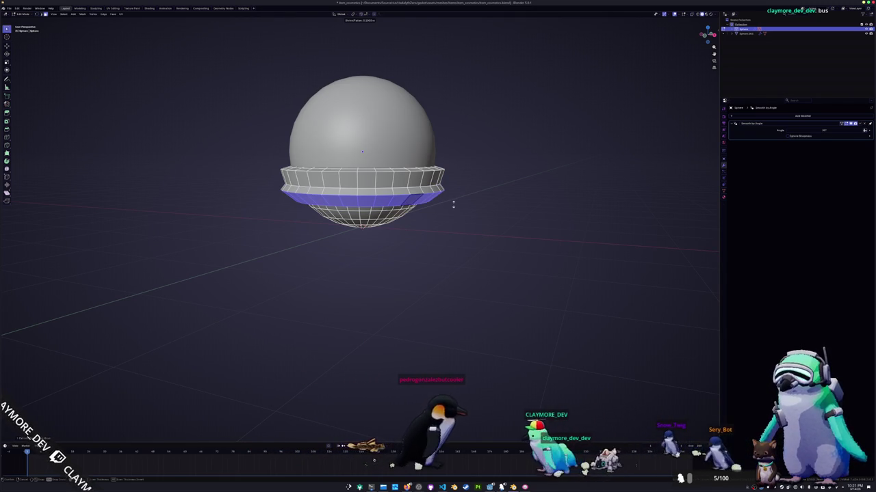
key("Escape")
key("alt+a")
key("KP_1")
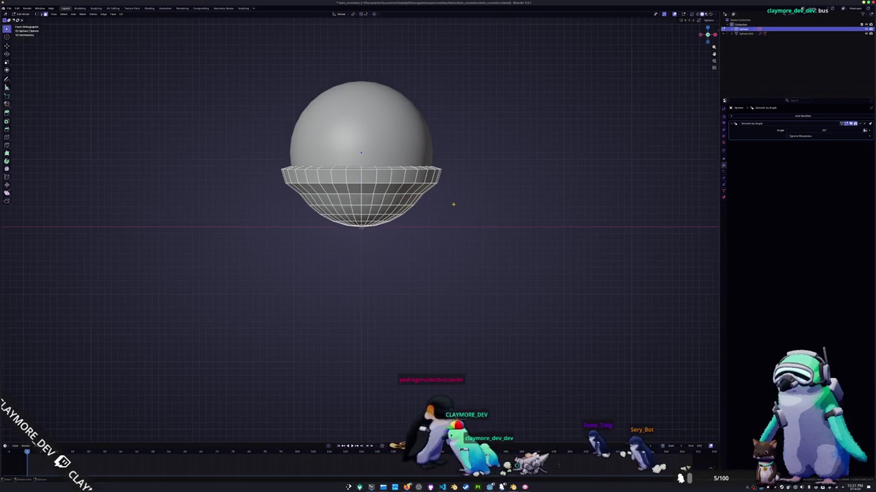
Step: In X-ray, select the lower bowl faces including the back and scale them horizontally
left_click_drag(452, 248, 271, 188)
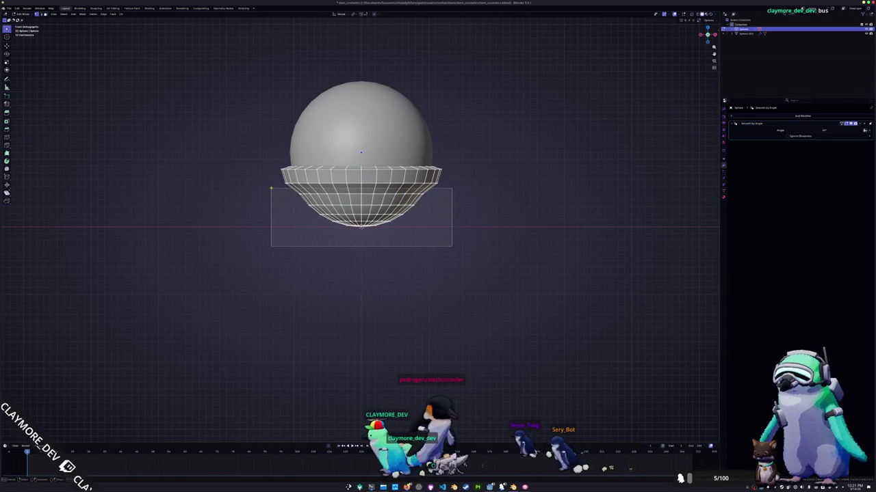
key("s")
key("shift+z")
key("Escape")
key("alt+a")
key("alt+z")
left_click_drag(447, 250, 261, 191)
key("s")
key("shift+z")
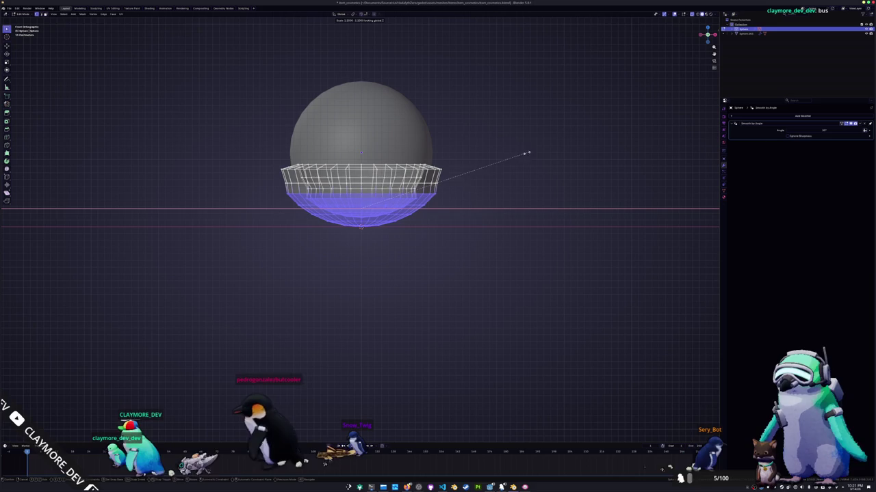
left_click(522, 163)
Step: Resize the bowl's bottom faces, then check the shape outside Edit Mode
left_click(495, 215)
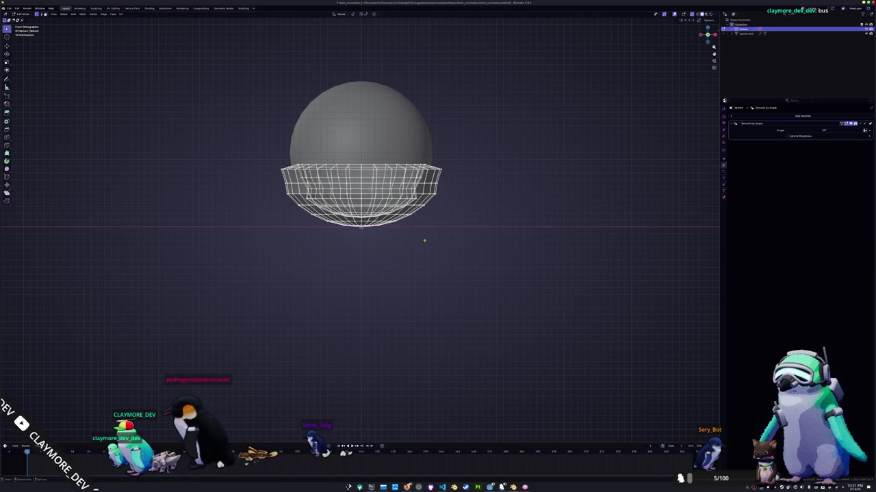
left_click_drag(309, 224, 303, 218)
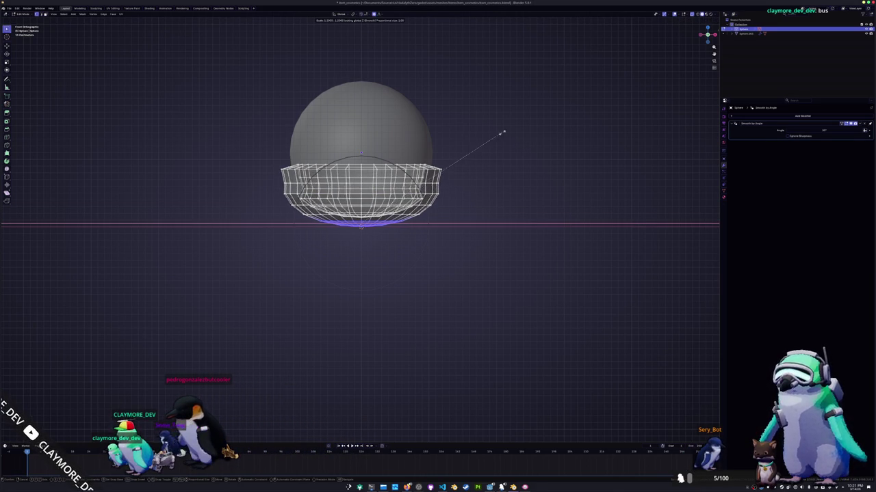
left_click(514, 116)
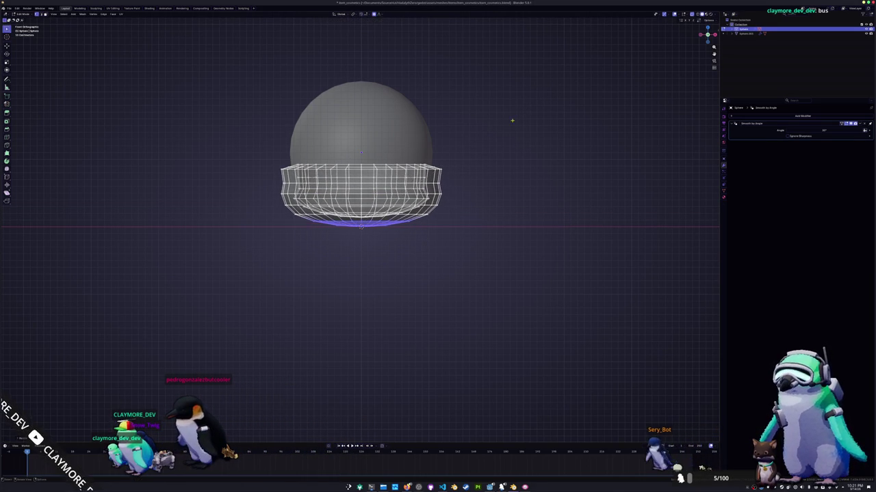
key("Tab")
mouse_move(499, 143)
middle_mouse_down()
mouse_move(485, 161)
mouse_move(462, 145)
mouse_move(461, 164)
middle_mouse_up()
scroll(482, 163, "down", 2)
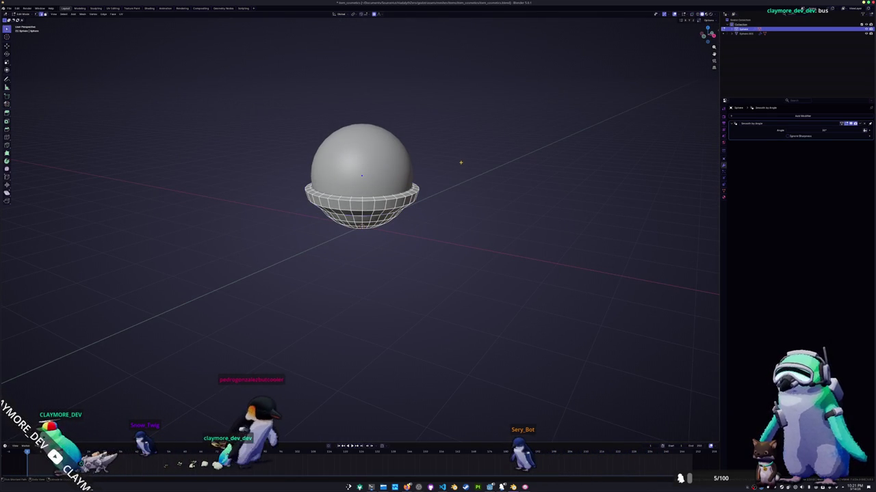
key("Tab")
Step: Reshape the lower ring with a smooth proportional falloff, scaling it horizontally only
mouse_move(453, 187)
middle_mouse_down()
mouse_move(410, 150)
mouse_move(410, 205)
middle_mouse_up()
left_click(411, 191)
key("Tab")
key("s")
key("shift+z")
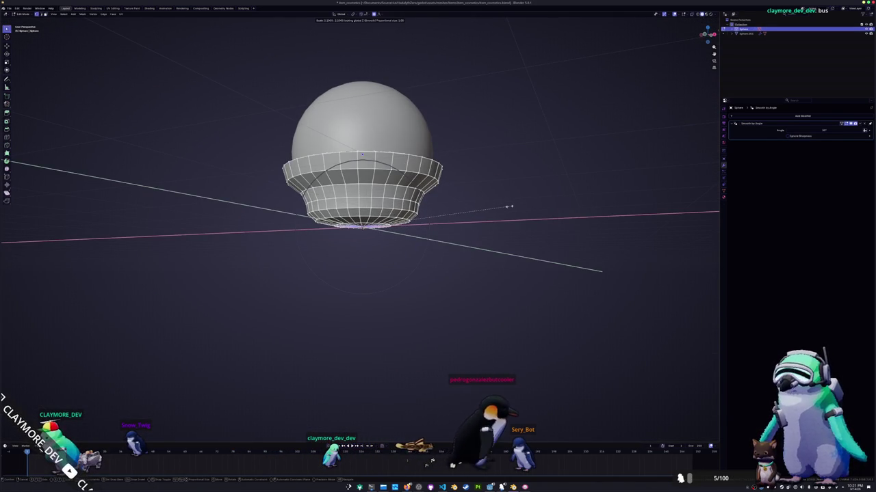
scroll(508, 205, "down", 2)
scroll(516, 197, "down", 2)
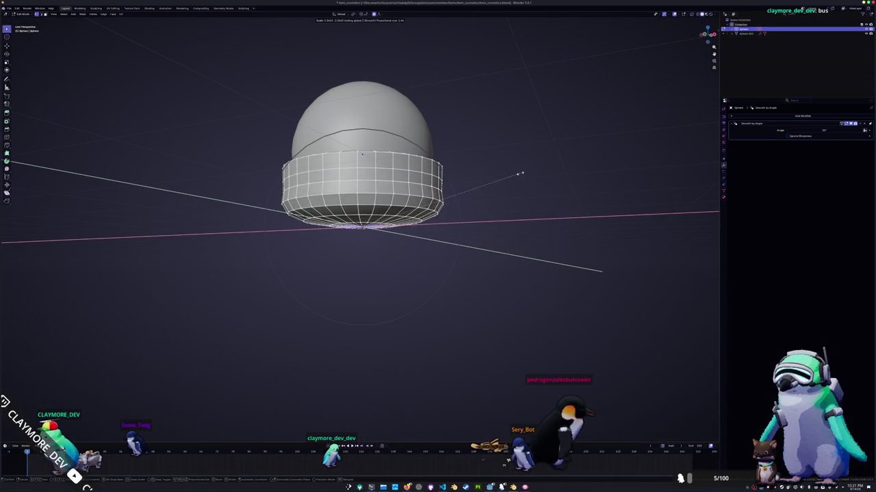
scroll(517, 173, "up", 2)
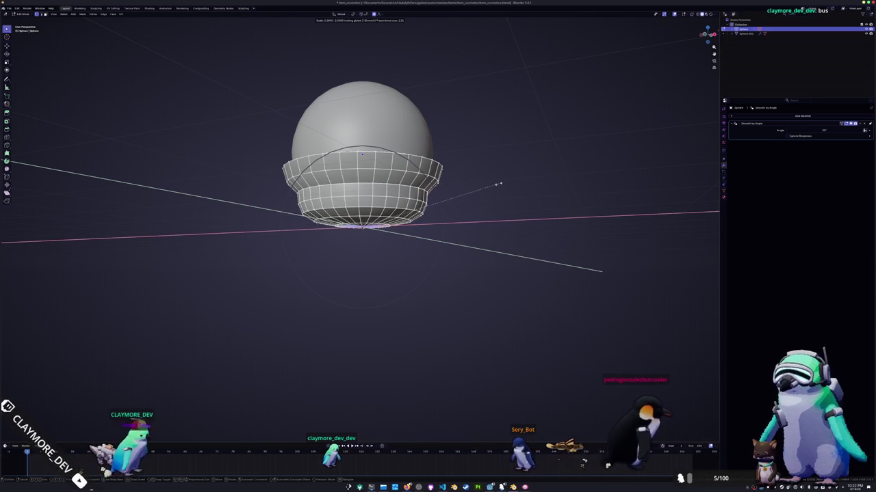
left_click(499, 184)
Step: Squash the bottom rim vertically in front view so the base ends flat, then exit Edit Mode
key("KP_1")
key("s")
key("z")
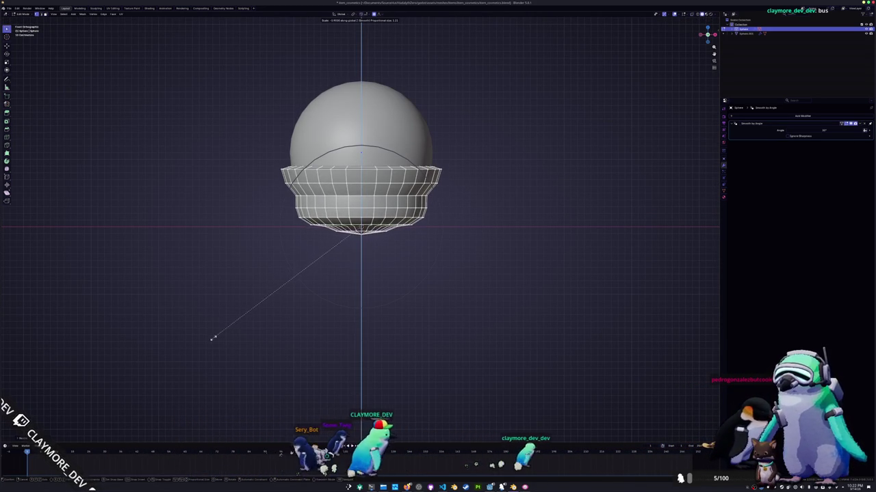
left_click(374, 275)
key("z")
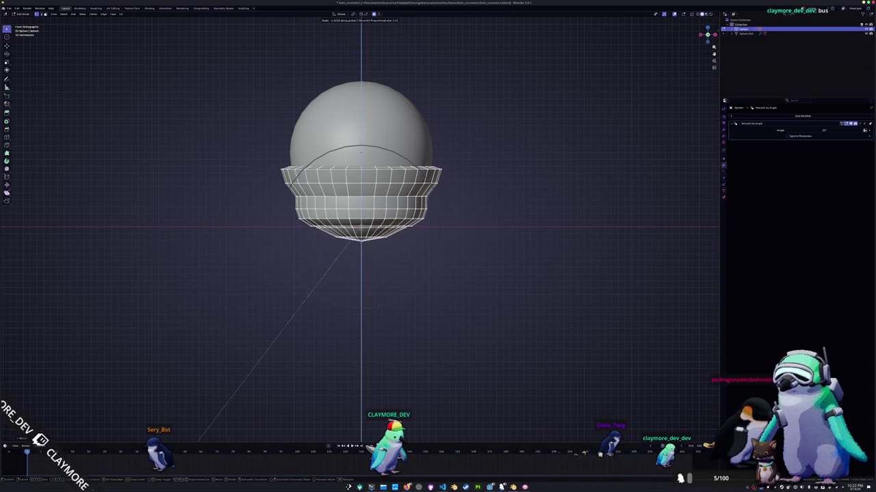
left_click(312, 429)
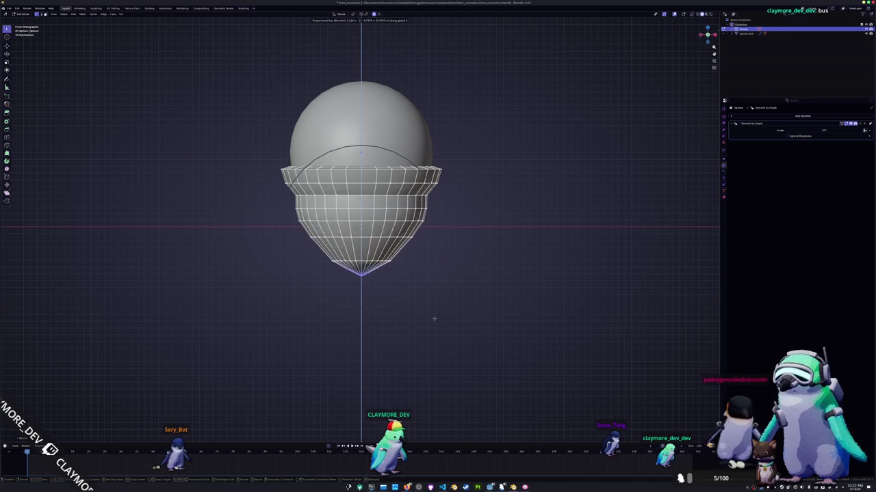
left_click(433, 269)
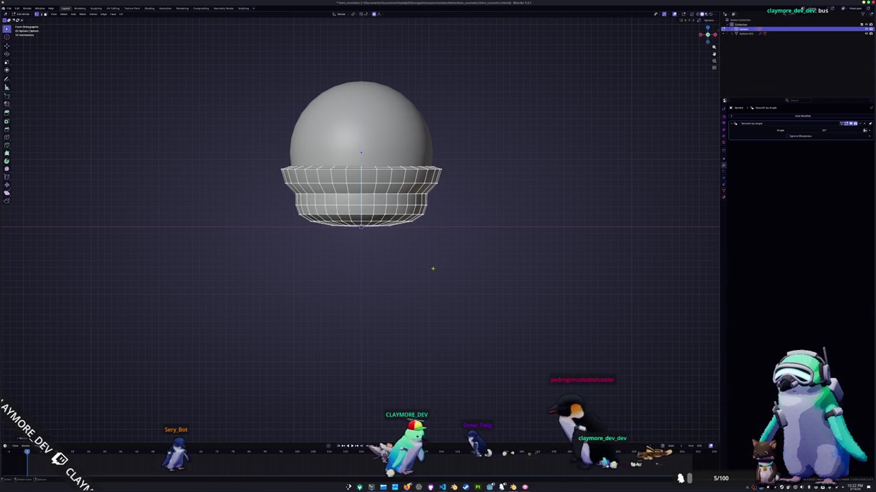
key("Tab")
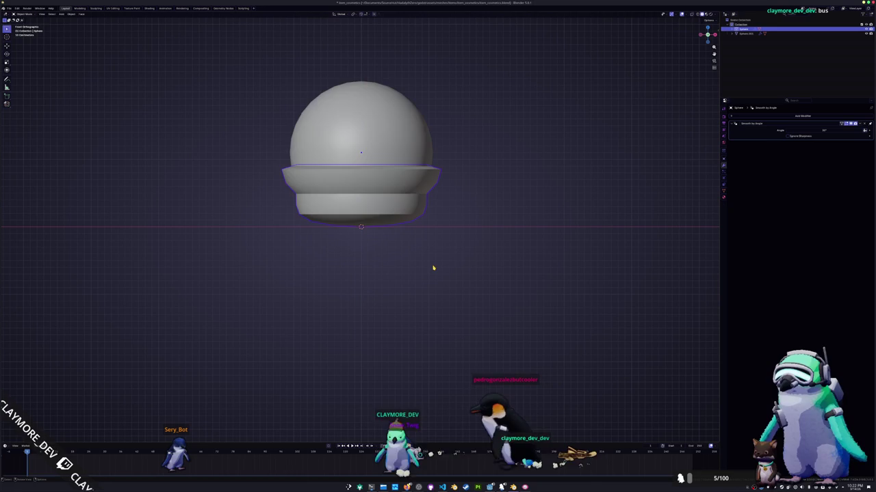
Step: Add a plane mesh and scale it down to fit inside the dome
mouse_move(432, 268)
middle_mouse_down()
mouse_move(362, 271)
mouse_move(373, 301)
middle_mouse_up()
right_click(410, 265)
left_click(410, 264)
left_click(361, 157)
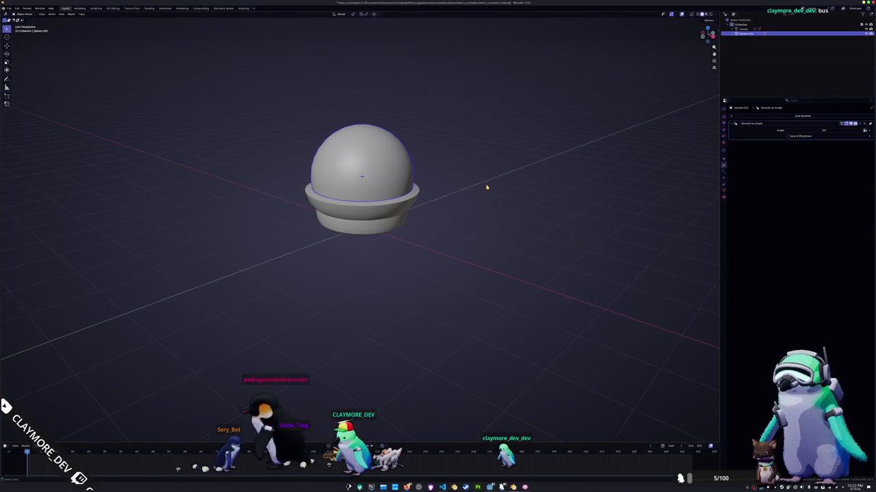
key("shift+a")
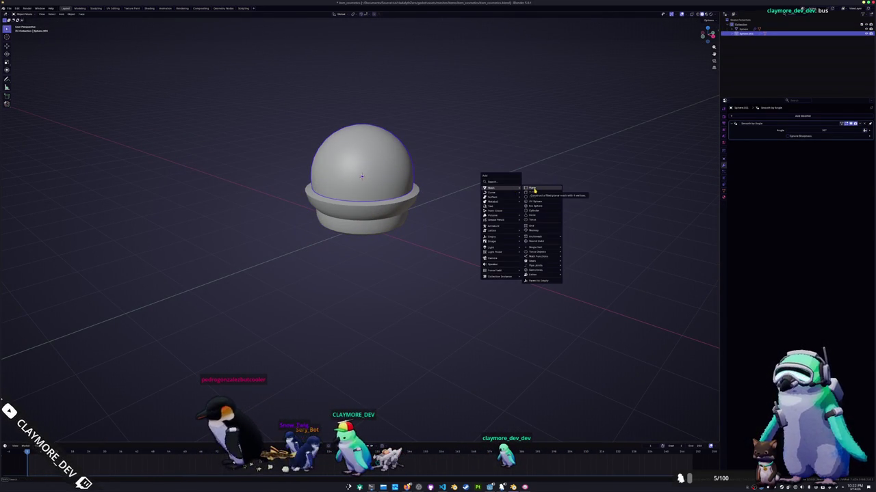
left_click(532, 188)
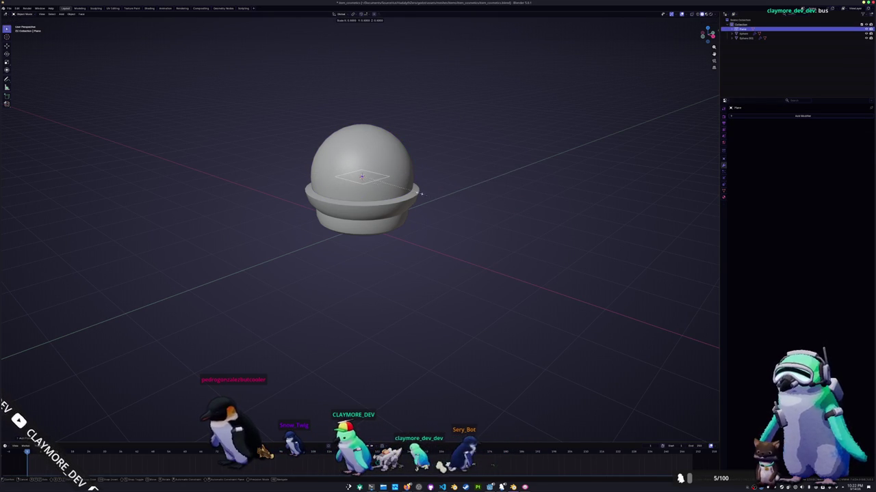
middle_click_drag(434, 199, 428, 215)
key("s")
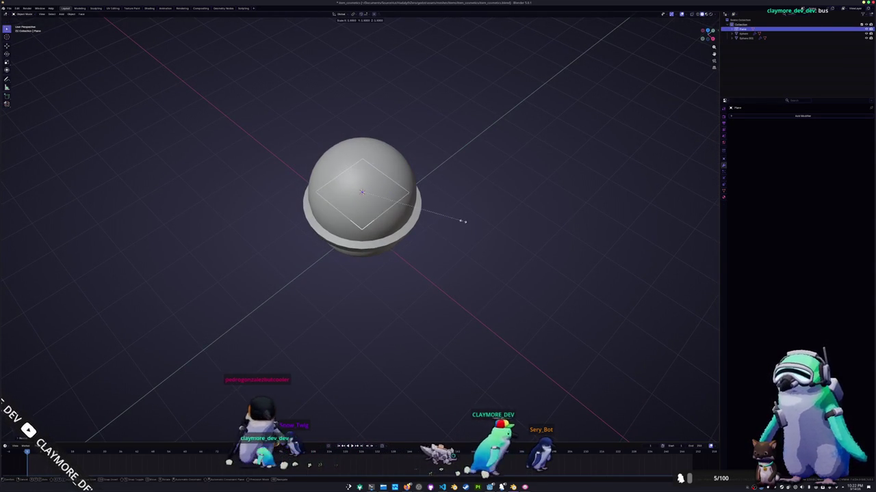
left_click(469, 220)
Step: Toggle X-ray to check the plane sits inside the dome, selecting dome and brim
middle_click_drag(471, 223, 469, 191)
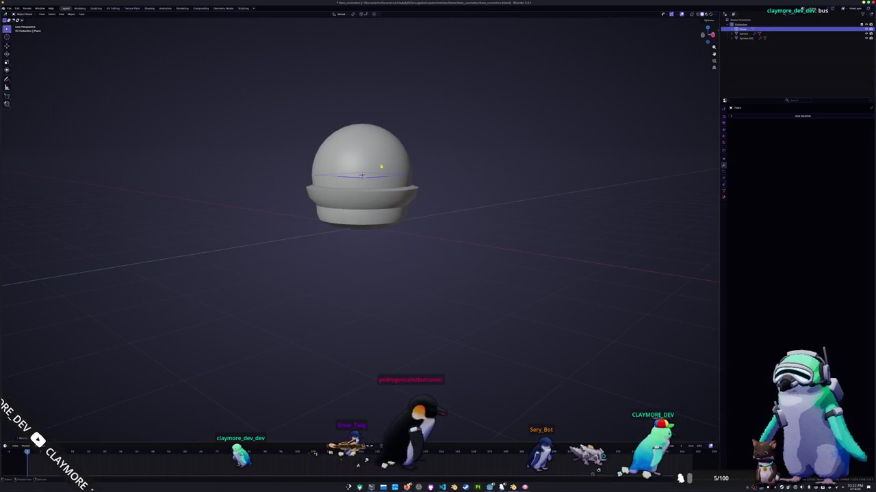
left_click(382, 177)
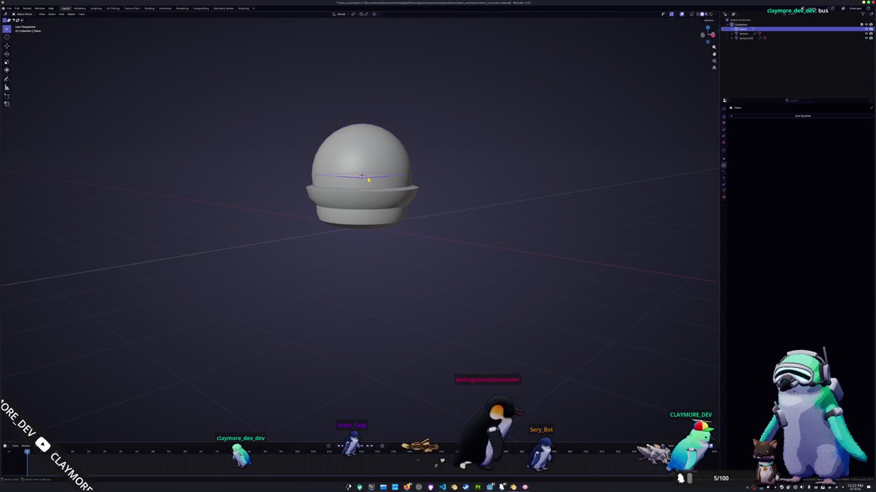
key("alt+z")
left_click(402, 198)
mouse_move(443, 207)
middle_mouse_down()
mouse_move(463, 205)
mouse_move(449, 221)
middle_mouse_up()
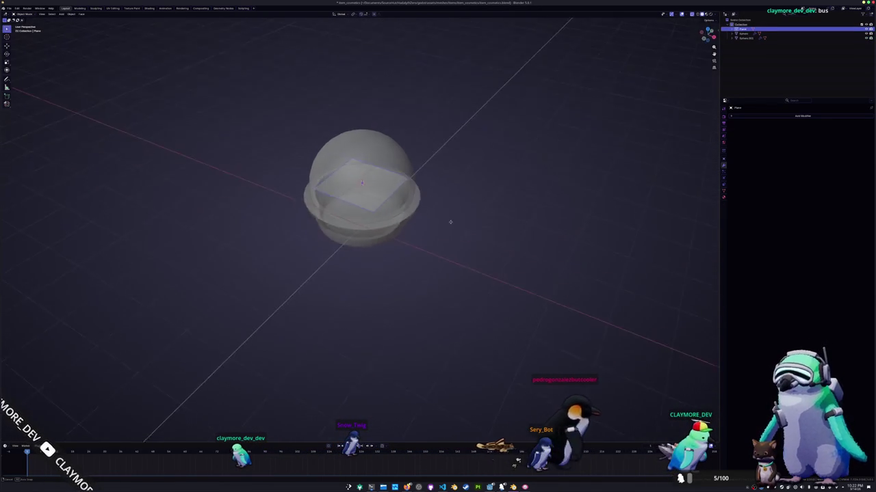
left_click(382, 227)
key("alt+z")
left_click(396, 171)
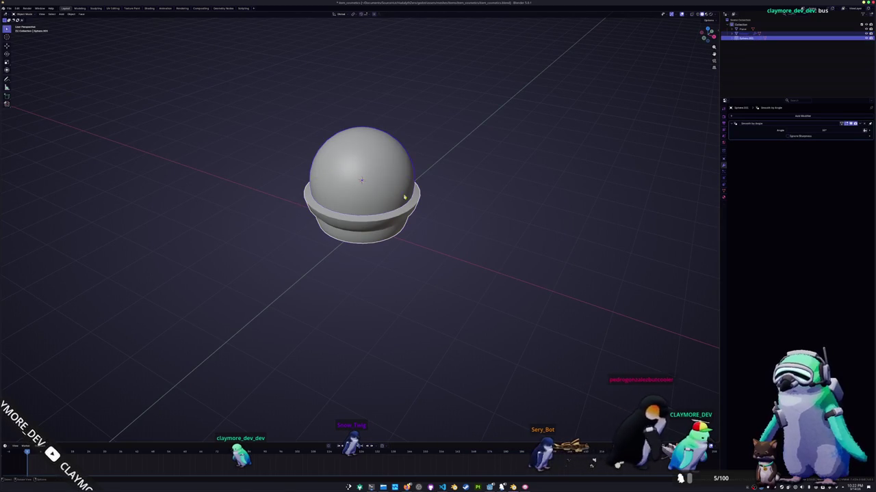
left_click(404, 213)
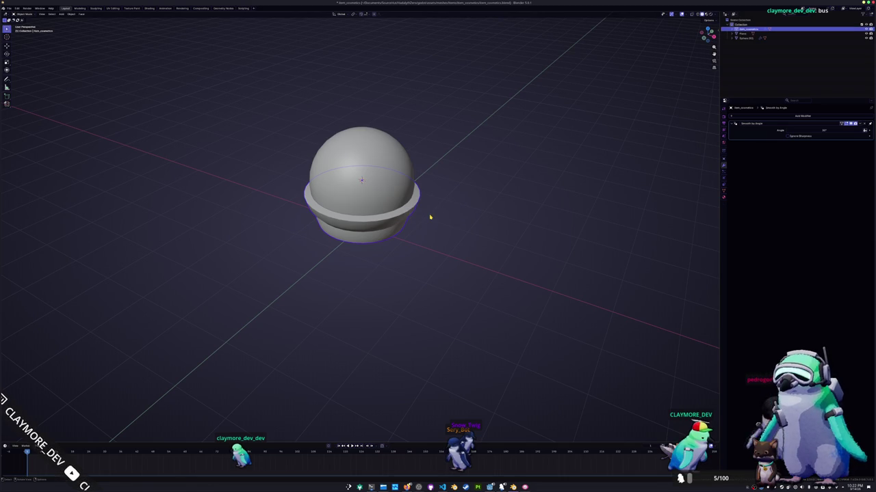
Step: Rename the dome object to item_cosmetics_sphere
left_click(378, 180)
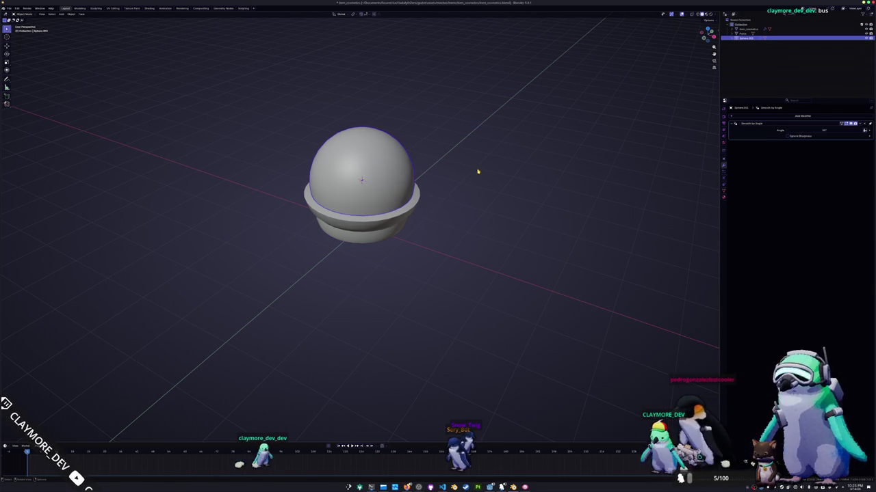
key("F2")
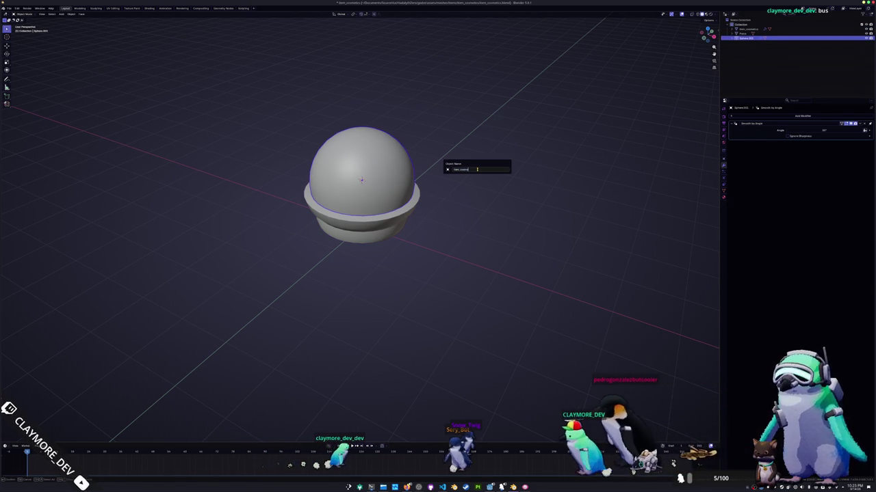
type("tics_d")
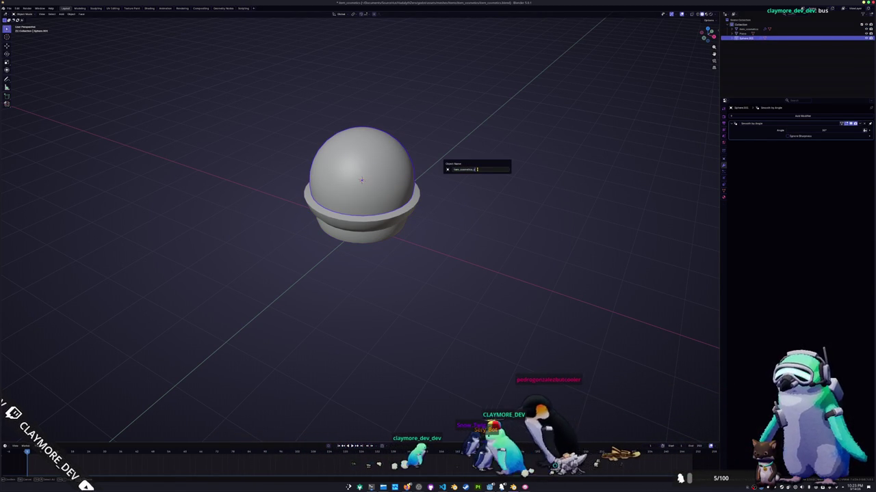
type("o")
type("here")
key("Return")
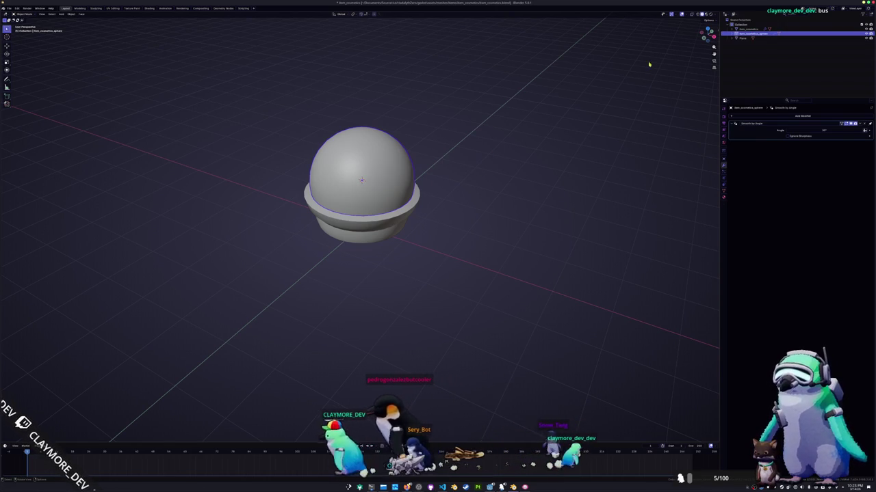
Step: Rename the plane to item_cosmetics_bun, then show the dome's Object Data settings
left_click(742, 38)
key("F2")
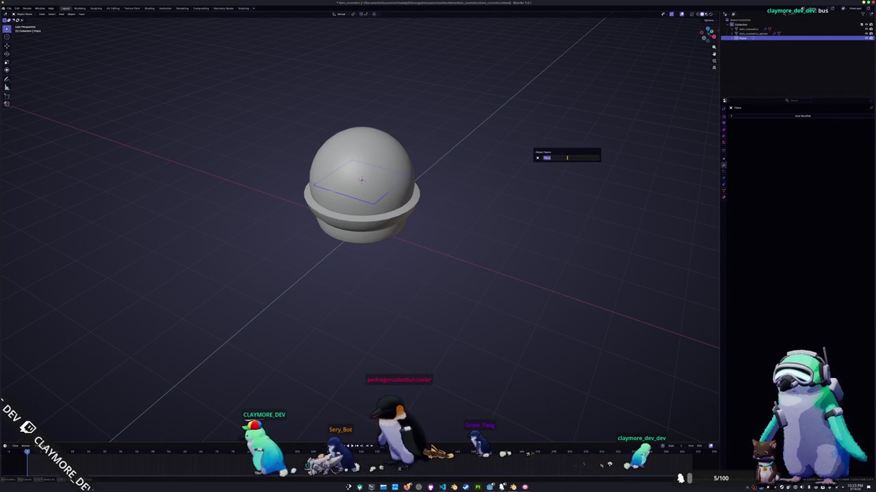
type("item_co")
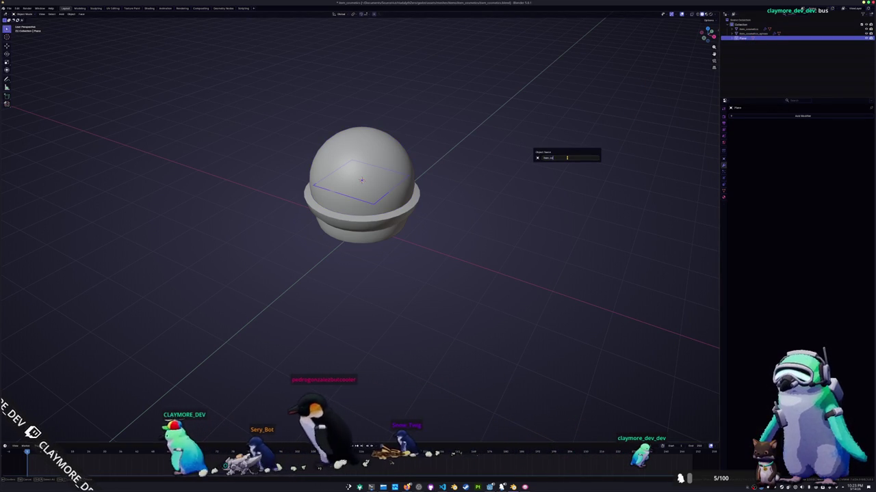
type("smetics_bun")
key("Return")
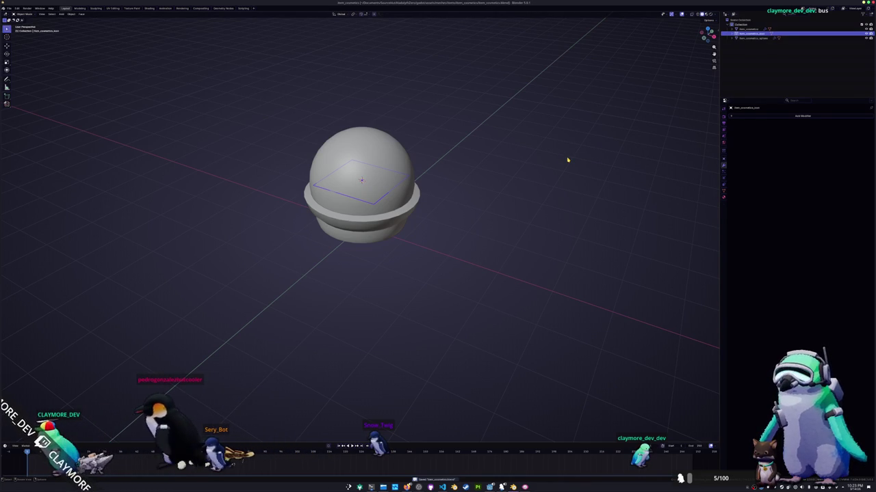
scroll(567, 161, "down", 2)
left_click(387, 205)
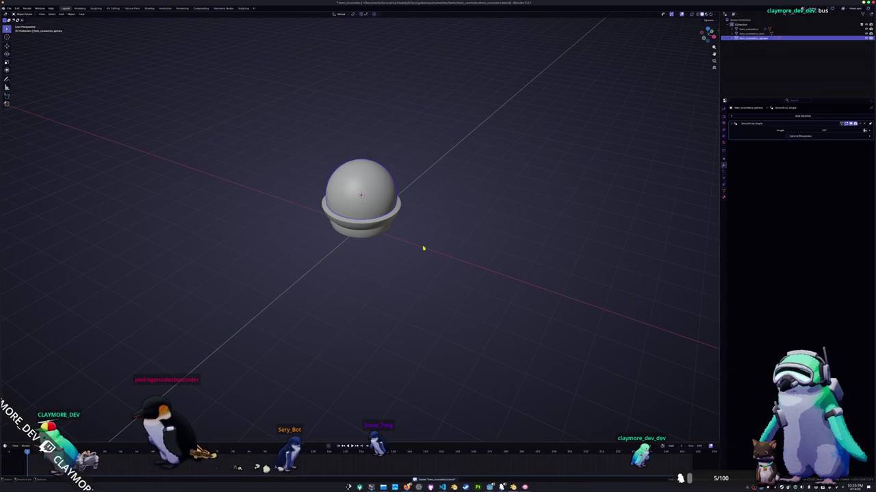
left_click(723, 192)
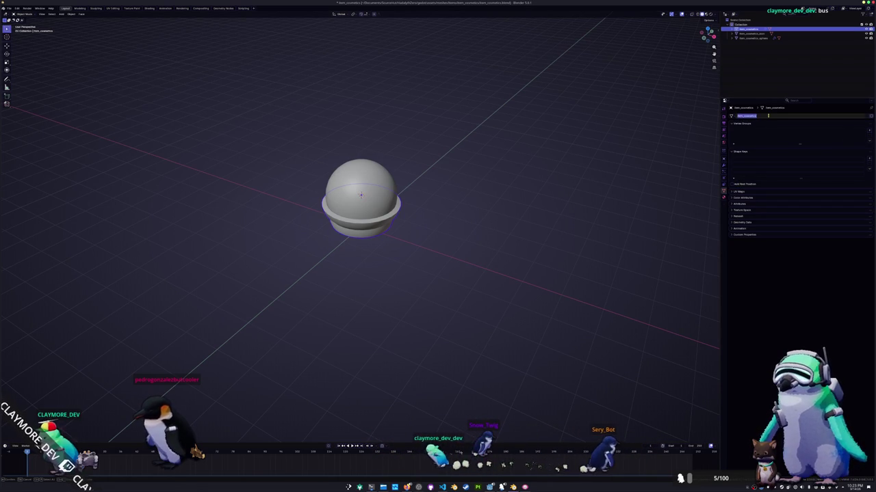
Step: Name the base's material item_cosmetics in the Material properties
left_click(725, 199)
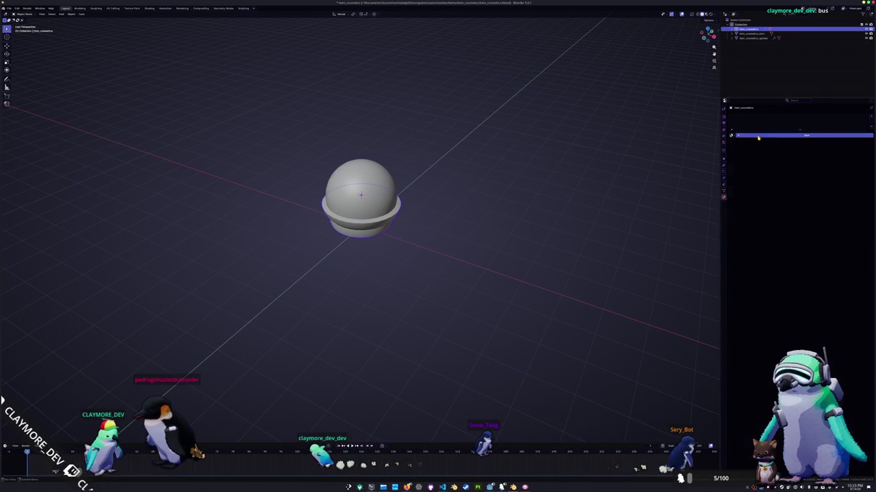
key("Return")
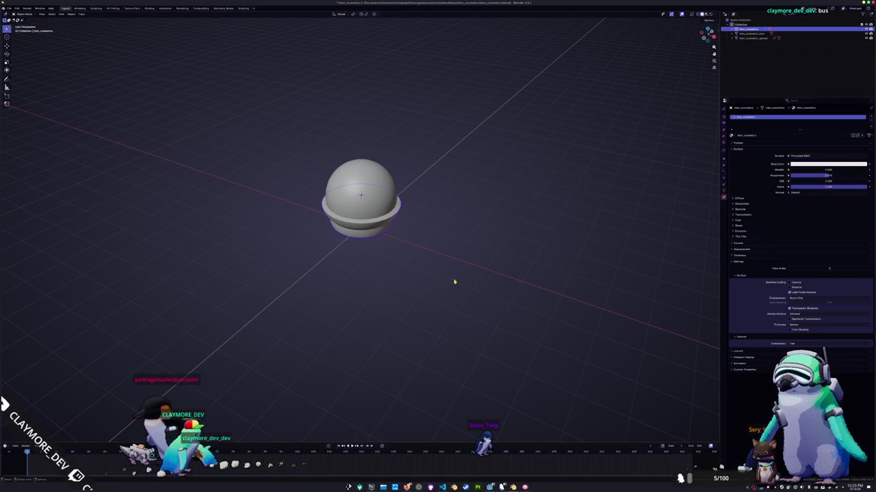
key("n")
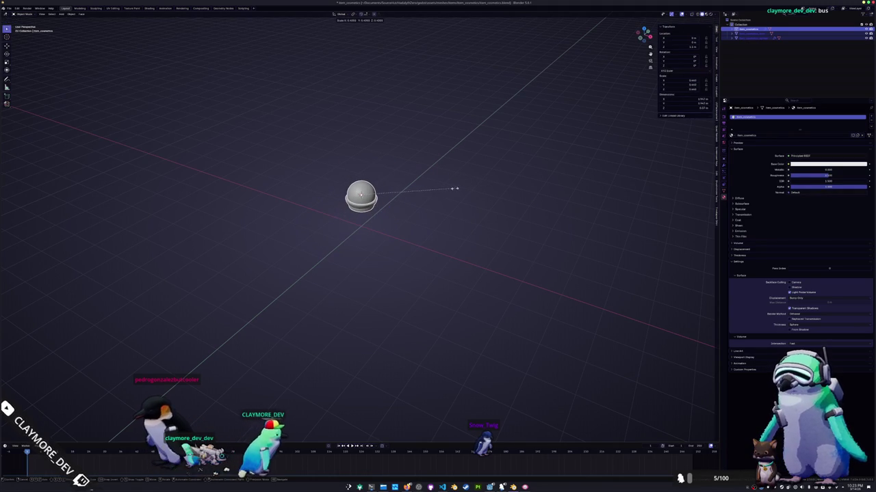
right_click(455, 189)
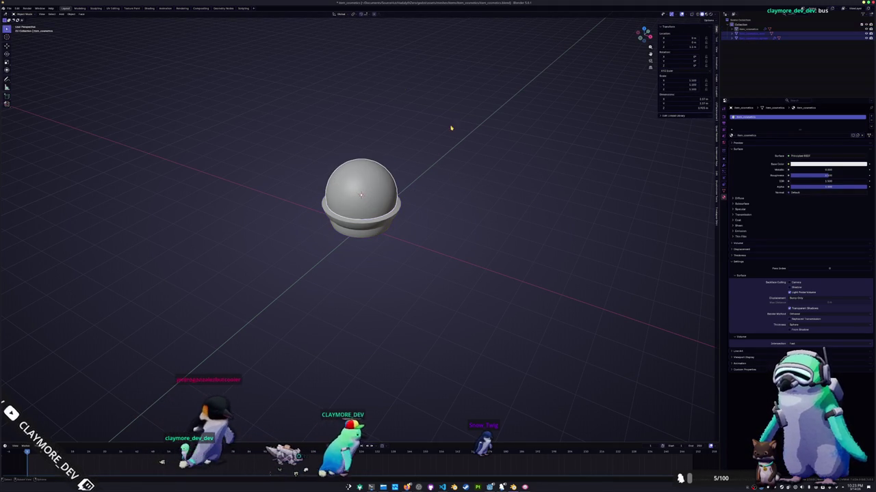
Step: Select the dome, sphere and base objects, trying a base resize that is undone
left_click(382, 225)
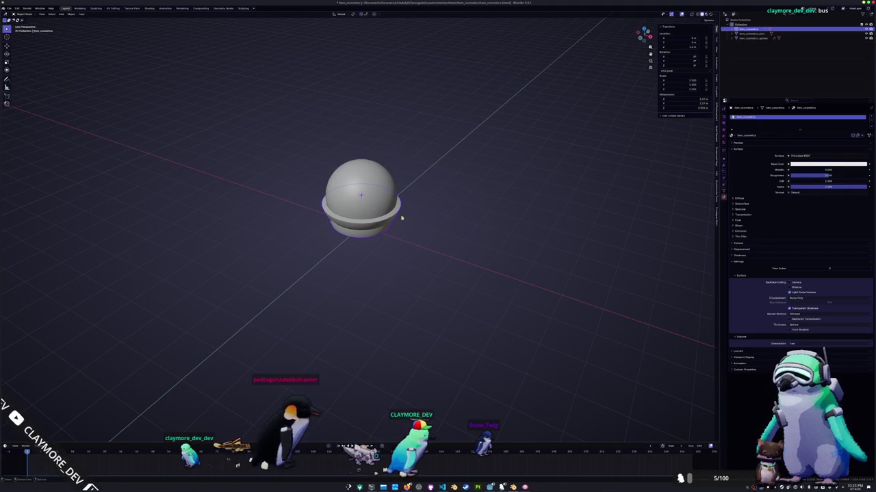
right_click(411, 179)
left_click(403, 206)
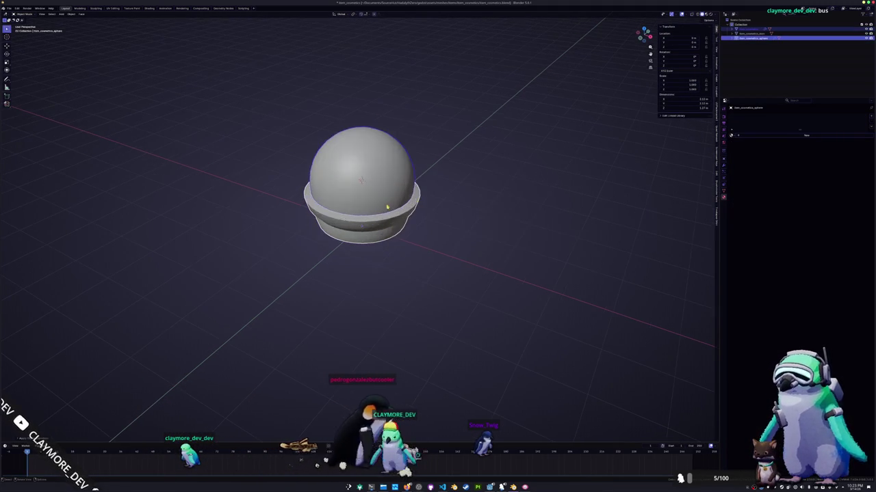
left_click(370, 192)
middle_click_drag(370, 192, 386, 193)
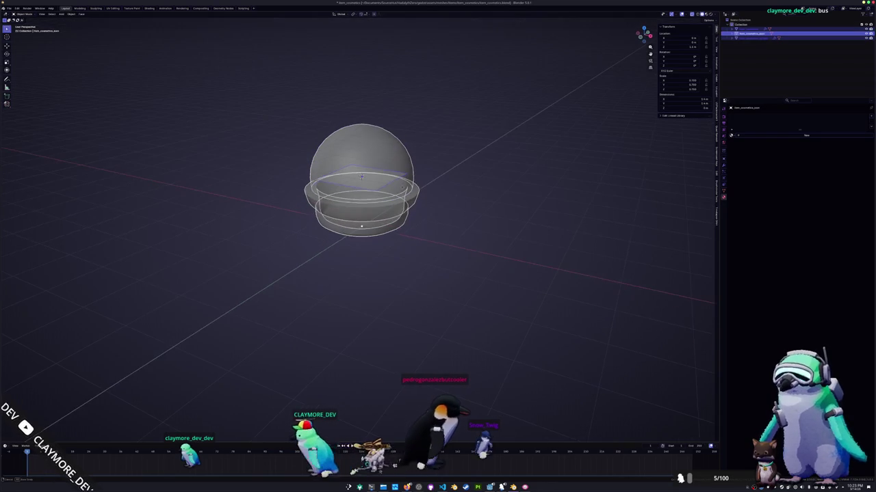
left_click(402, 226)
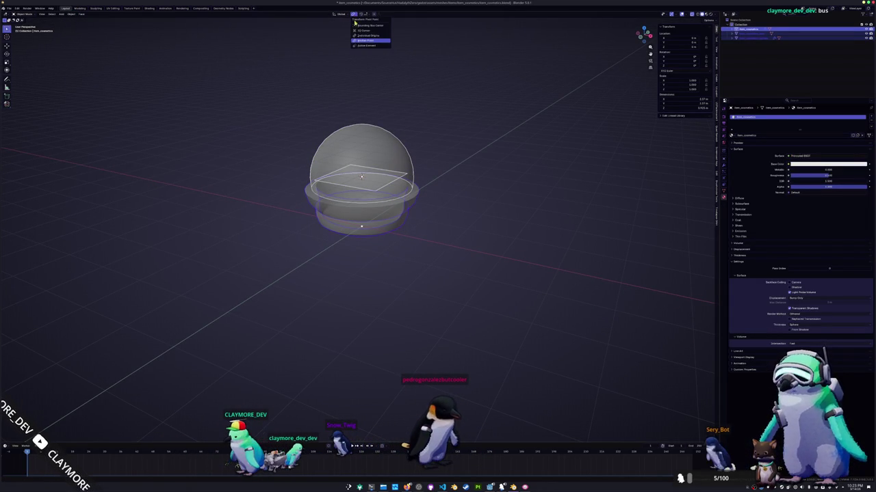
key("s")
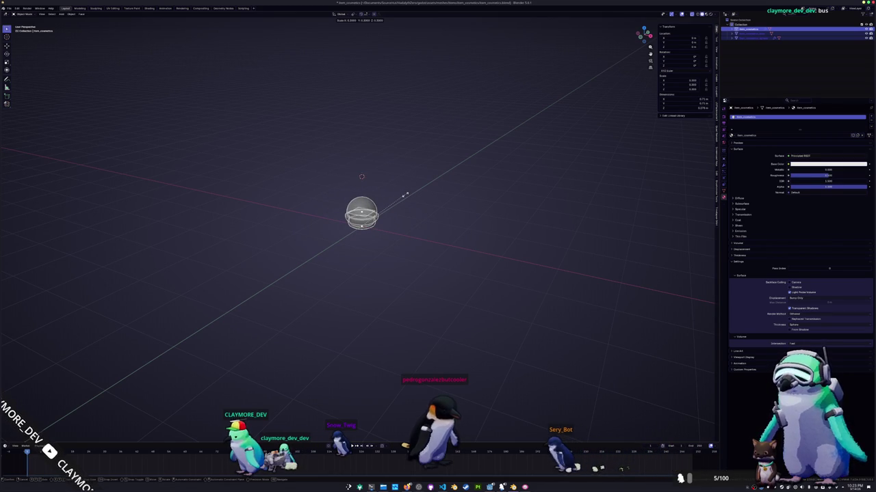
left_click(424, 202)
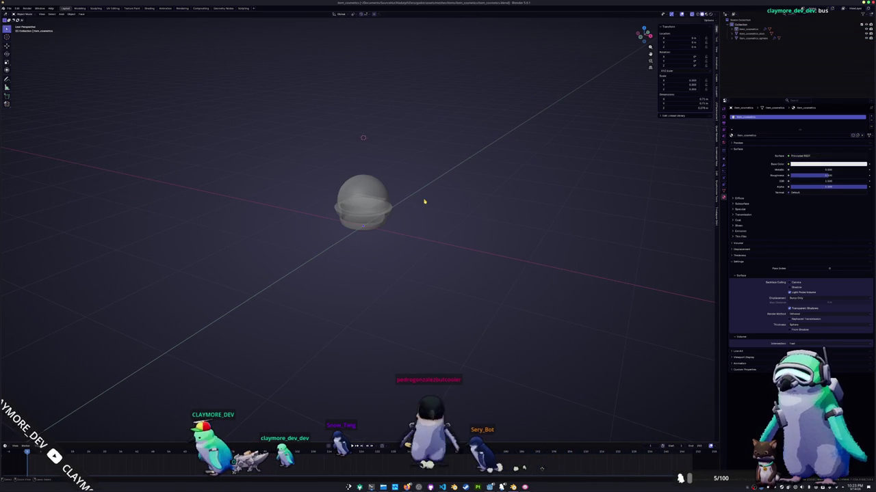
key("ctrl+z")
Step: Select the whole lower bowl mesh in Edit Mode and frame it in the UV Editing workspace
left_click(387, 188)
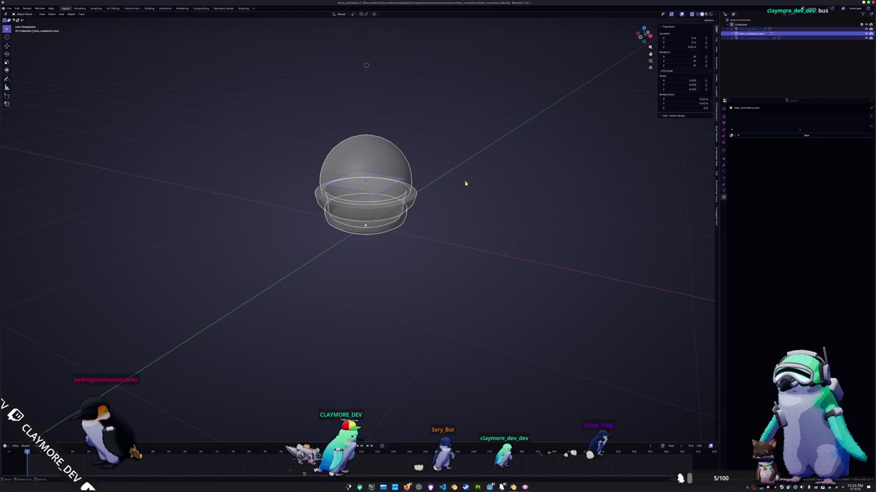
left_click(407, 199)
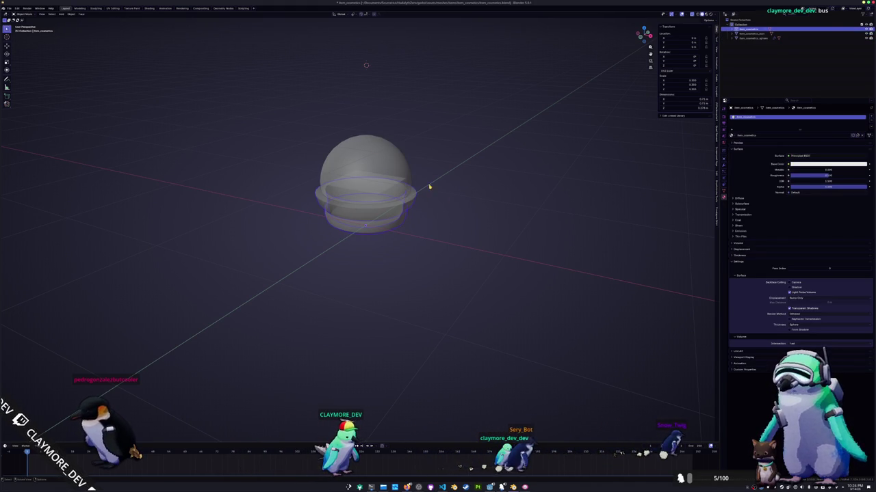
key("Tab")
key("a")
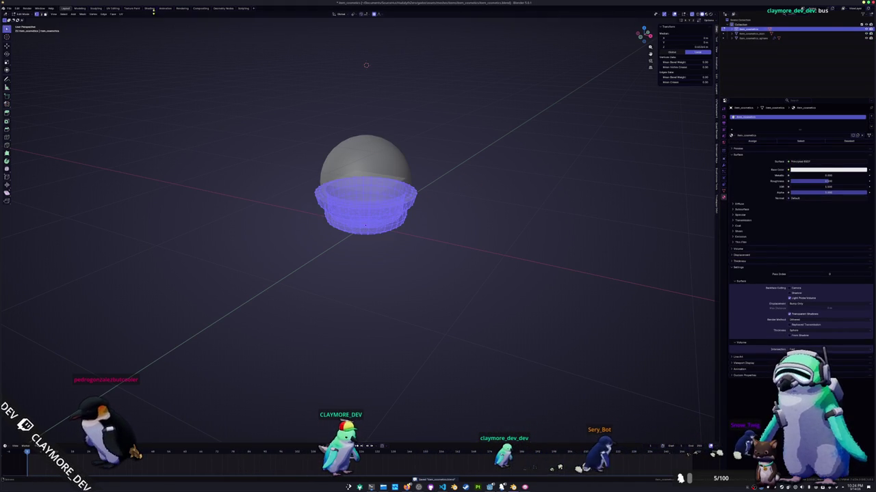
left_click(112, 8)
key("KP_Decimal")
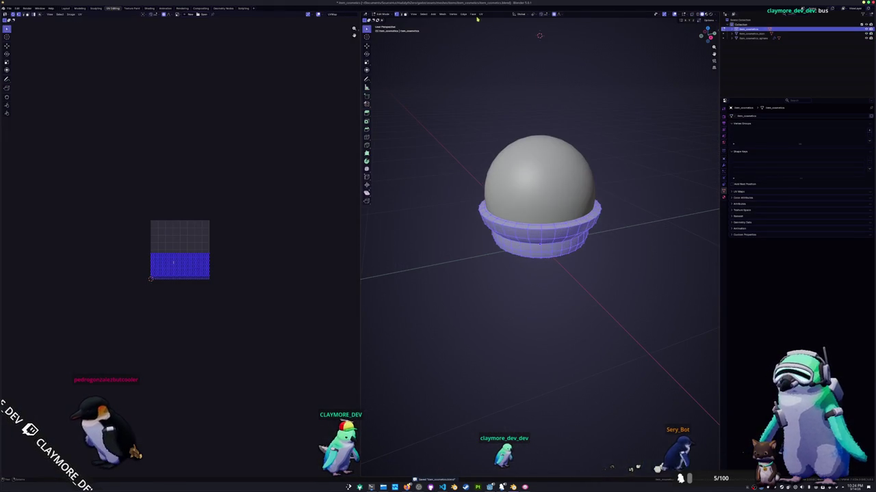
Step: Unwrap the bowl with Smart UV Project and return to Object Mode
left_click(481, 13)
left_click(493, 34)
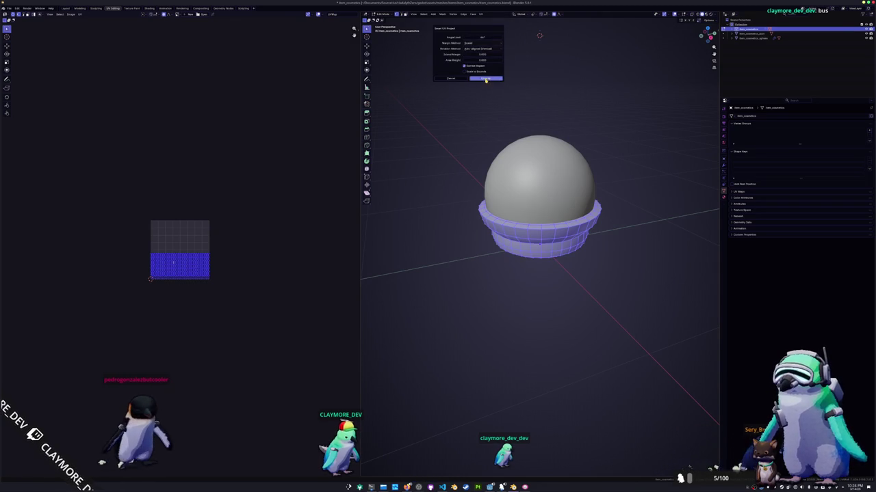
left_click(485, 79)
left_click(475, 233)
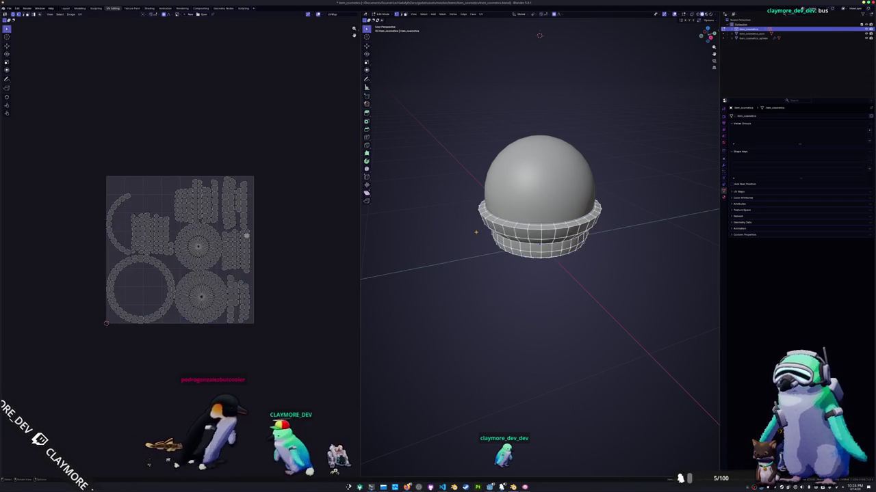
right_click(475, 232)
key("Tab")
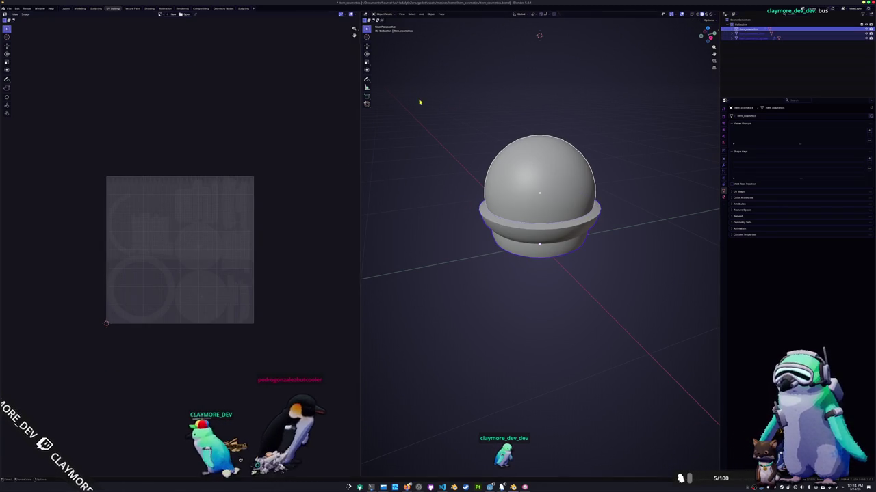
Step: Use X-ray to select the dome sphere and then the flat plane inside it
left_click(9, 8)
key("Escape")
left_click(531, 200)
key("alt+z")
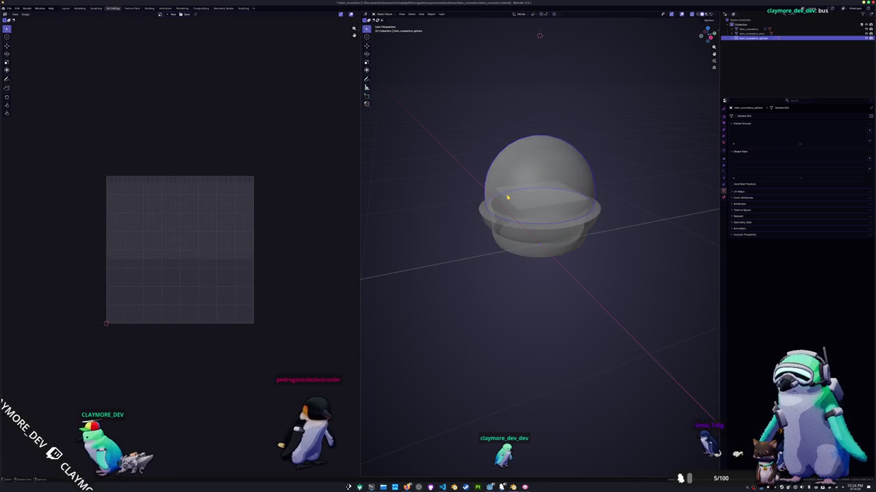
left_click(511, 240)
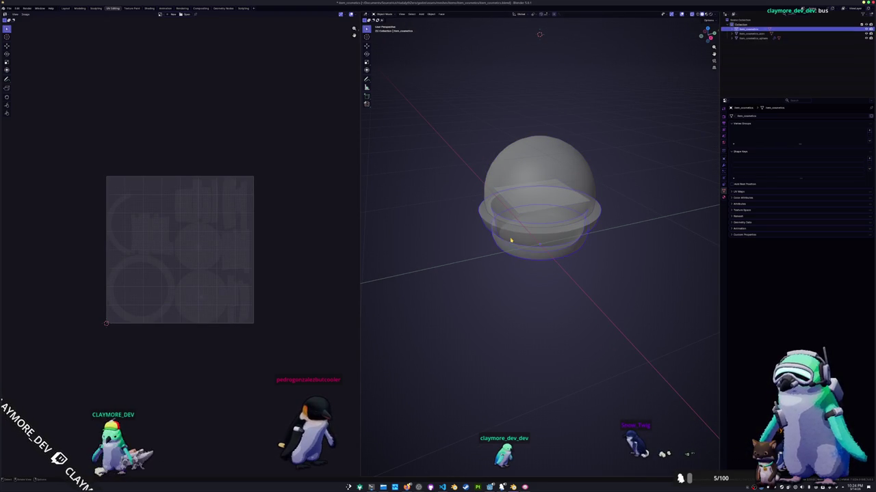
middle_click_drag(482, 226, 486, 226)
scroll(485, 226, "up", 1)
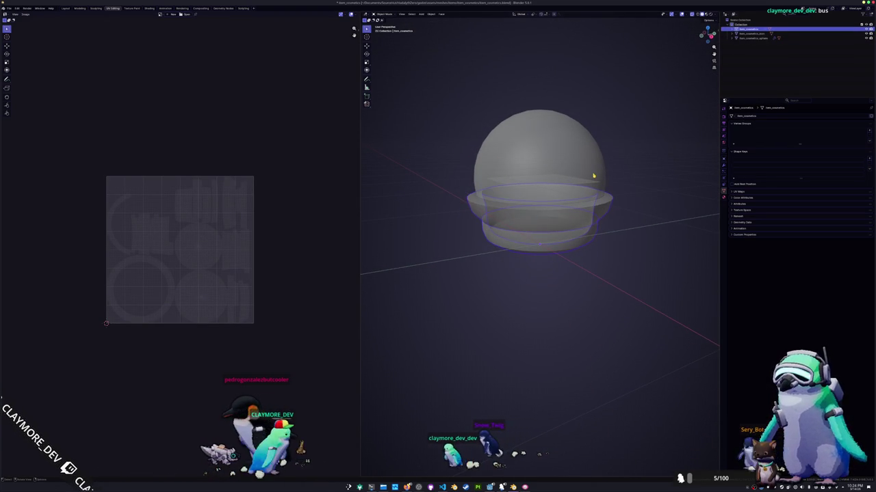
left_click(593, 174)
left_click(557, 182)
left_click(751, 116)
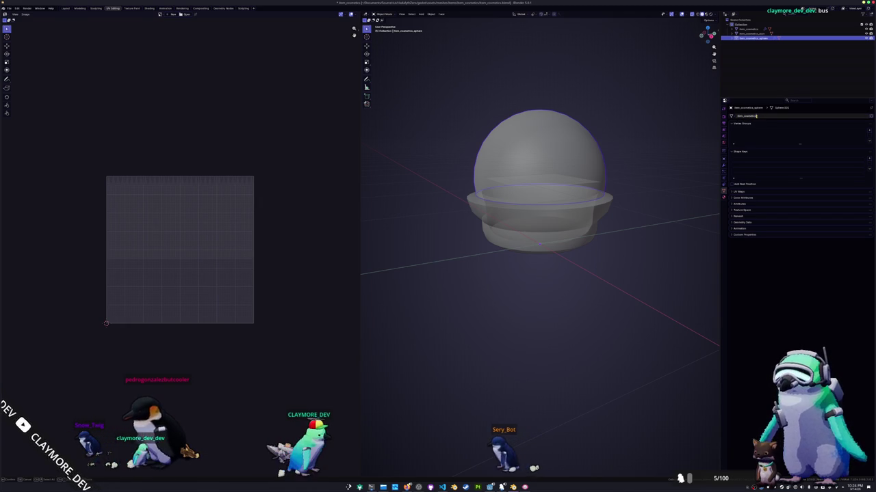
Step: Create new item_cosmetics-named materials for the sphere and the item_cosmetics_base object
left_click(723, 199)
left_click(806, 135)
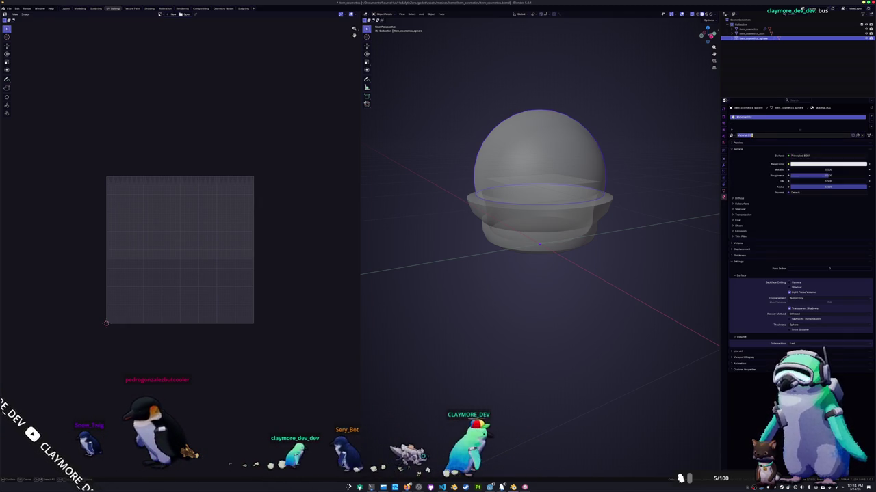
type("item_cosme")
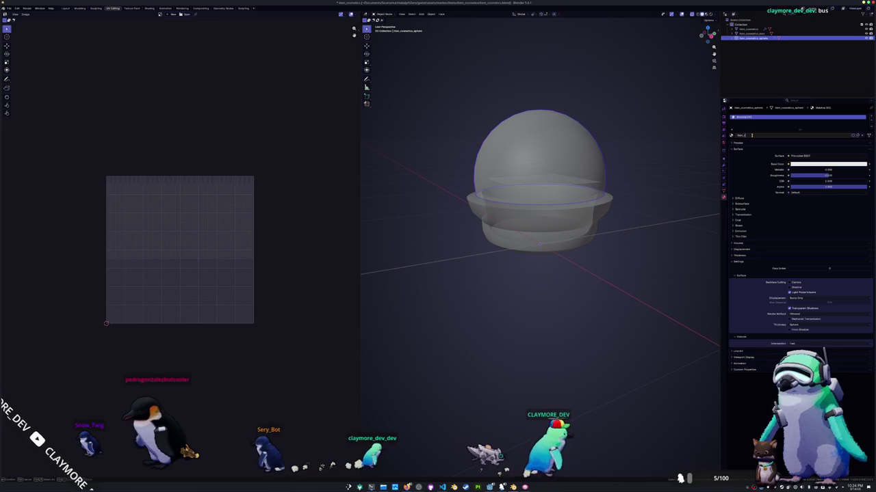
type("tics_sphere")
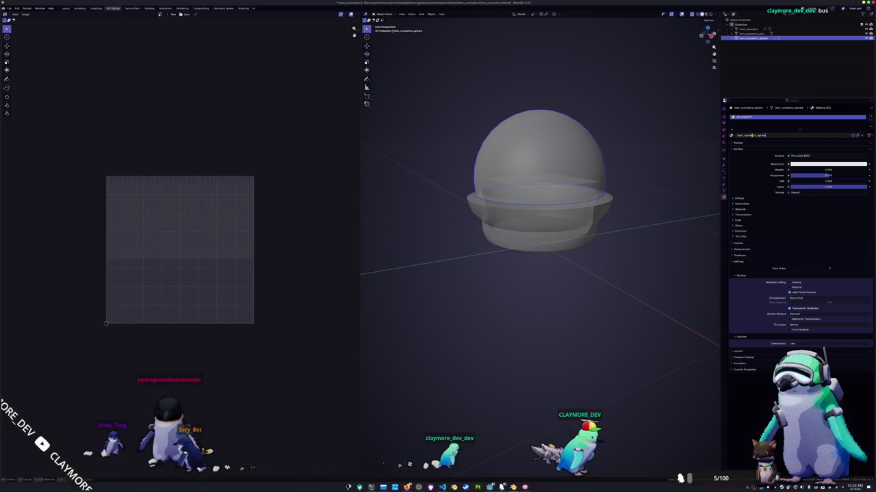
left_click(752, 33)
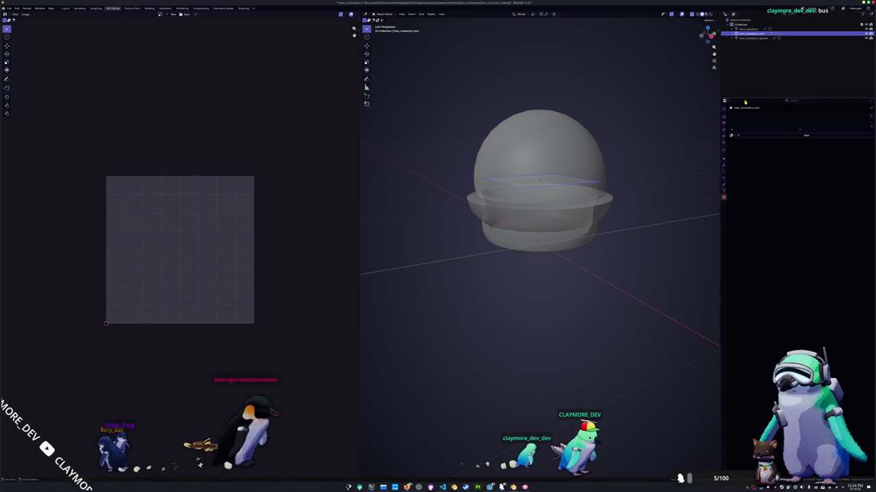
left_click(756, 135)
double_click(756, 134)
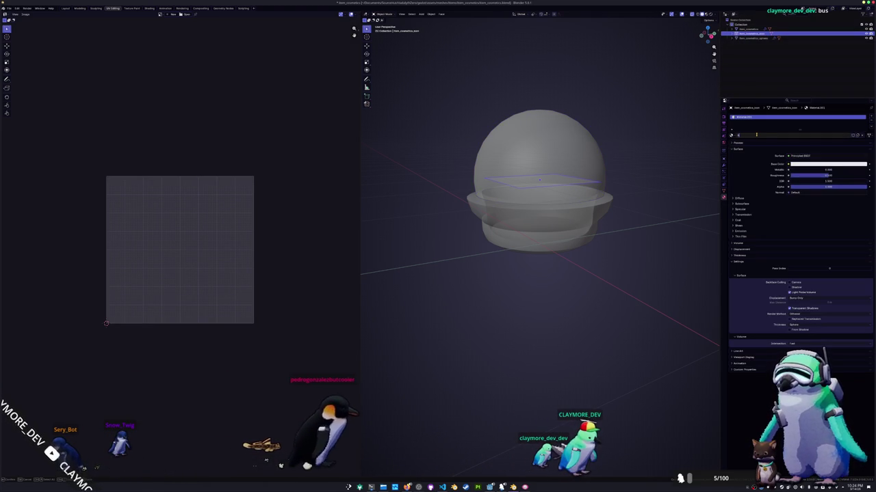
type("item_cosmetics_icon")
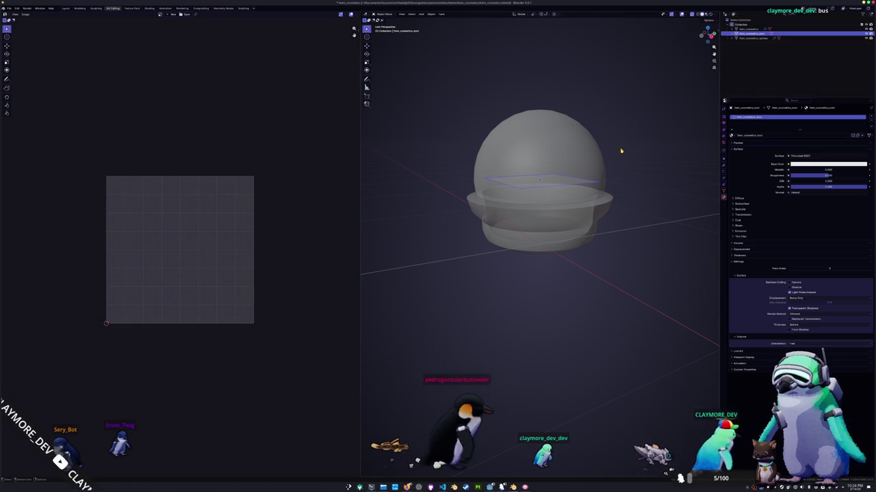
left_click(594, 157)
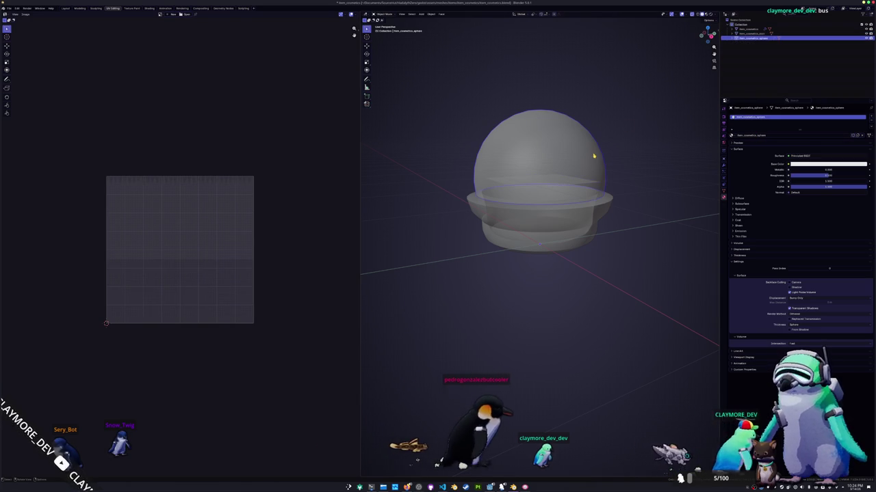
left_click(583, 226)
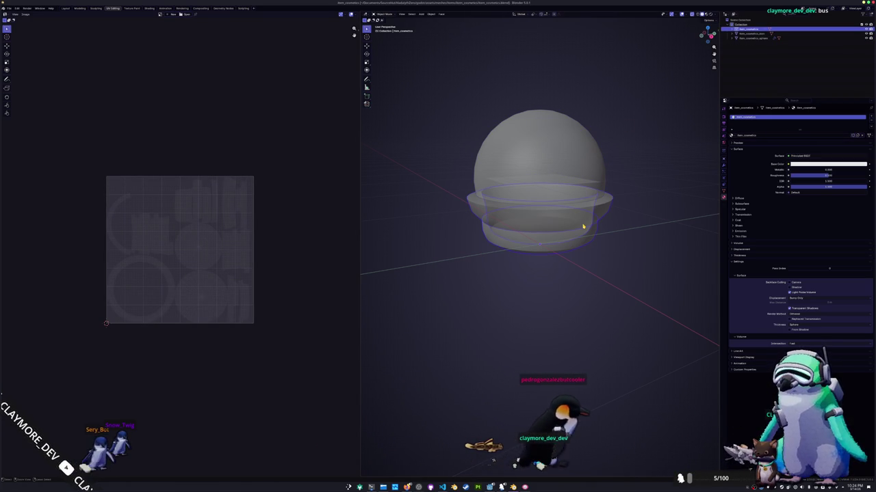
key("Tab")
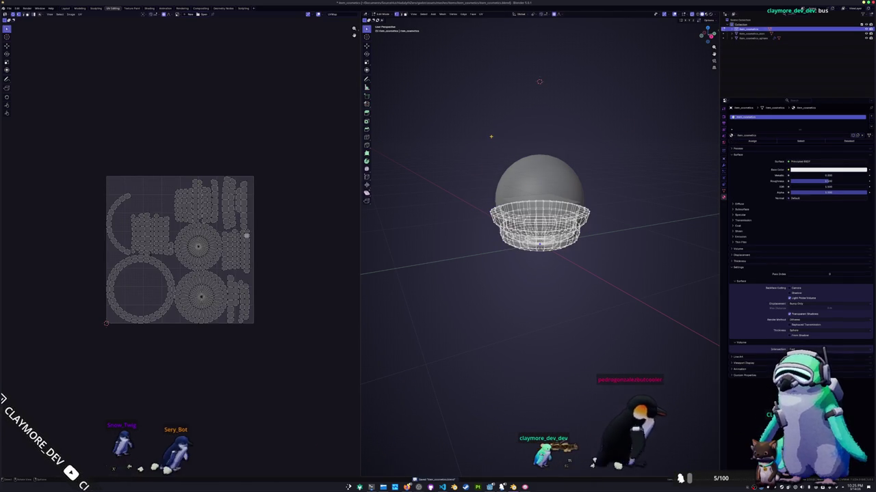
Step: Apply auto smooth shading and the object transforms to the bowl
key("Tab")
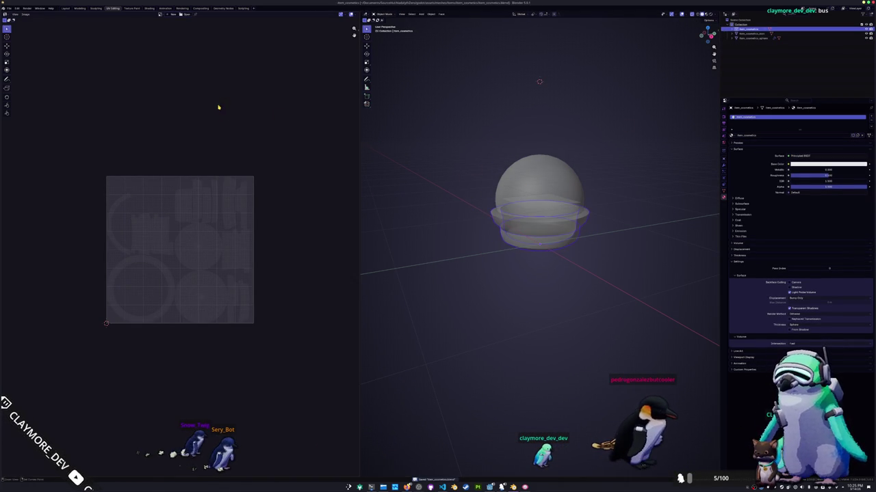
left_click(8, 8)
key("Tab")
key("Tab")
right_click(452, 220)
left_click(450, 221)
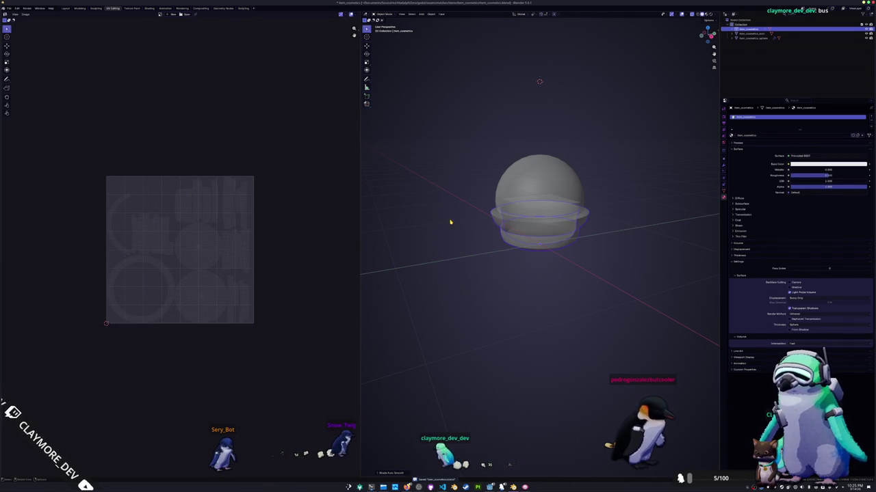
key("ctrl+a")
left_click(451, 221)
Step: Mark the bowl's sharp edges as UV seams and unwrap the mesh
right_click(452, 222)
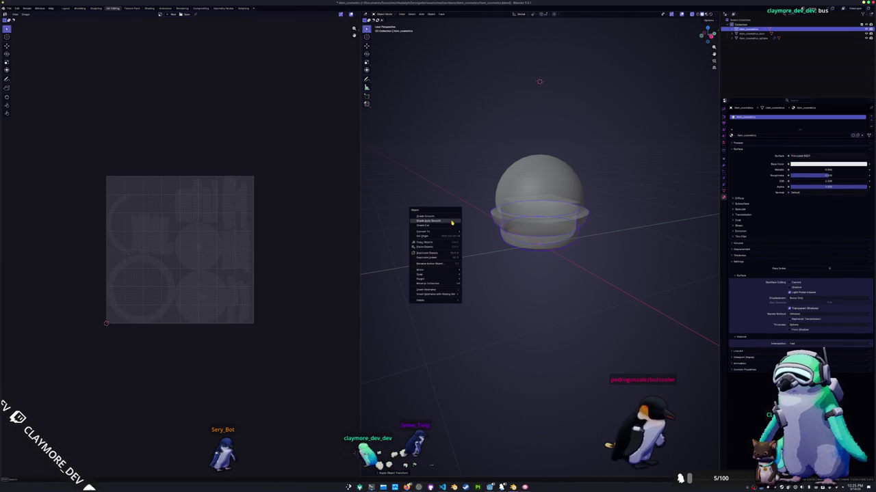
left_click(472, 232)
key("Tab")
scroll(461, 226, "up", 2)
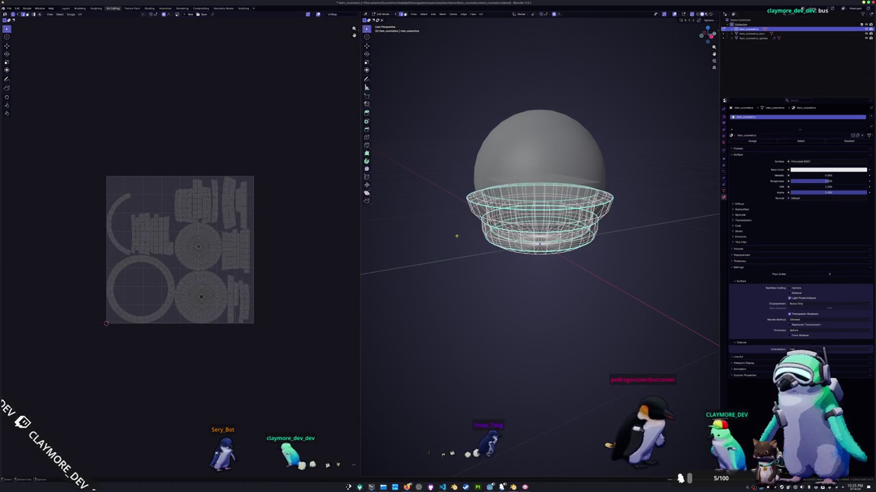
mouse_move(540, 225)
middle_mouse_down()
mouse_move(541, 205)
mouse_move(479, 164)
middle_mouse_up()
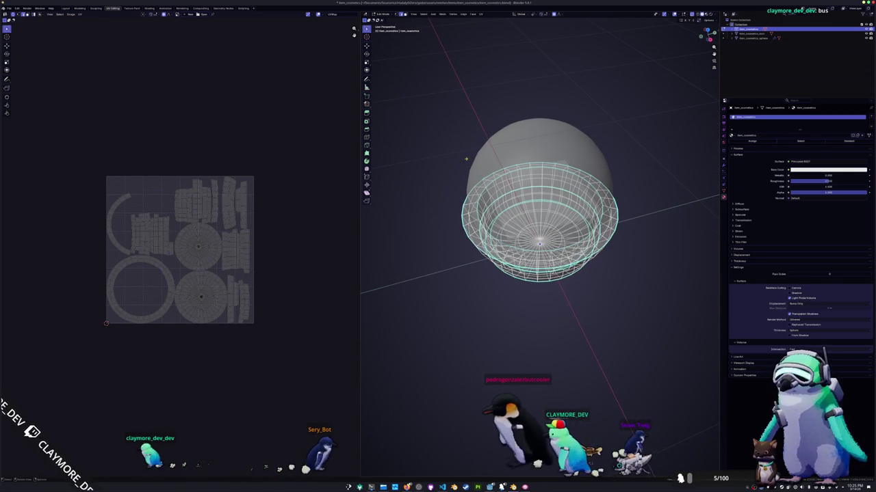
left_click(433, 16)
mouse_move(433, 71)
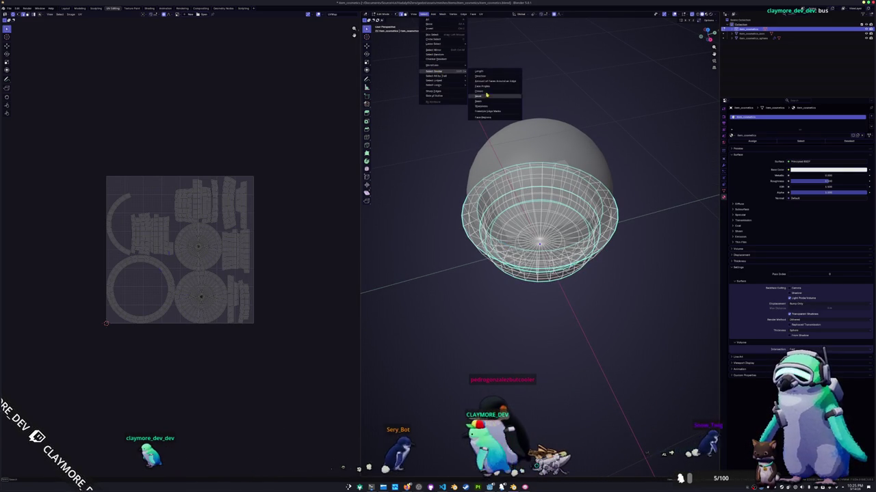
left_click(485, 106)
right_click(433, 94)
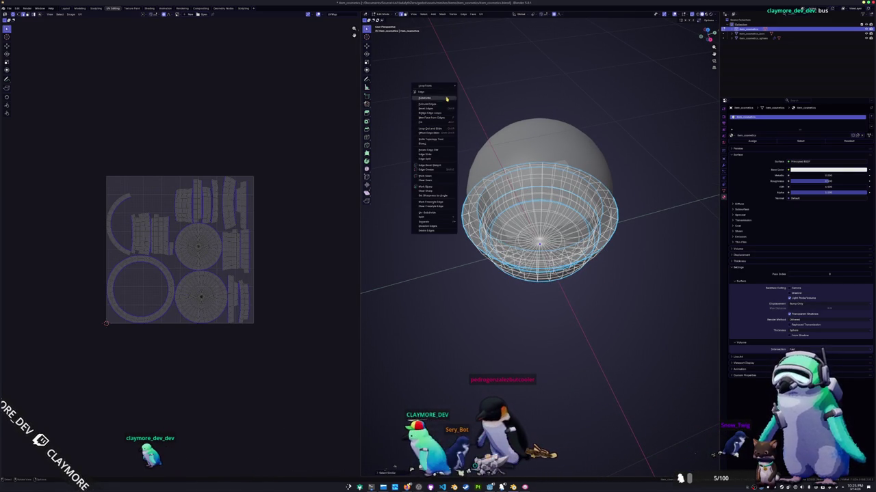
left_click(429, 177)
key("a")
left_click(481, 13)
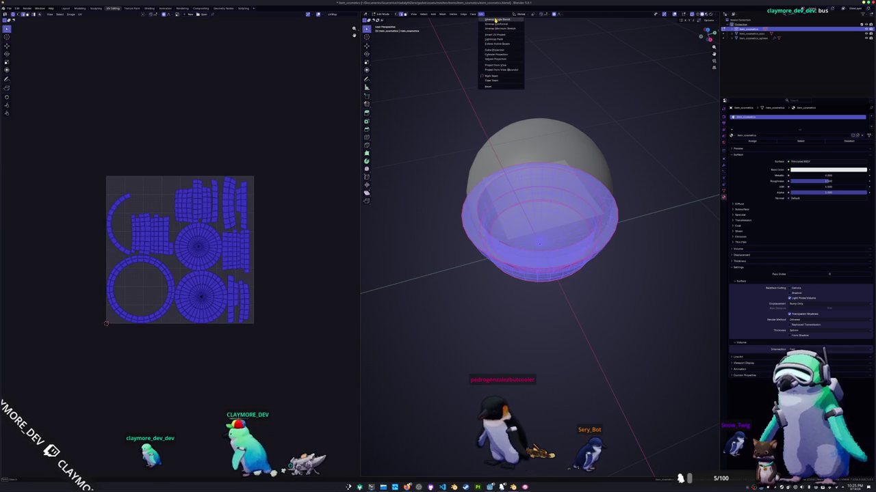
left_click(496, 28)
Step: Mark additional seams inside the bowl and re-unwrap it
scroll(257, 184, "up", 4)
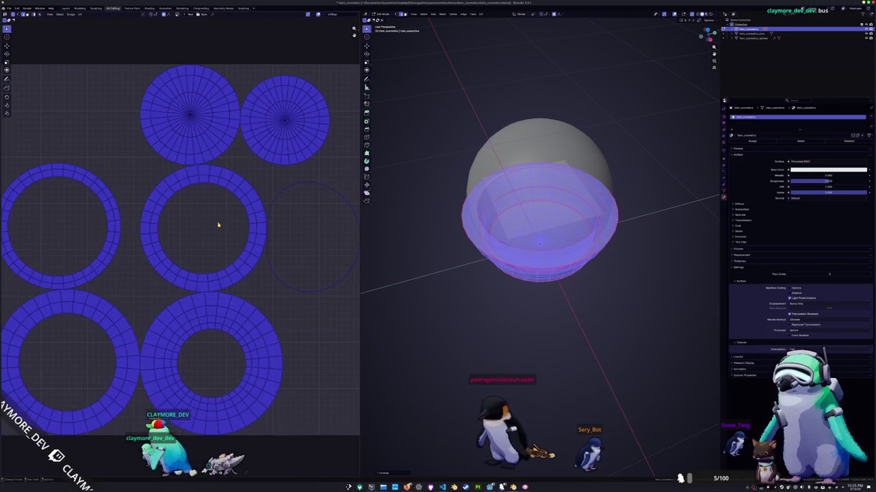
scroll(219, 224, "down", 3)
middle_click_drag(486, 288, 478, 272)
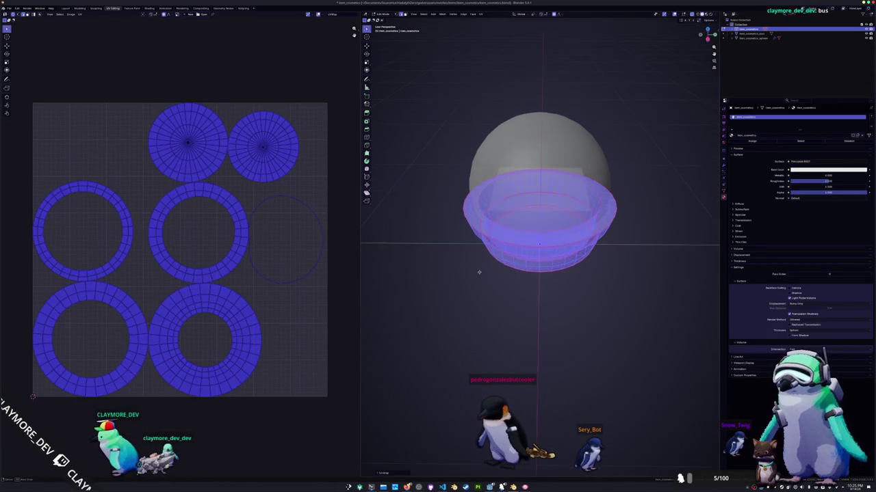
key("alt+a")
mouse_move(438, 248)
middle_mouse_down()
mouse_move(442, 274)
mouse_move(438, 243)
middle_mouse_up()
right_click(438, 241)
left_click(440, 339)
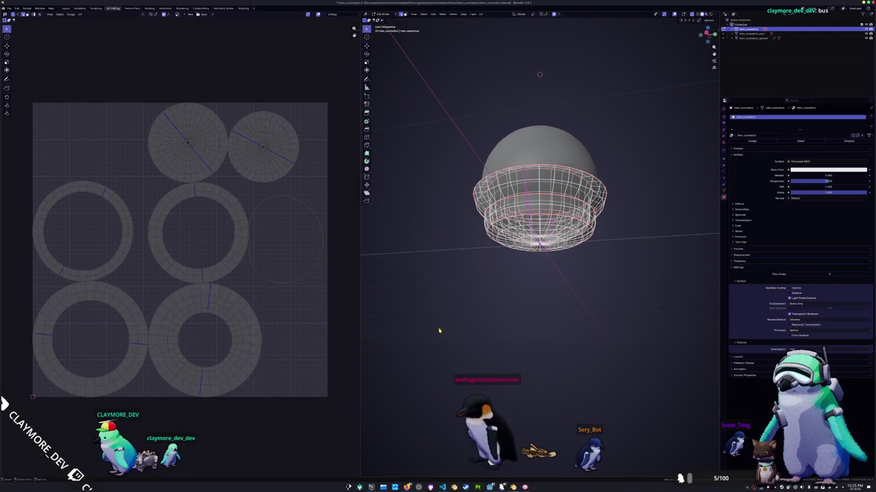
middle_click_drag(440, 333, 465, 244)
key("a")
left_click(481, 14)
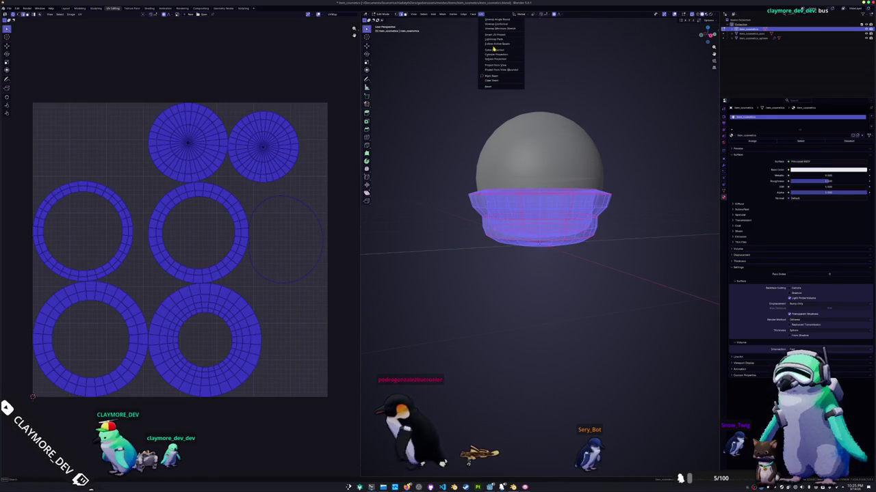
left_click(497, 19)
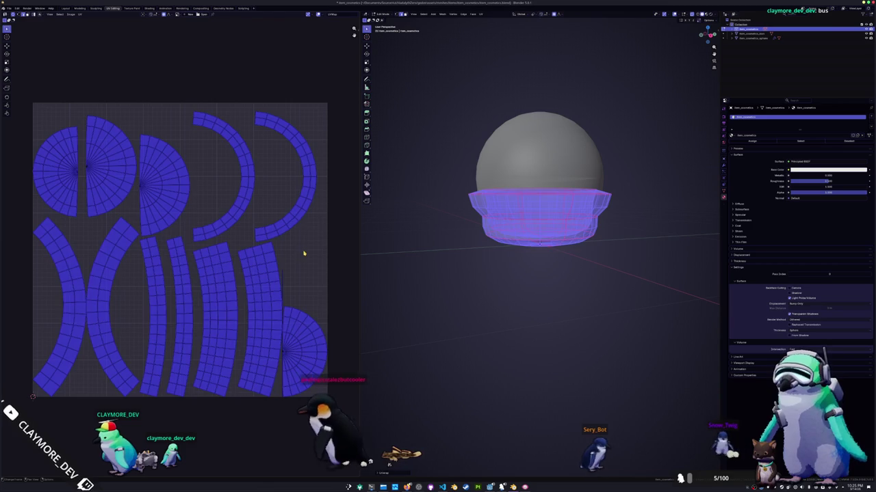
Step: Inspect the new UV layout, starting and then cancelling a move of a UV edge
left_click(287, 281)
scroll(285, 285, "up", 4)
scroll(309, 286, "up", 2)
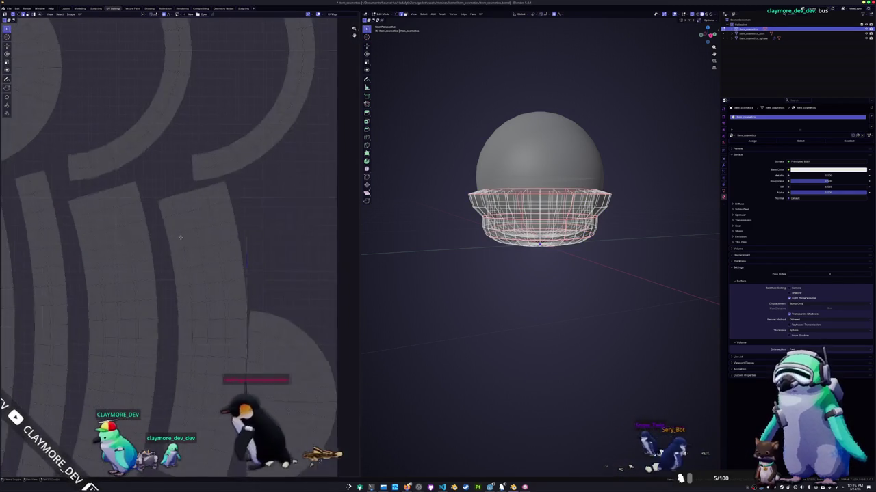
scroll(272, 253, "up", 1)
scroll(267, 255, "up", 1)
scroll(255, 256, "up", 1)
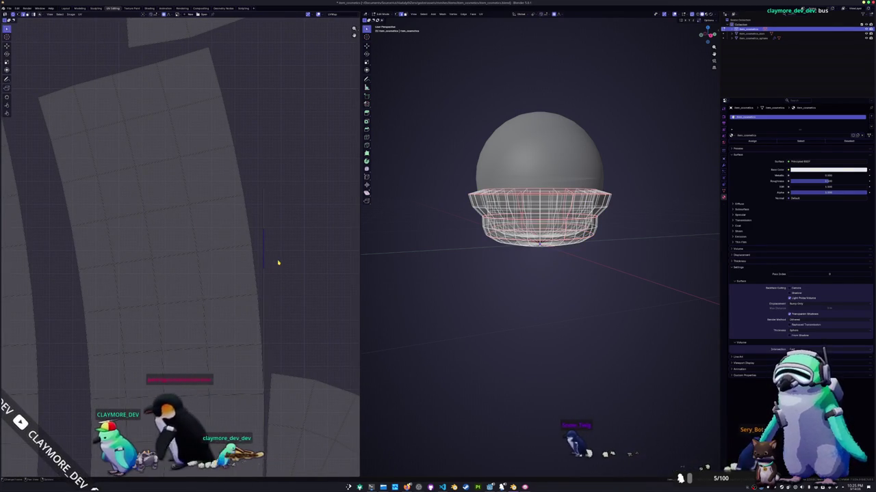
scroll(295, 263, "down", 5)
scroll(297, 246, "up", 1)
scroll(301, 246, "down", 1)
key("g")
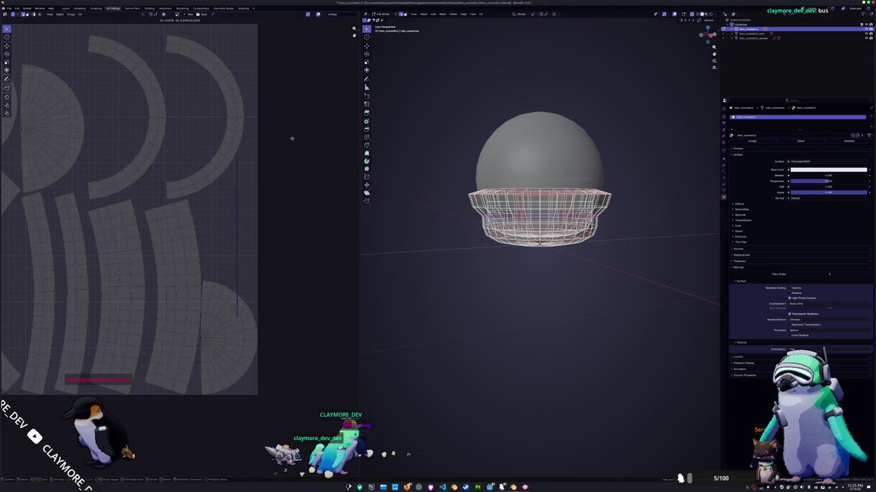
right_click(288, 150)
scroll(428, 213, "up", 5)
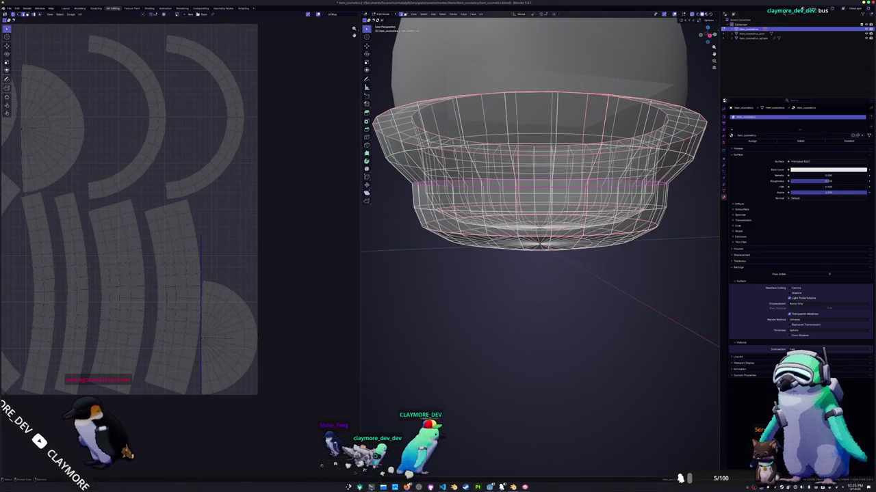
Step: Merge the bowl's duplicate vertices by distance and re-unwrap the UVs
key("a")
right_click(381, 325)
mouse_move(373, 319)
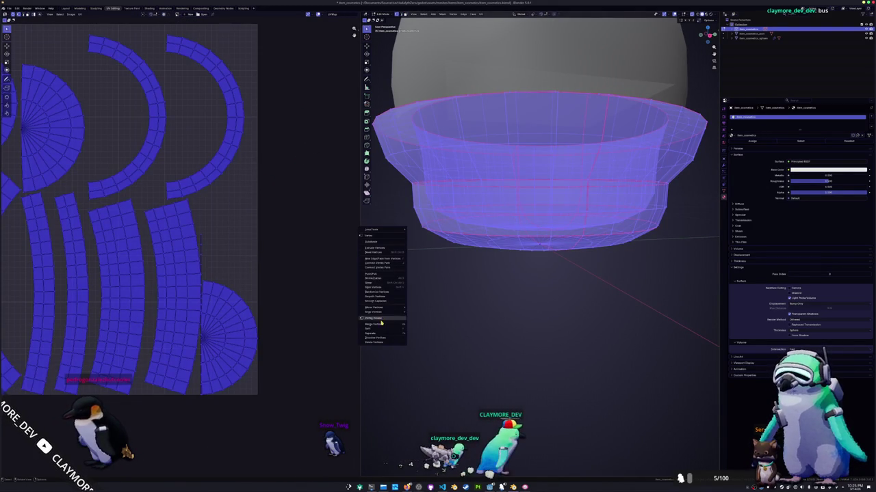
left_click(422, 340)
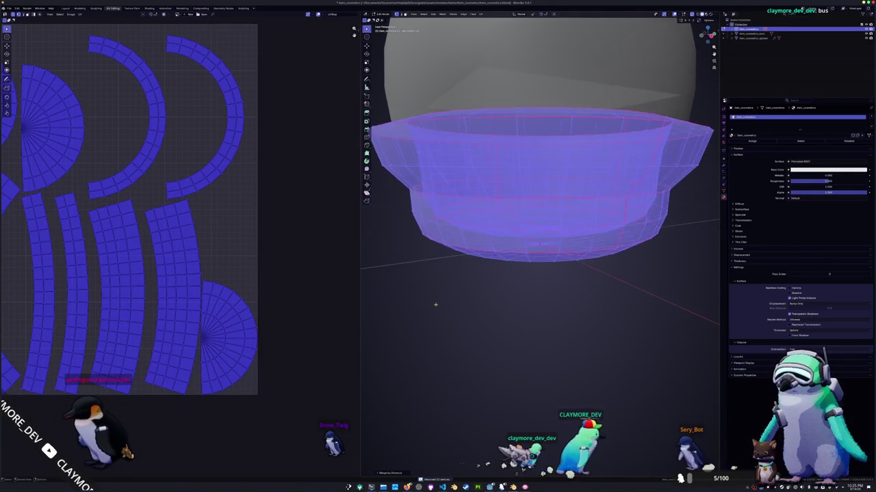
scroll(440, 241, "down", 4)
left_click(481, 14)
left_click(496, 28)
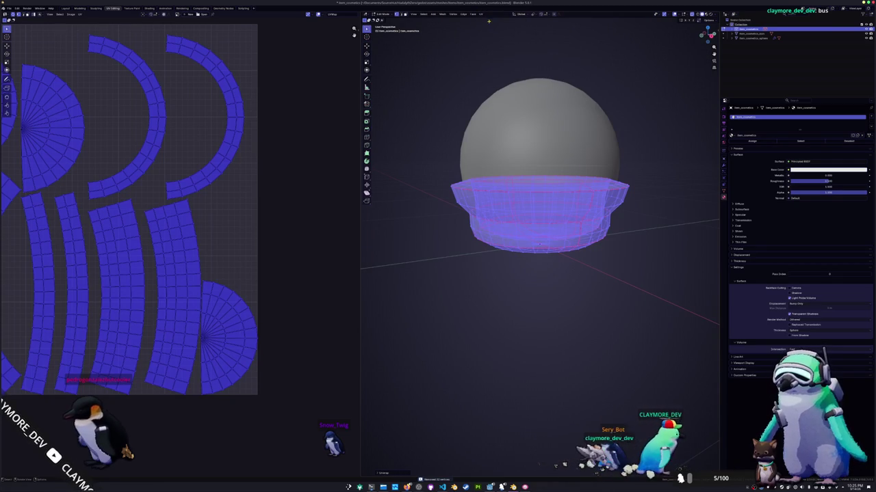
Step: Pack the UV islands with UVPackmaster3 using Normalize Scale, Pixel Margin and Heuristic Search
key("alt+a")
key("a")
key("Home")
key("n")
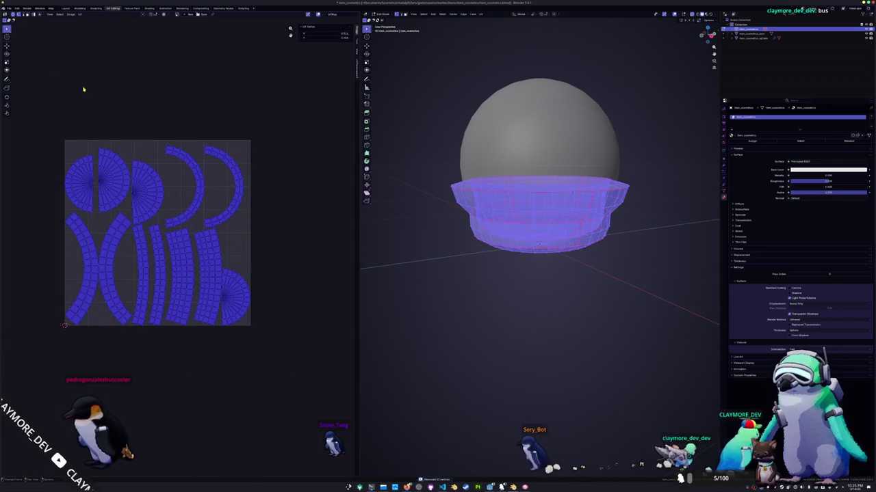
left_click(356, 69)
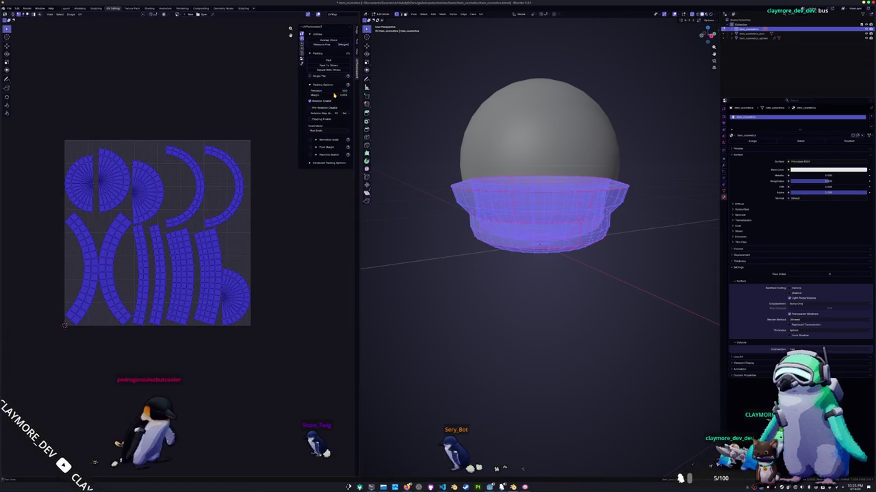
left_click(310, 141)
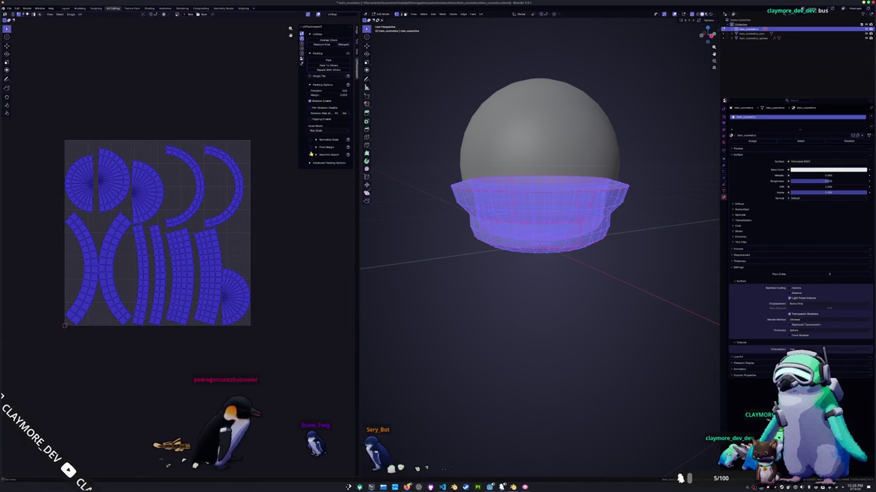
left_click(328, 60)
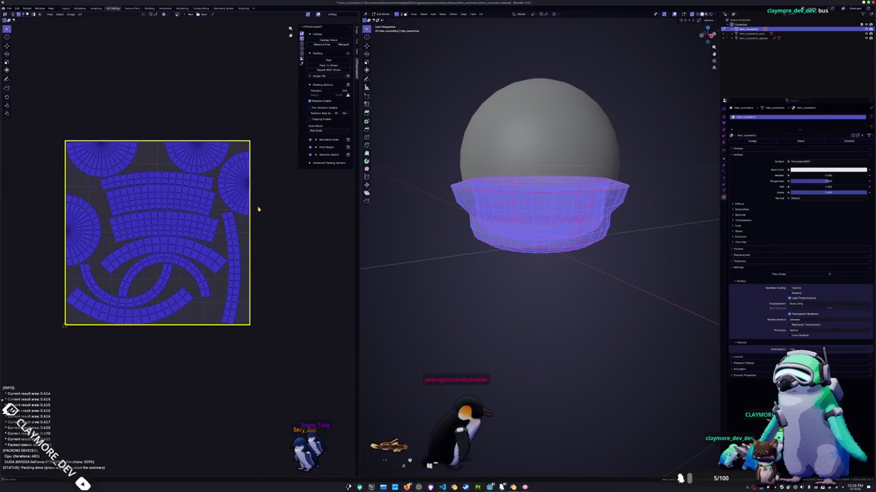
key("Tab")
scroll(434, 225, "down", 3)
left_click(9, 8)
mouse_move(20, 83)
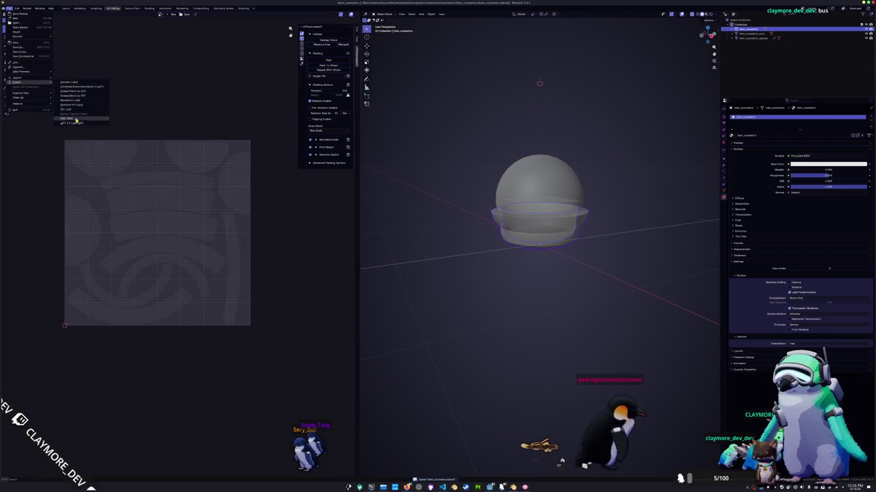
Step: Export the model as item_cosmetics.fbx into a newly created subfolder
left_click(73, 123)
left_click(308, 71)
key("Return")
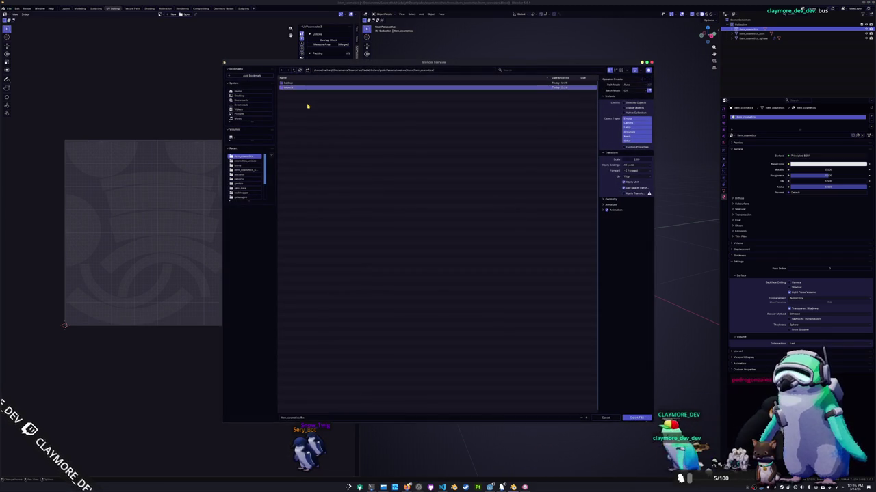
double_click(533, 87)
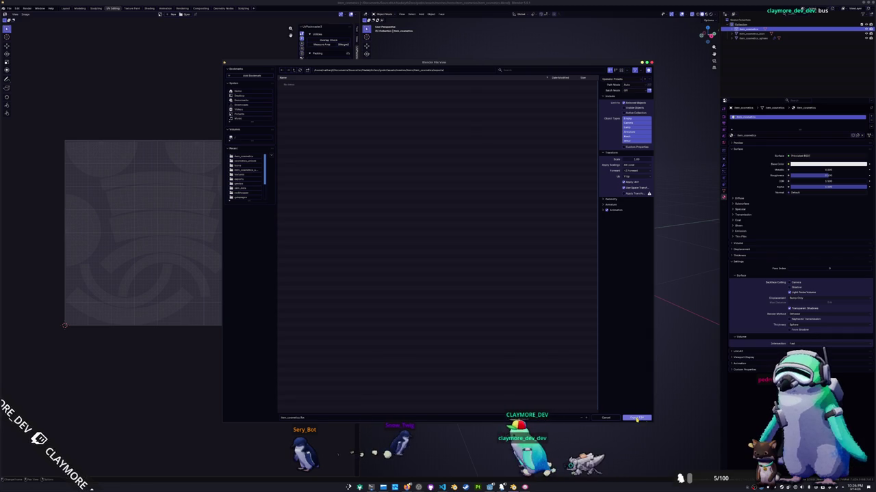
left_click(637, 419)
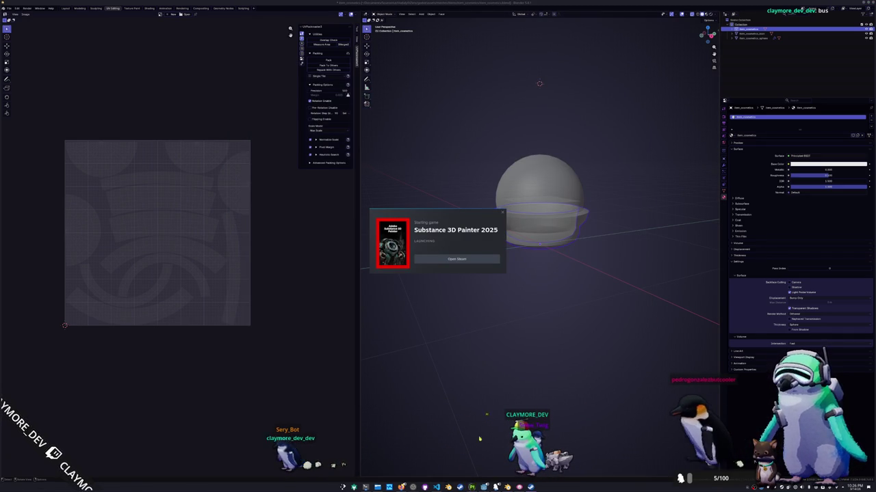
left_click(752, 37)
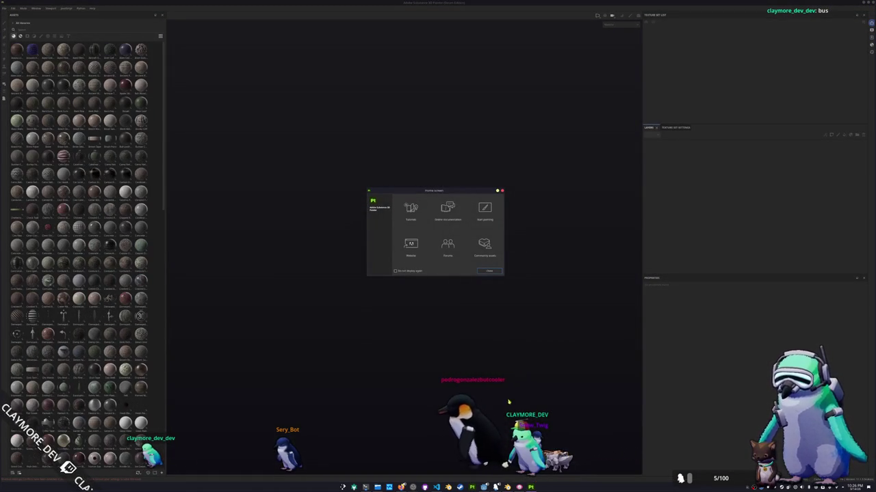
Step: Close the Substance Painter Home screen and switch via Blender to the Steam window
left_click(487, 272)
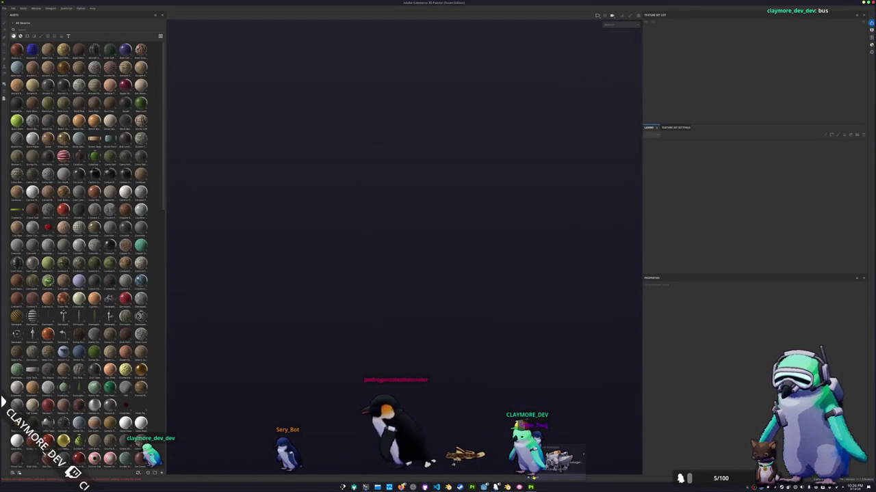
key("alt+Tab")
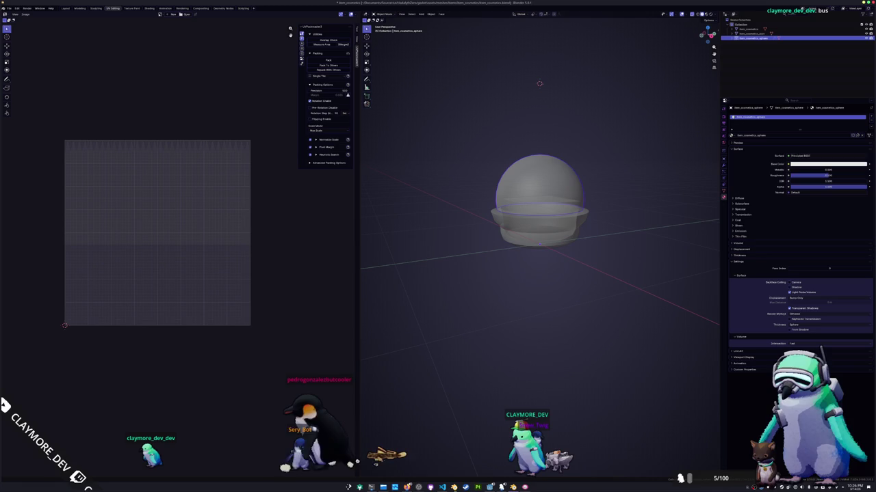
key("alt+Tab")
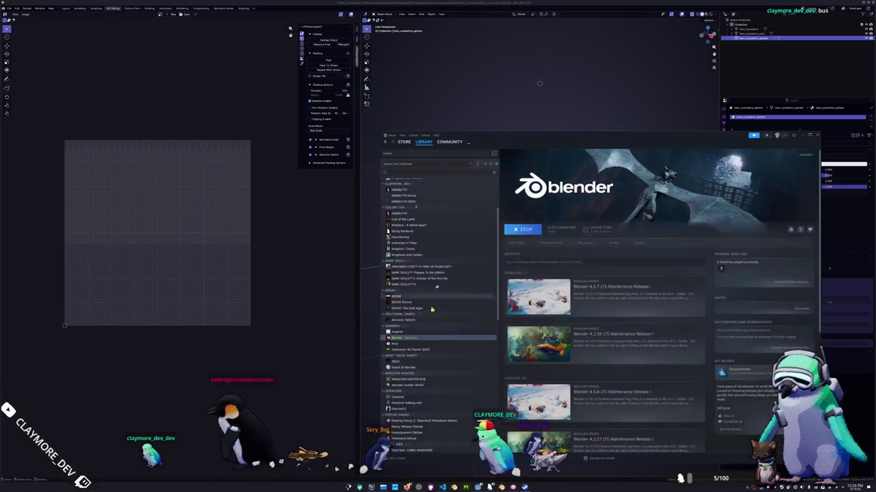
Step: Browse Substance 3D Painter's Steam properties: compatibility, updates, installed files and betas
left_click(407, 350)
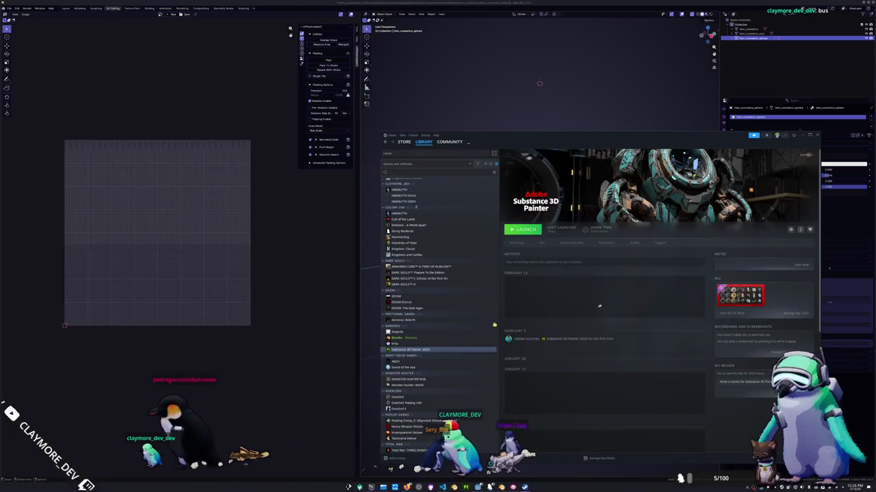
left_click(791, 230)
left_click(798, 268)
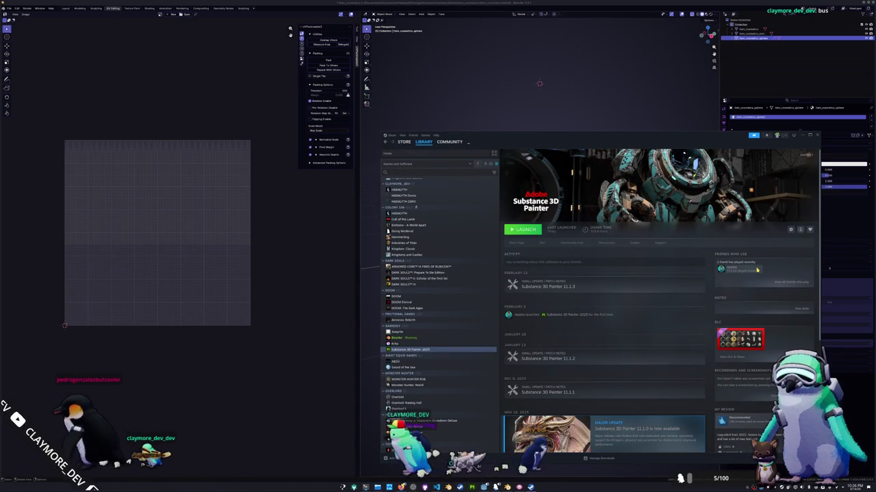
left_click(520, 265)
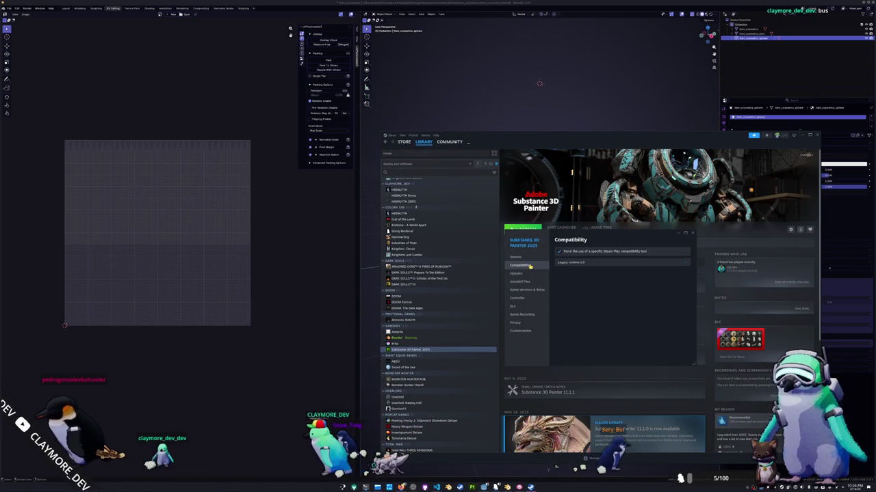
left_click(525, 273)
left_click(521, 281)
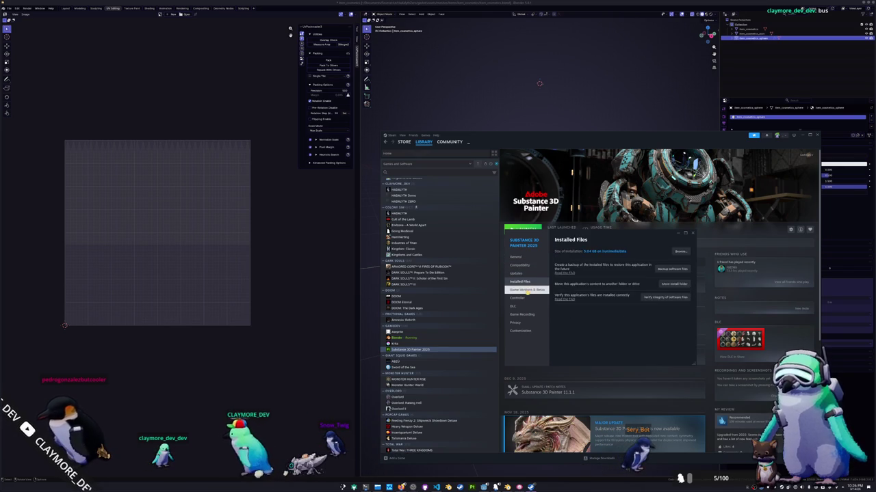
left_click(525, 290)
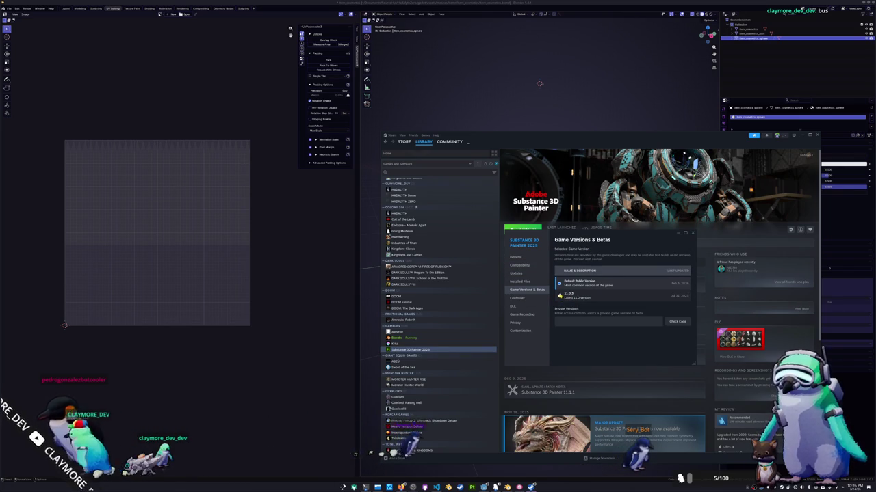
left_click_drag(576, 236, 709, 200)
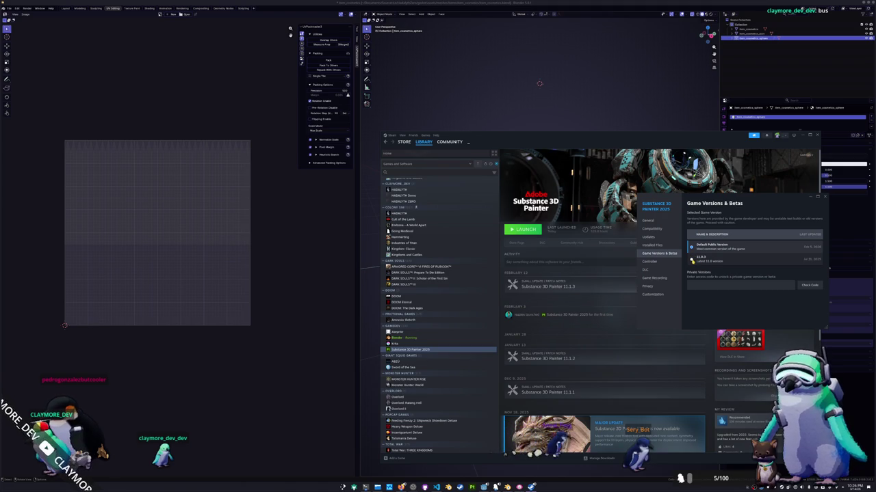
Step: Read the 11.0.3 and 11.1.0 patch notes
scroll(583, 331, "down", 1)
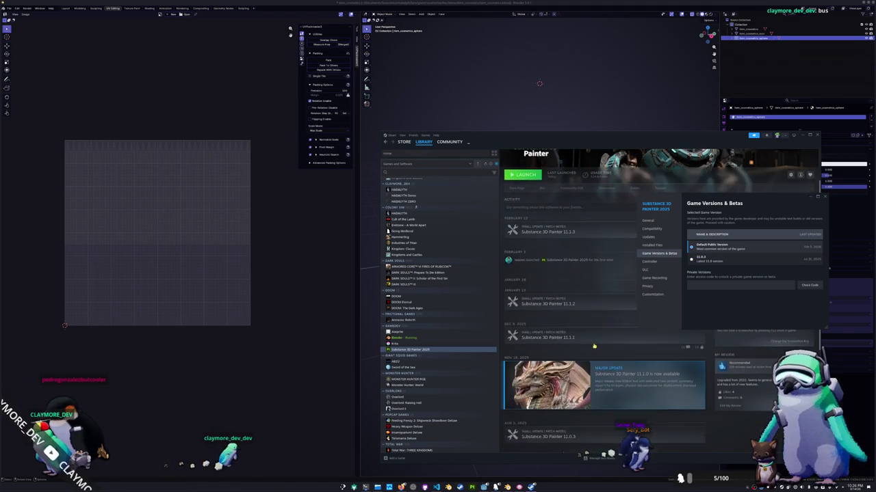
scroll(590, 338, "down", 1)
scroll(595, 349, "down", 2)
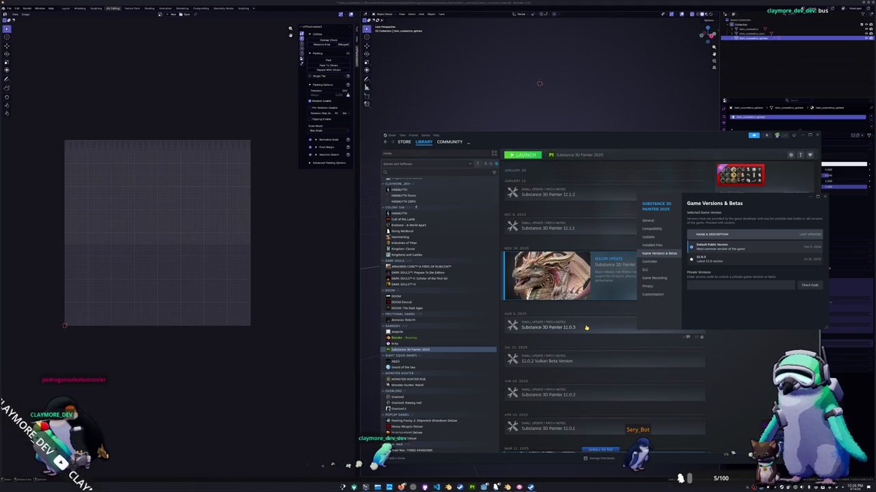
left_click(587, 328)
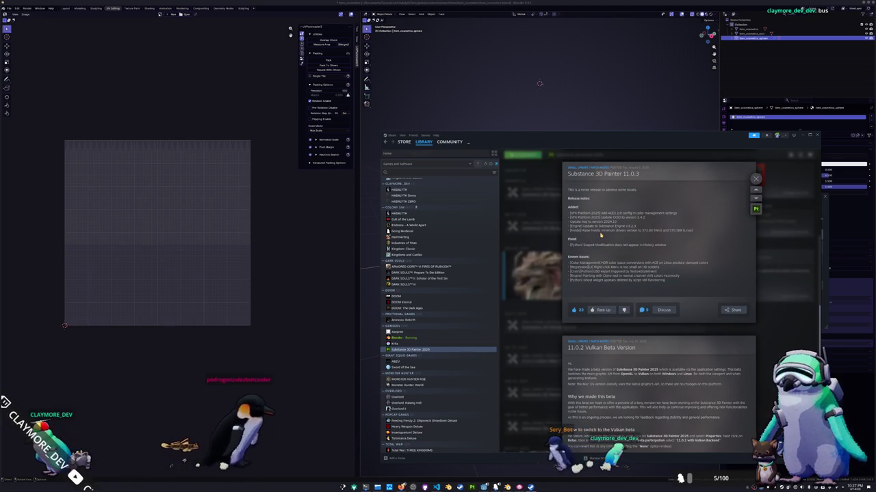
left_click(545, 240)
left_click(575, 267)
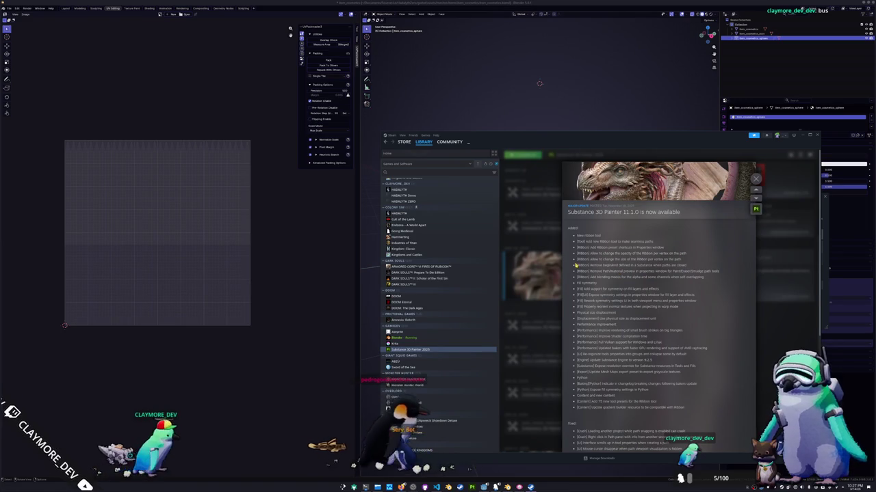
scroll(575, 265, "down", 2)
scroll(575, 267, "down", 1)
scroll(574, 269, "down", 1)
scroll(571, 270, "down", 1)
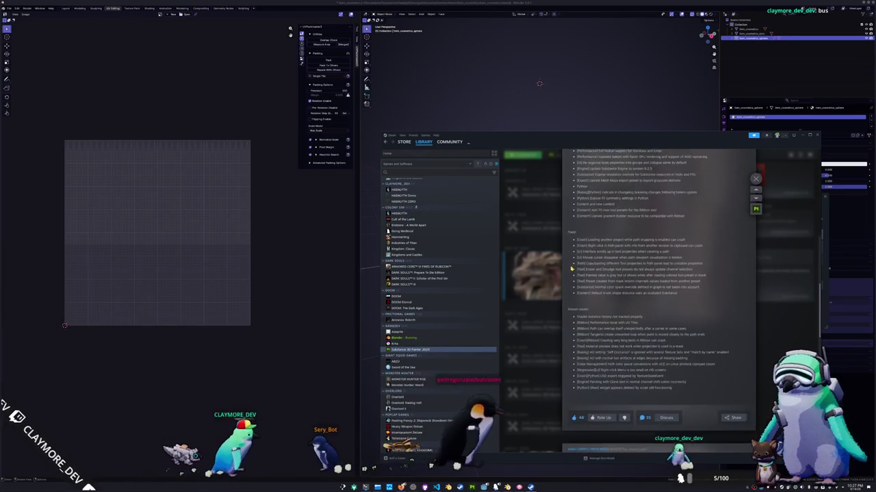
scroll(571, 270, "down", 2)
key("Escape")
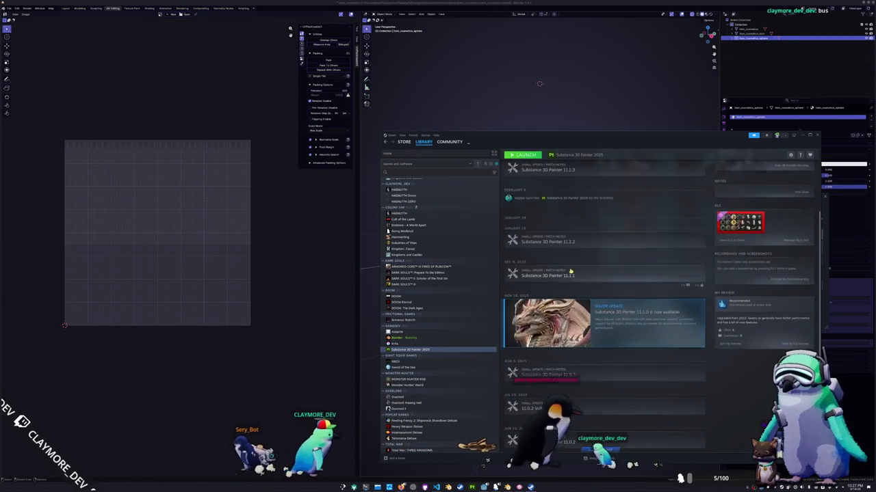
Step: Read the 11.1.1, 11.1.2 and 11.1.3 patch notes, then relaunch Substance 3D Painter
left_click(570, 272)
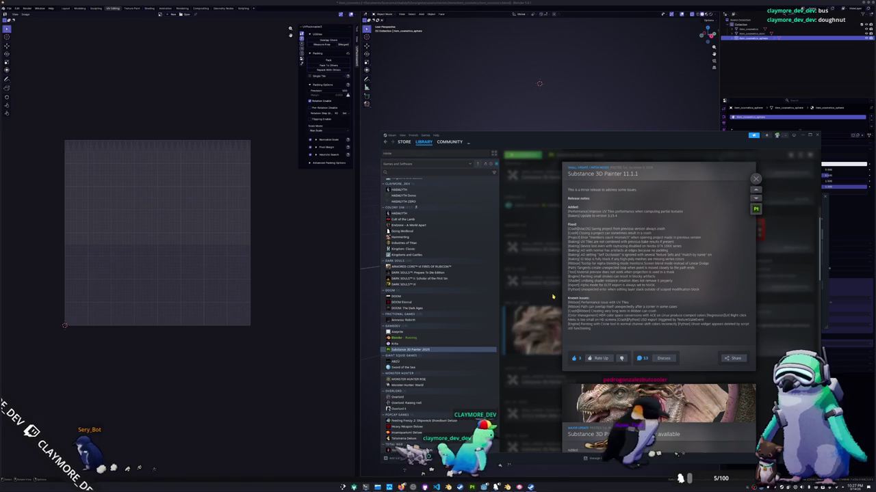
key("Escape")
scroll(552, 280, "up", 2)
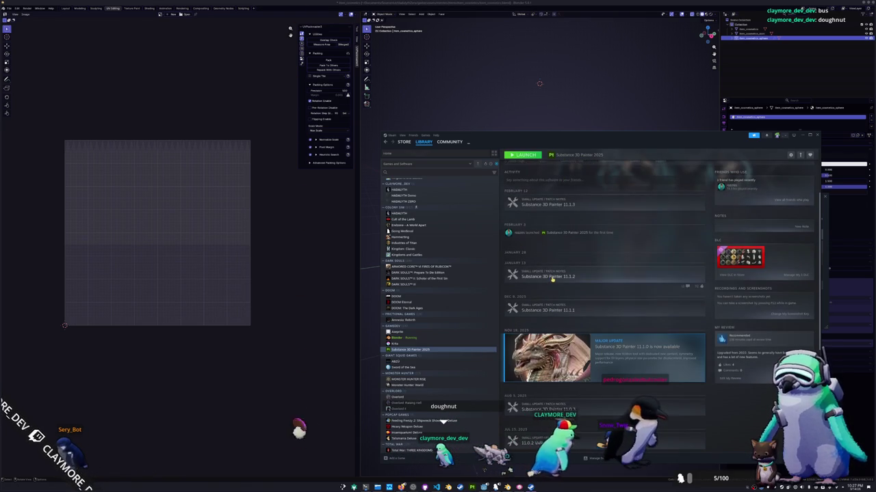
left_click(552, 279)
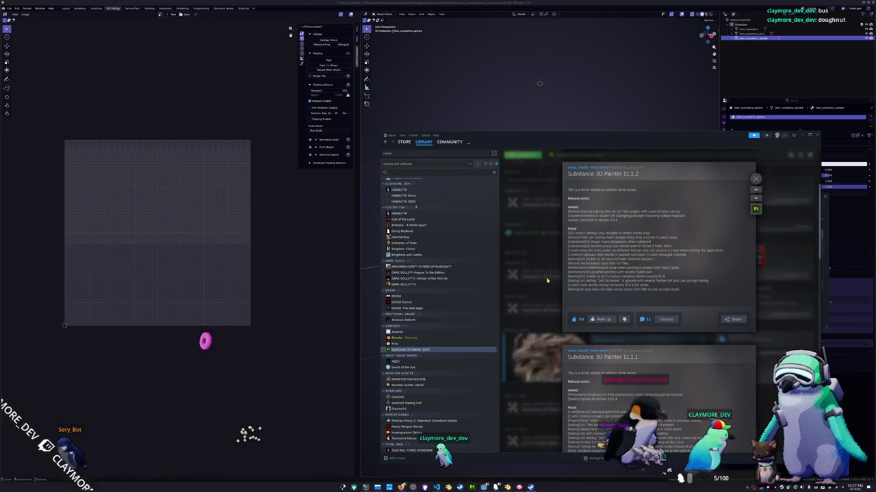
key("Escape")
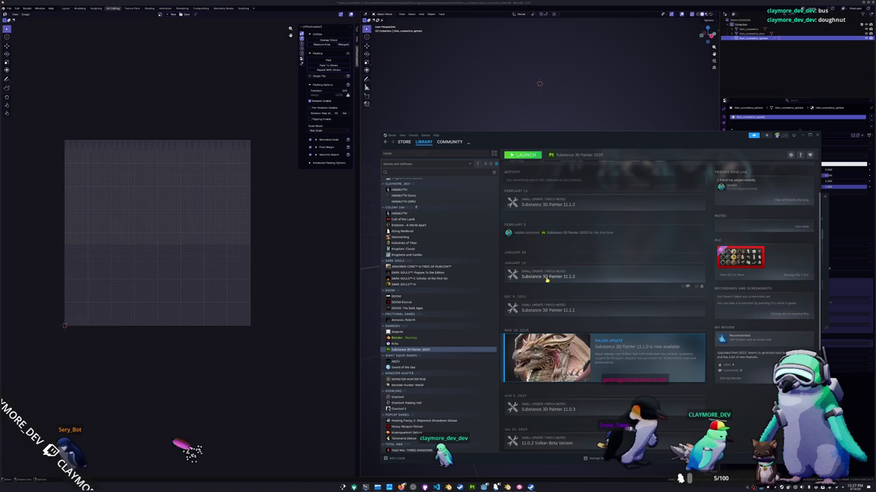
scroll(551, 281, "up", 3)
left_click(554, 284)
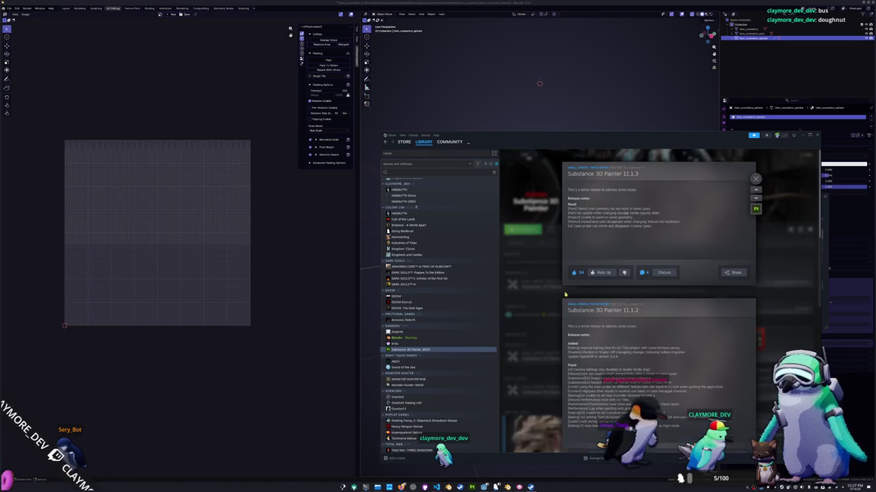
key("Escape")
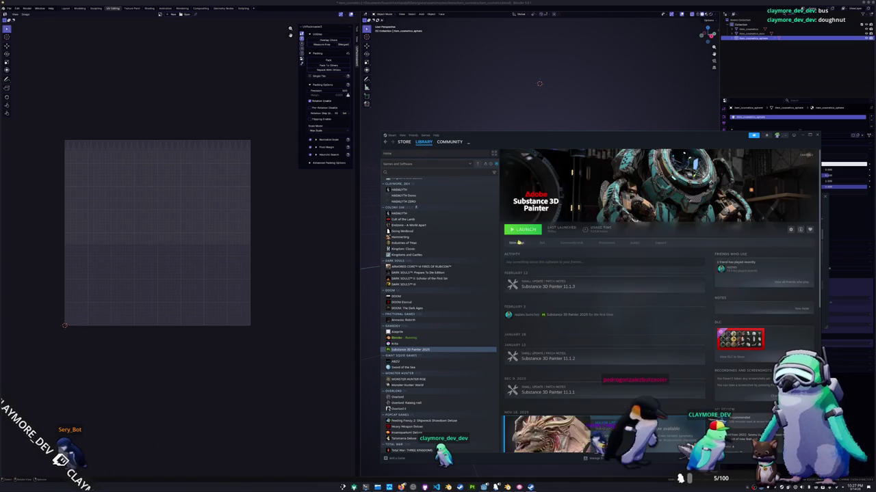
left_click(802, 137)
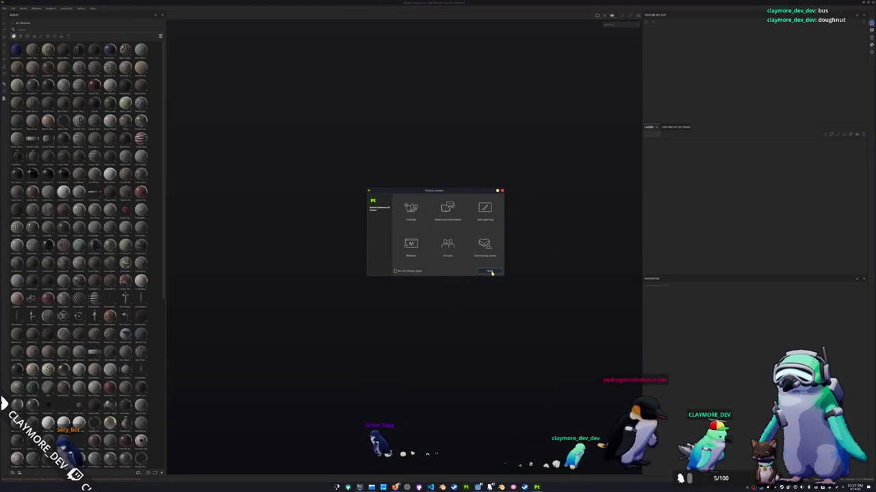
Step: Dismiss the Home screen and review the General page of Edit > Settings before confirming
left_click(490, 271)
left_click(3, 8)
mouse_move(13, 8)
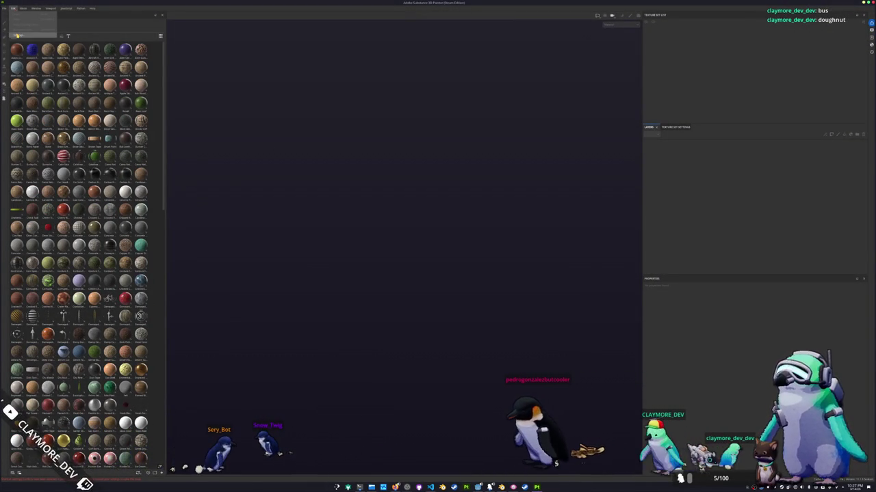
left_click(320, 118)
scroll(421, 221, "down", 2)
scroll(422, 221, "down", 1)
scroll(407, 253, "down", 2)
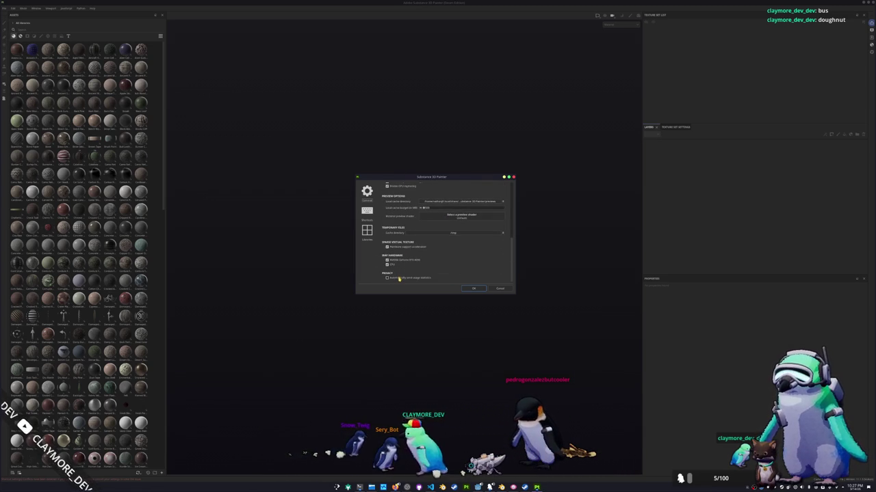
left_click(474, 288)
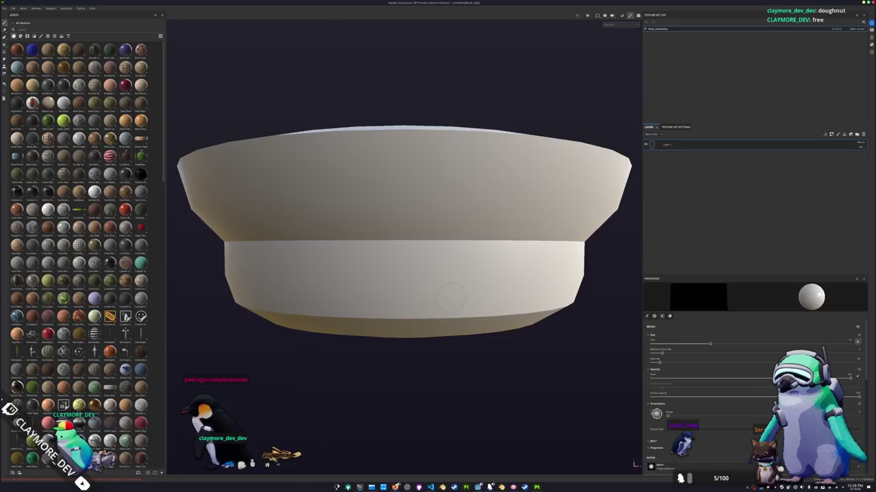
Step: Bake the bowl's mesh maps in Bake mode
left_click_drag(457, 255, 405, 292, "alt")
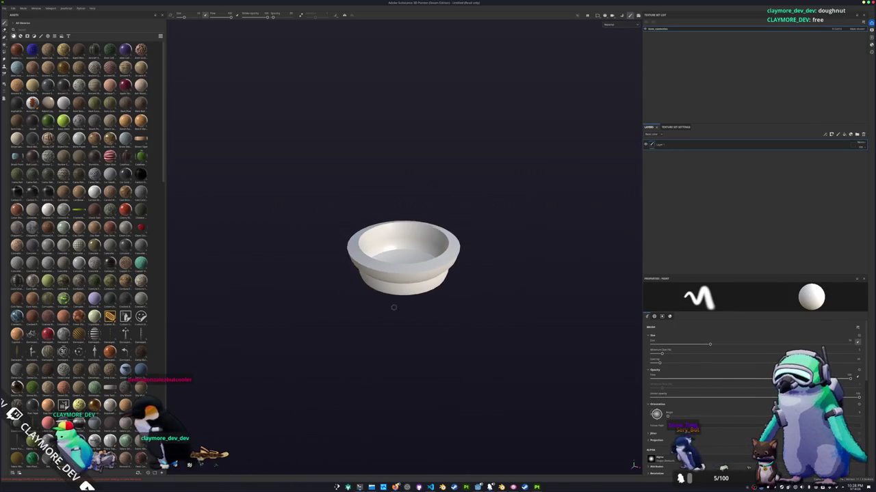
key("ctrl+shift+b")
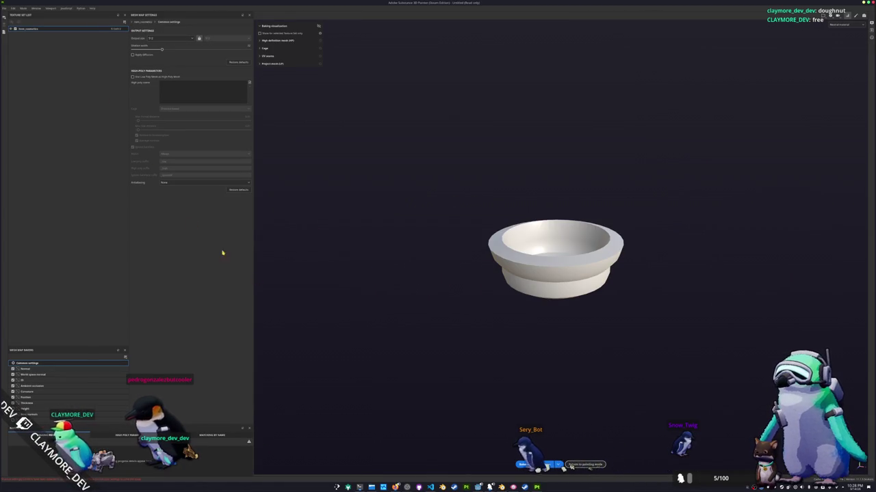
left_click(538, 465)
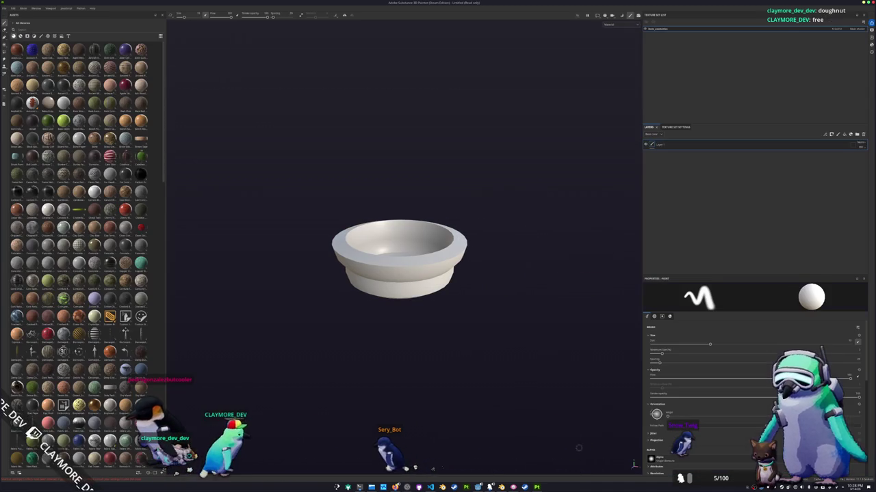
Step: Drag a brown wood material onto the bowl and add a layer folder
scroll(102, 240, "down", 3)
scroll(103, 240, "down", 3)
scroll(102, 240, "down", 3)
scroll(125, 335, "down", 3)
scroll(125, 335, "down", 3)
left_click_drag(79, 84, 451, 252)
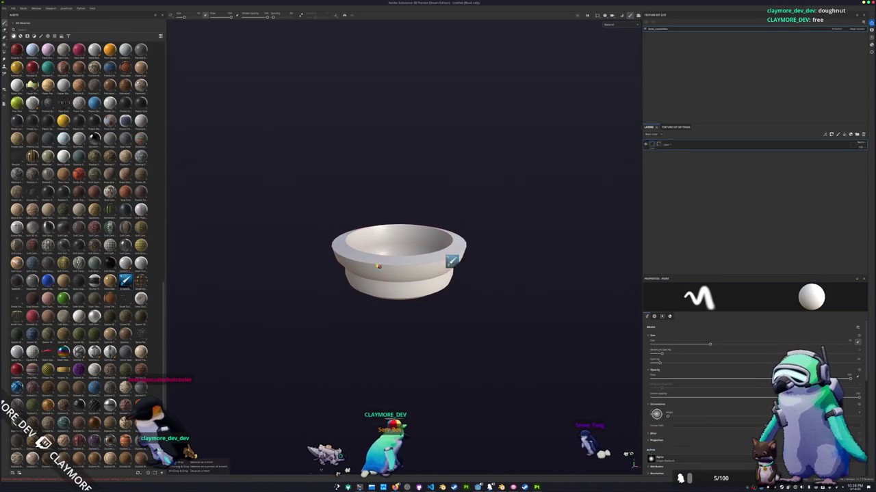
left_click(857, 135)
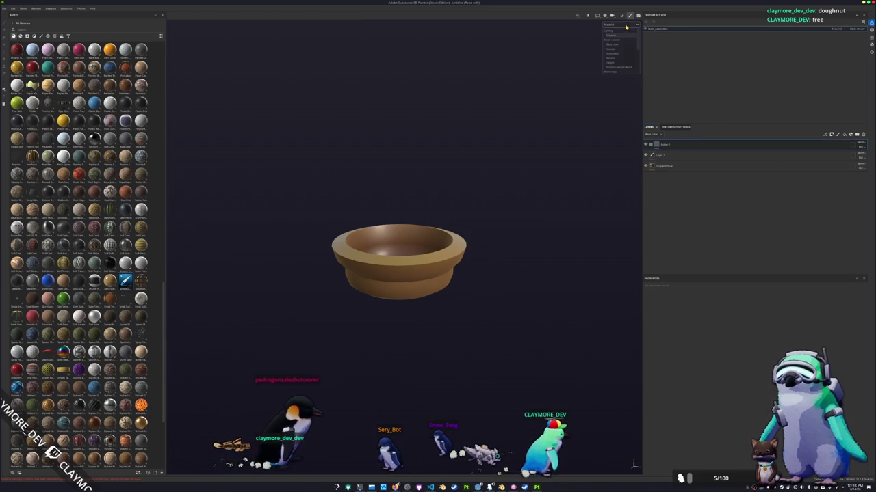
Step: Set the SimpleDiffuse fill's base colour to bright green by pasting a new hex value
key("c")
left_click(663, 166)
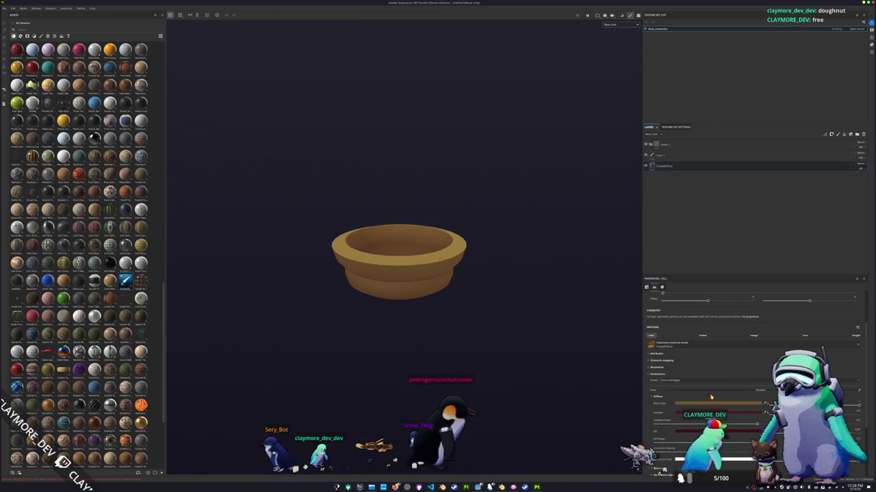
left_click(684, 403)
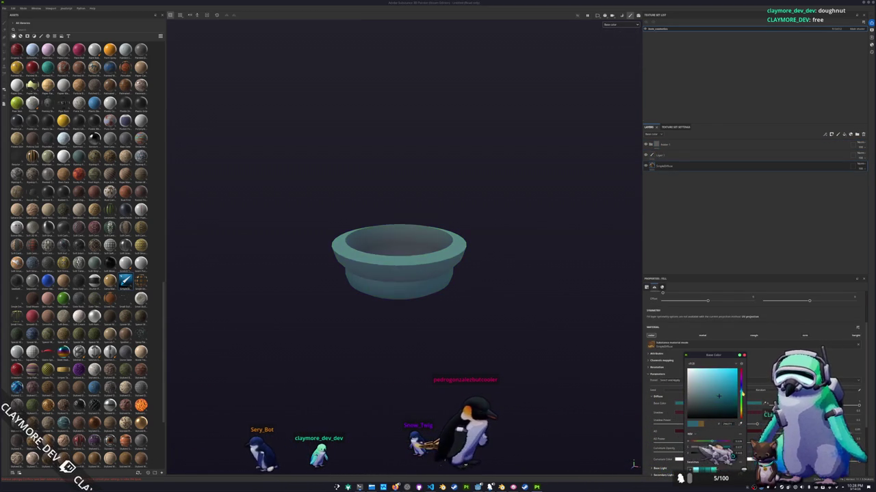
left_click_drag(718, 396, 737, 374)
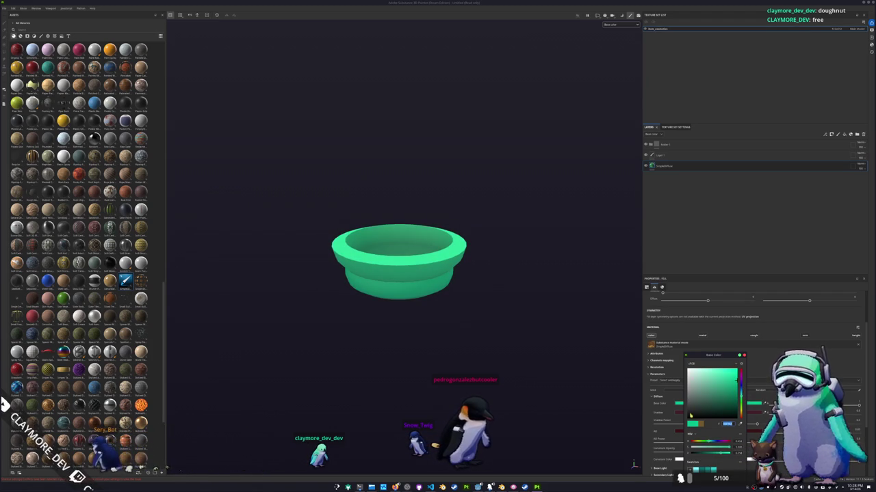
key("BackSpace")
key("ctrl+v")
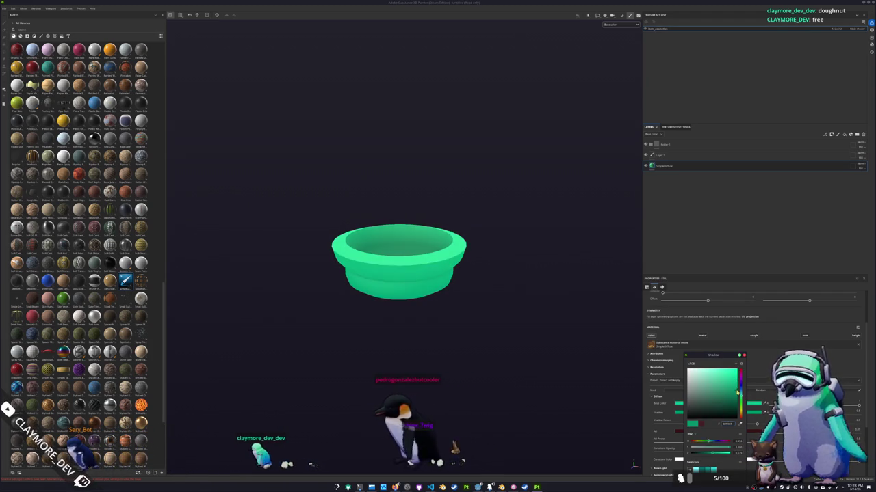
key("BackSpace")
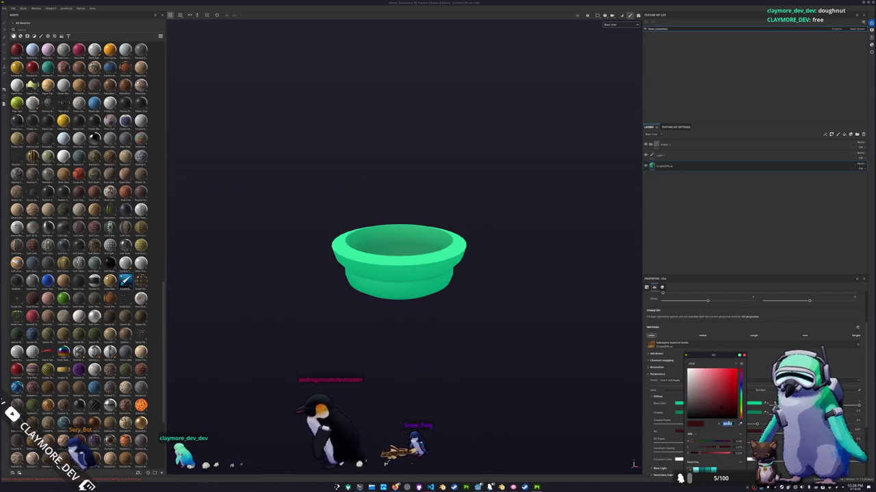
key("ctrl+v")
key("ctrl+v")
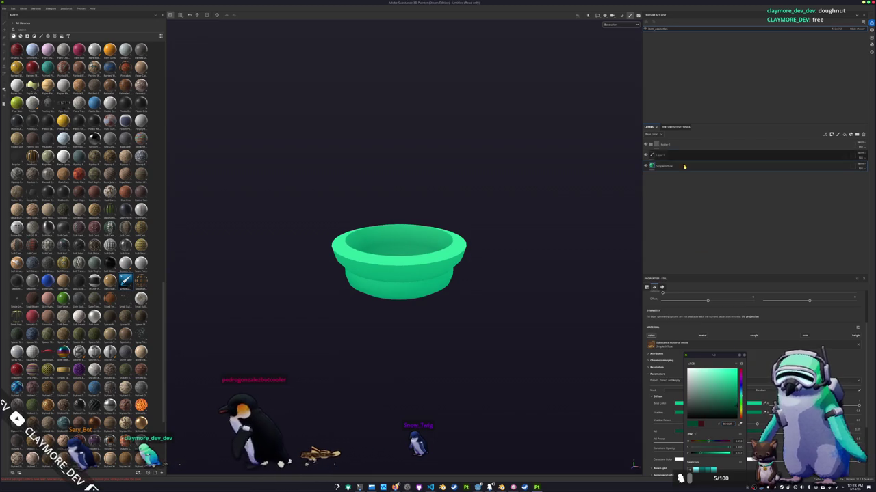
Step: Add a filter inside Folder 1
left_click(680, 146)
right_click(680, 146)
left_click(687, 340)
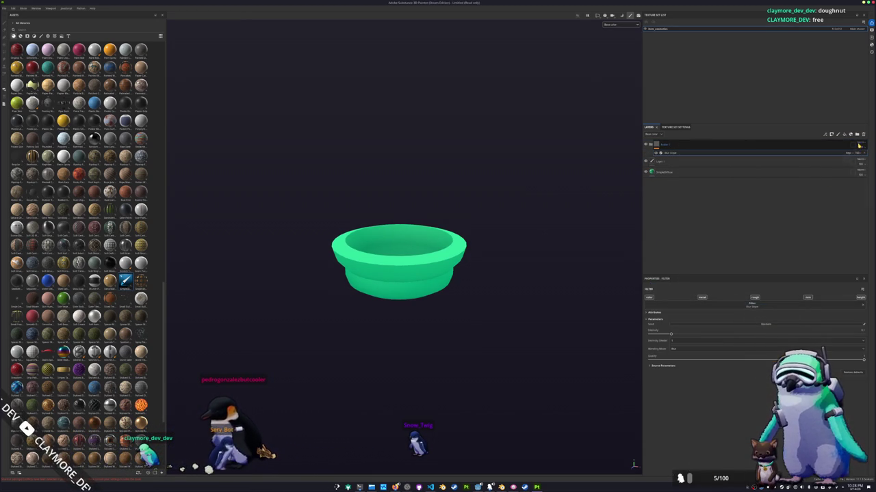
scroll(540, 213, "down", 2)
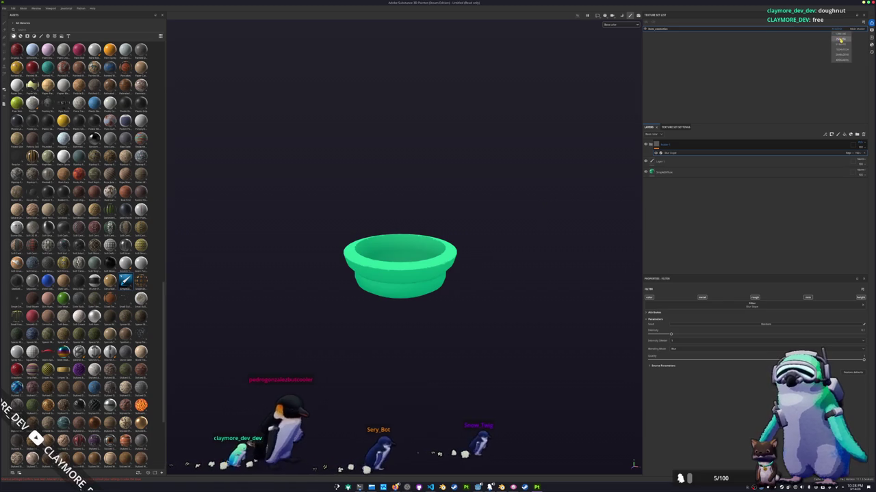
Step: Save the project as item_cosmetics in its folder, then browse for a texture export output directory
key("ctrl+s")
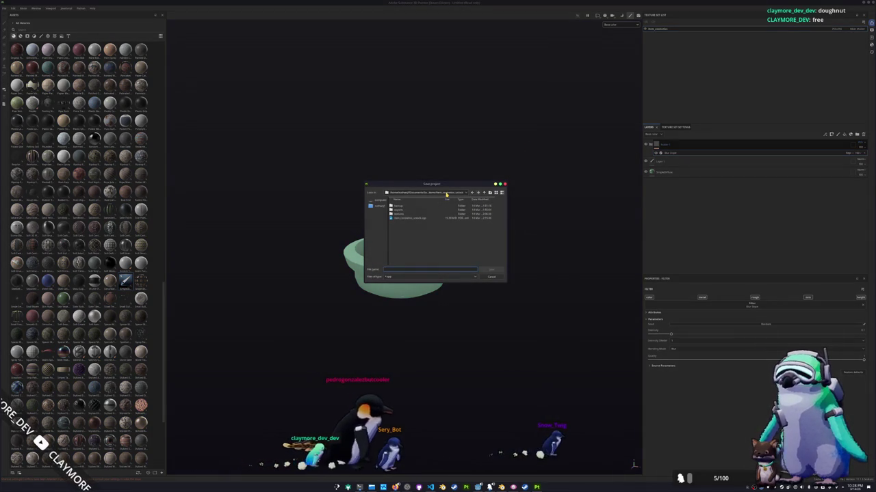
left_click(427, 192)
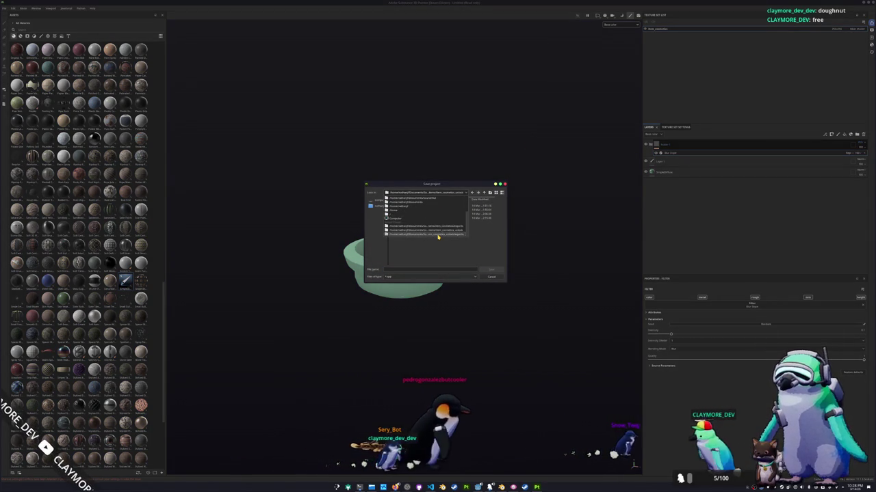
left_click(446, 234)
left_click(484, 193)
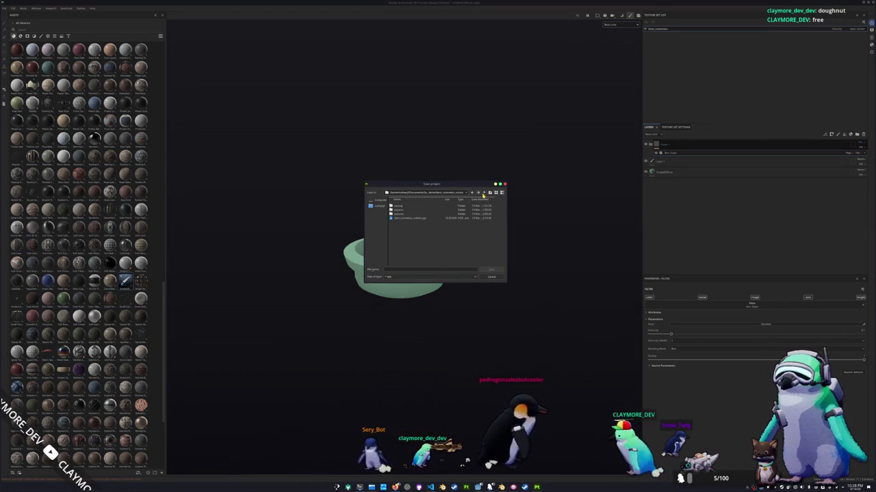
left_click(484, 193)
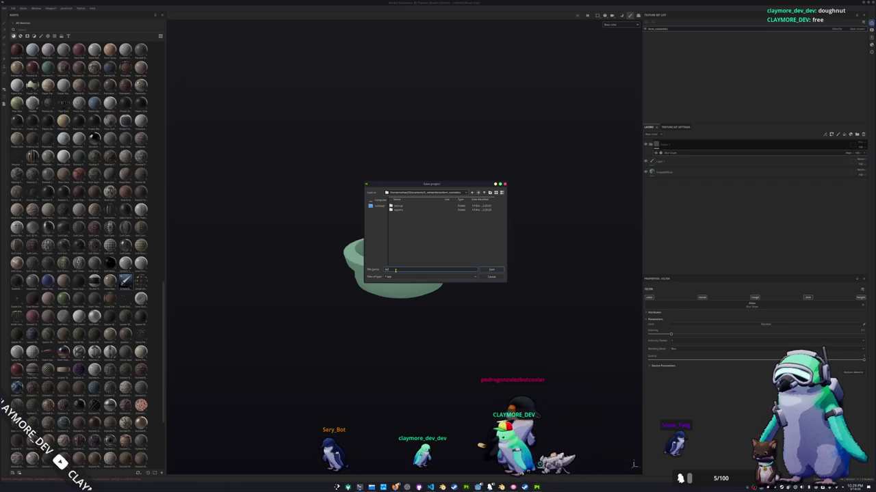
key("Return")
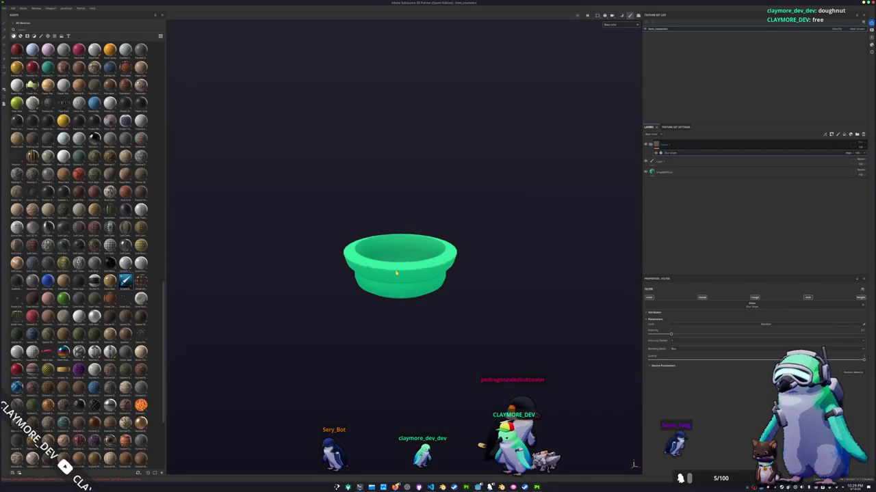
key("ctrl+shift+e")
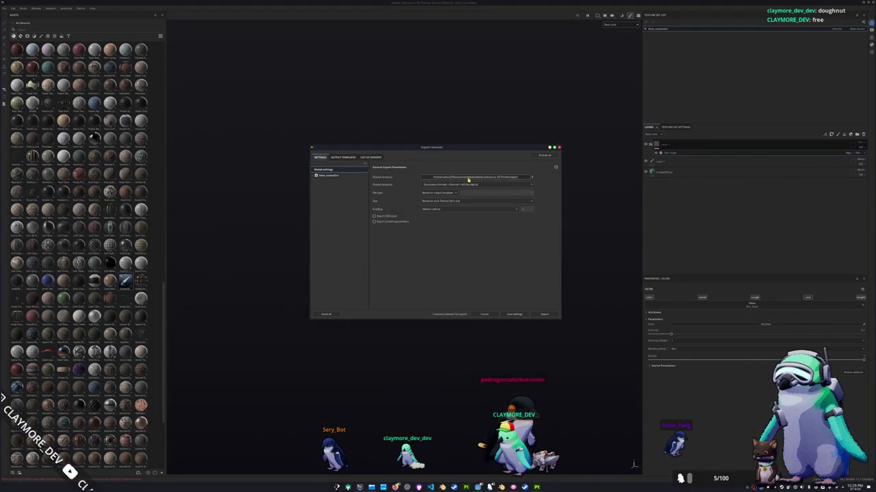
left_click(468, 178)
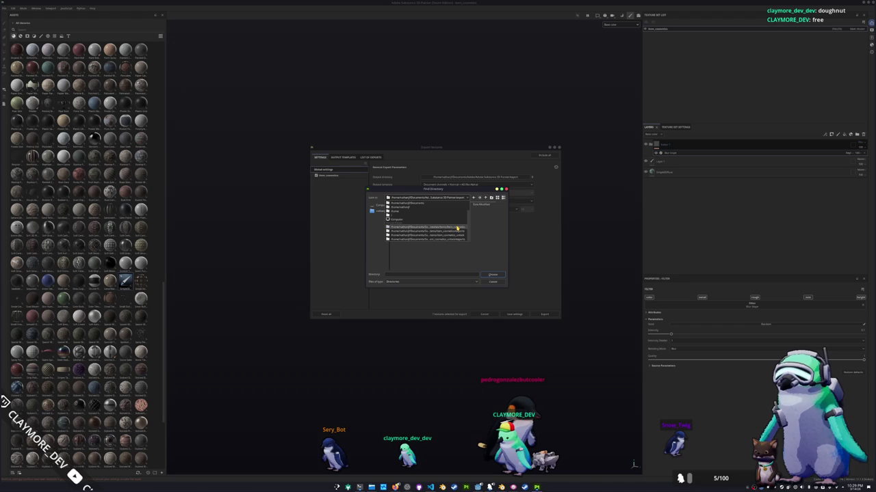
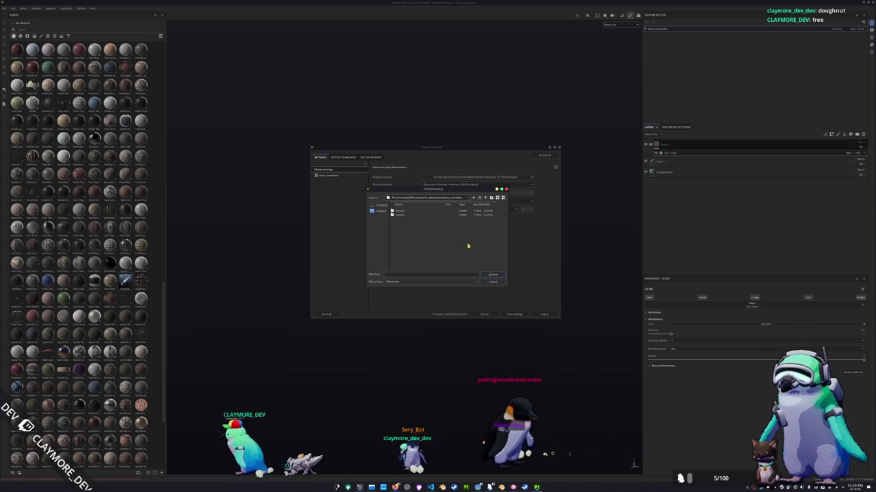
Step: Create a new 'textures' folder and confirm it as the export output directory
key("ctrl+shift+n")
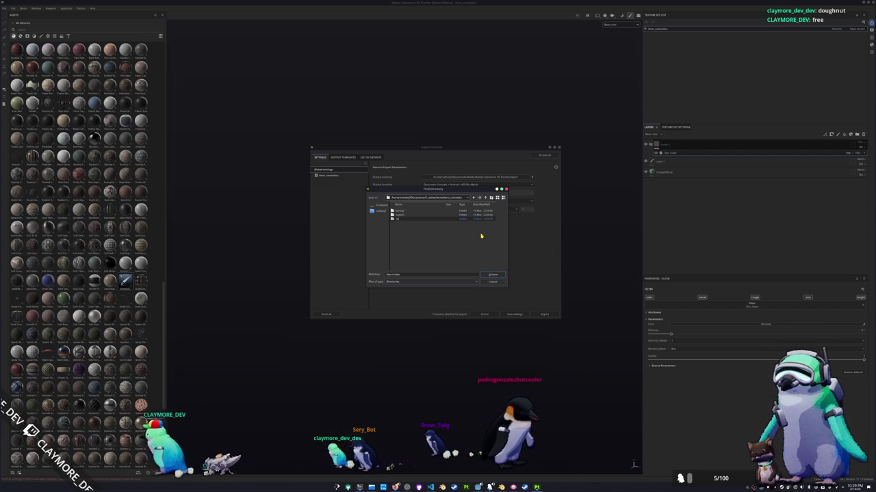
type("textures")
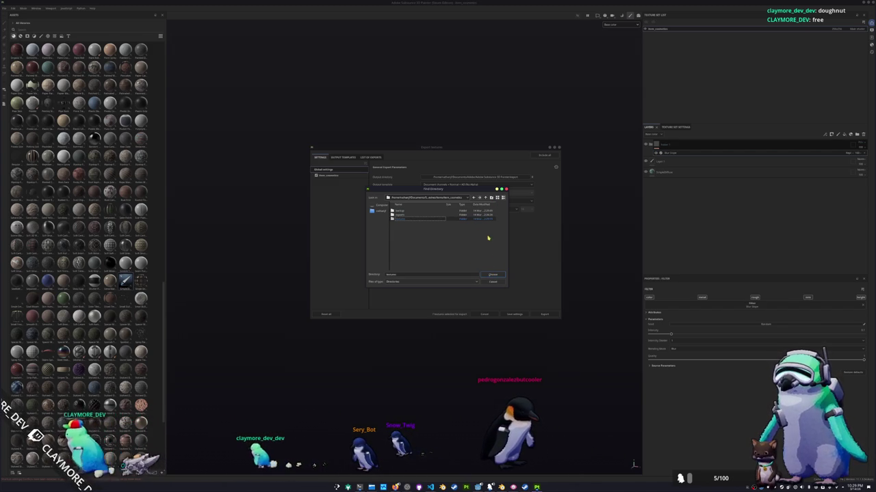
key("Return")
key("Return")
Step: Export the bowl's texture maps to that folder and close the finished export window
left_click(331, 176)
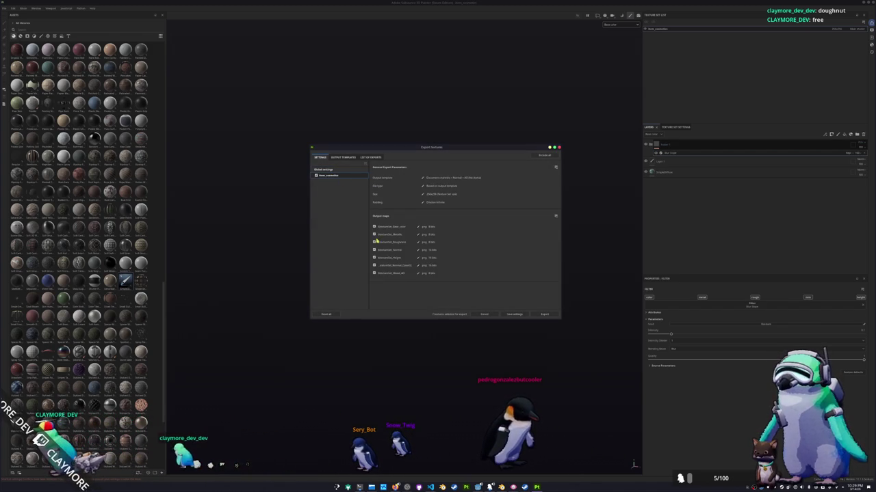
left_click(542, 316)
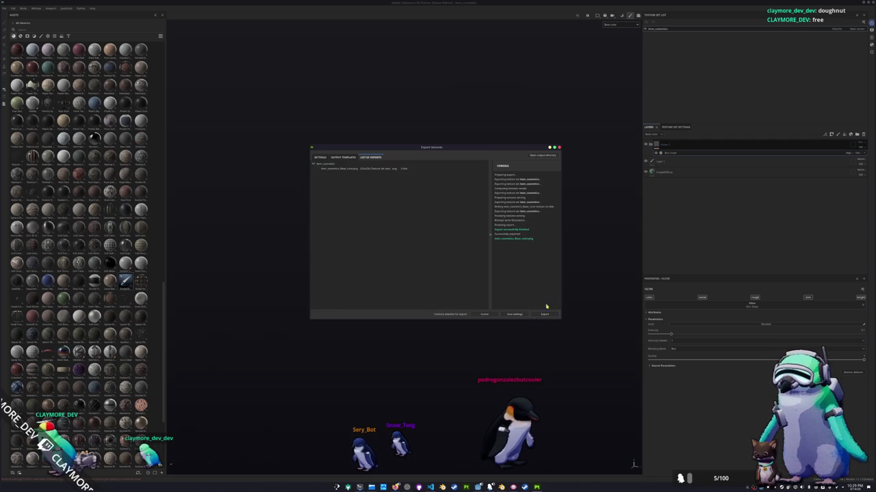
left_click(560, 147)
left_click(662, 173)
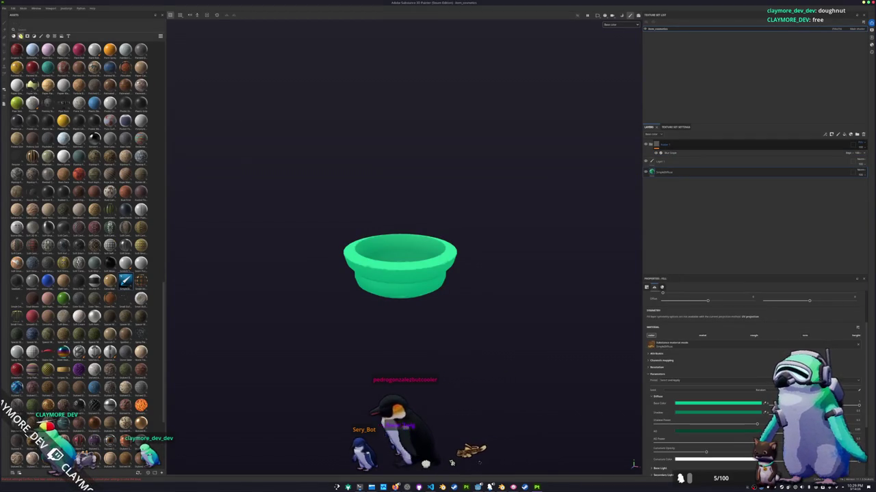
Step: Apply a metal smart material to the bowl and polygon-fill its Base layer across every face
left_click(37, 31)
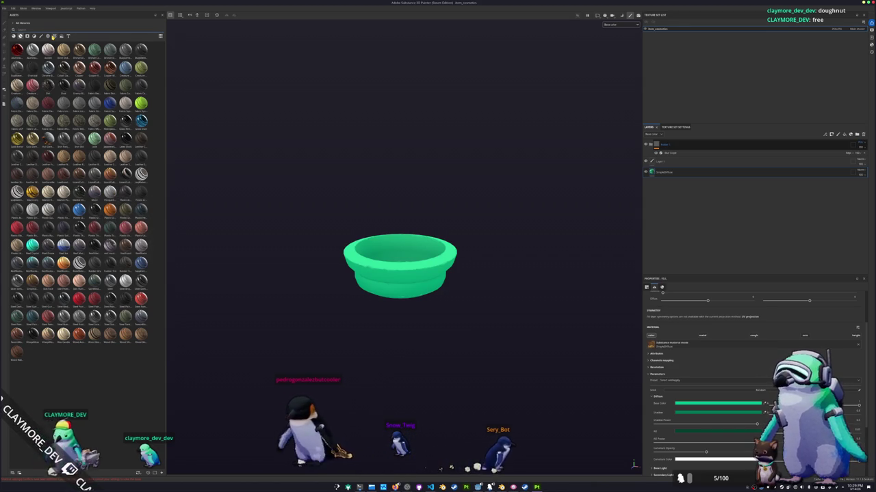
type("metal")
mouse_move(48, 49)
left_mouse_down()
mouse_move(89, 120)
mouse_move(650, 173)
left_mouse_up()
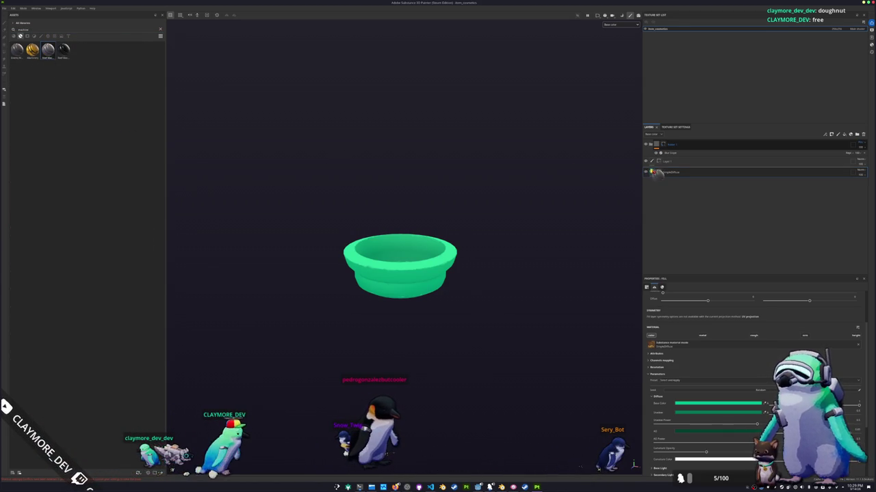
left_click(650, 173)
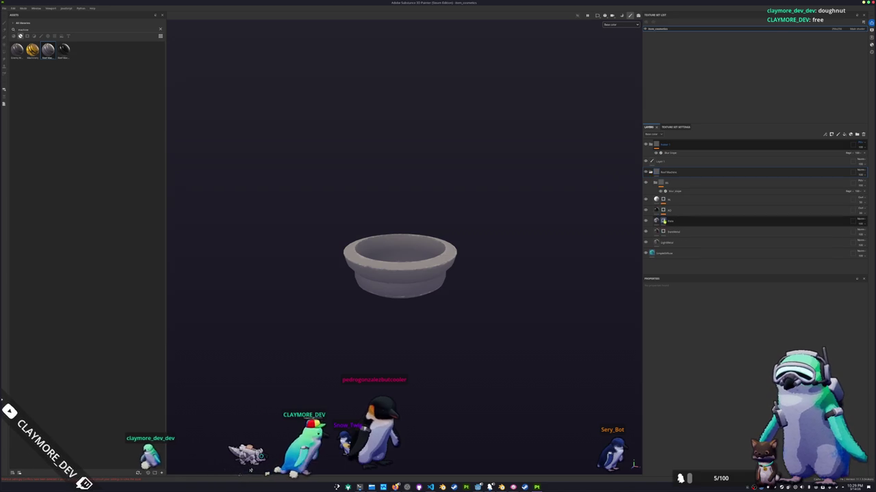
left_click(662, 221)
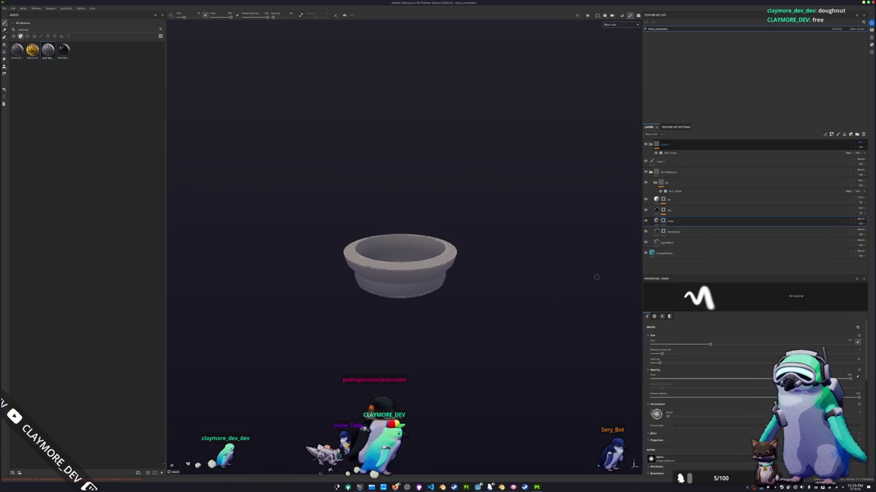
scroll(718, 383, "down", 3)
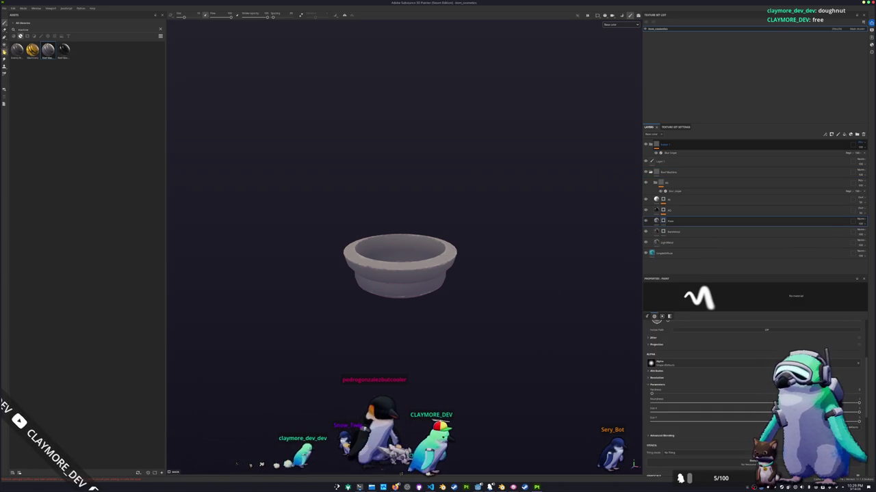
key("4")
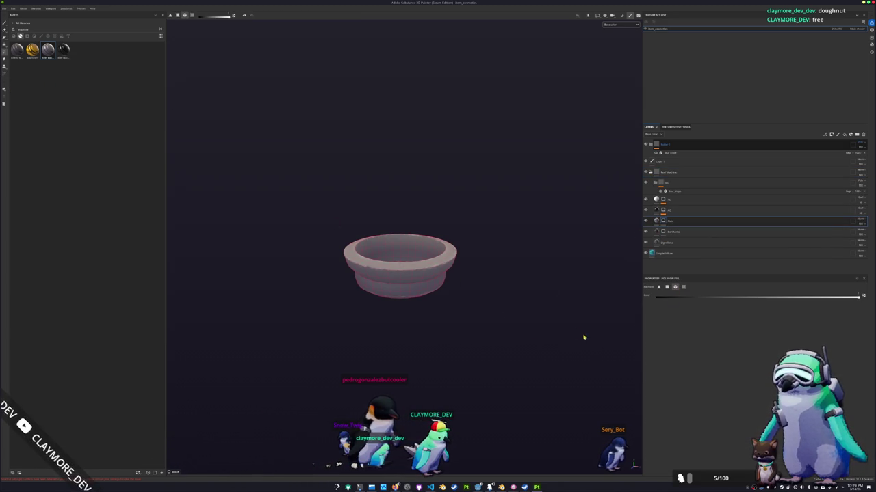
left_click_drag(583, 338, 245, 149)
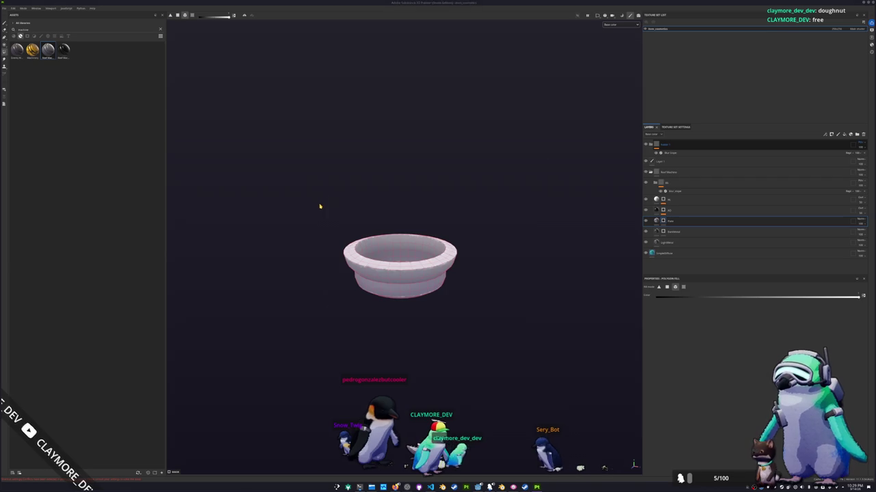
Step: Re-export the updated bowl textures and switch over to Blender
key("ctrl+shift+e")
left_click(545, 315)
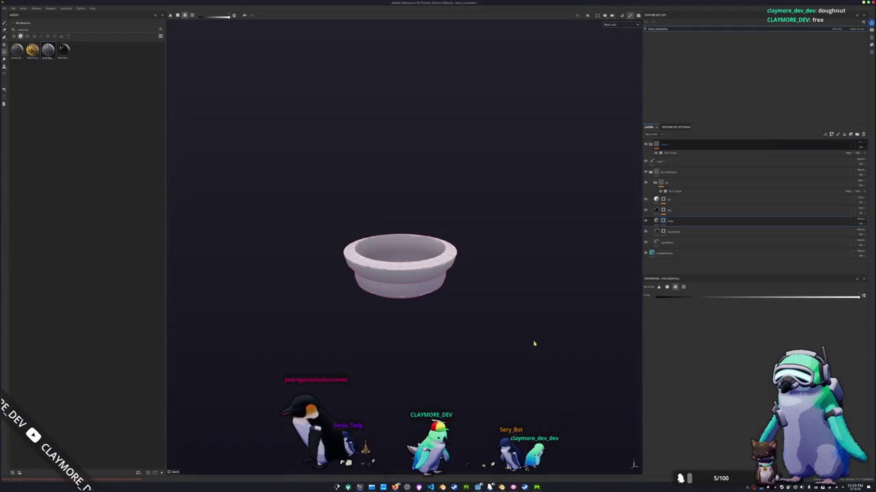
key("alt+Tab")
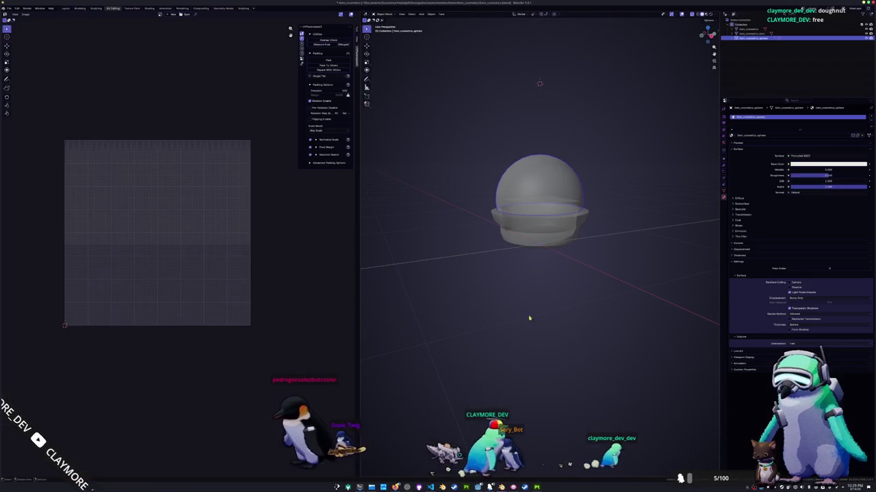
Step: In the Shading workspace, add a camera to the scene
left_click(465, 216)
middle_click_drag(463, 221, 480, 226)
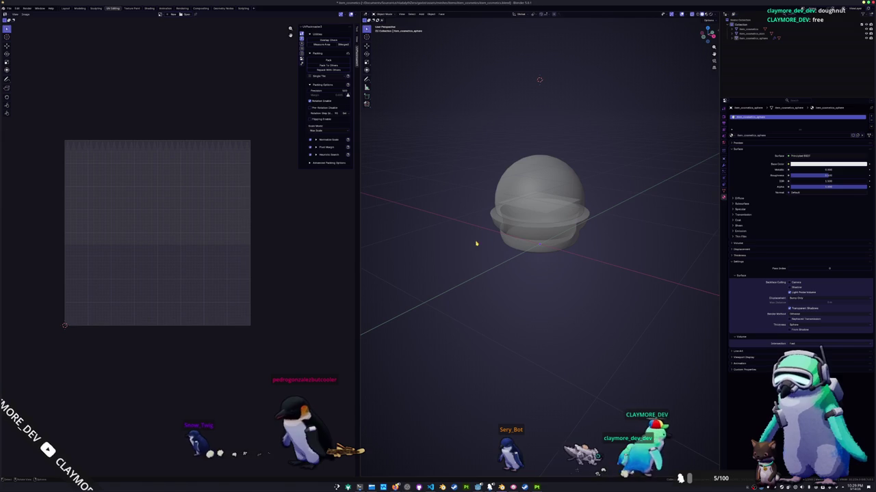
left_click(150, 8)
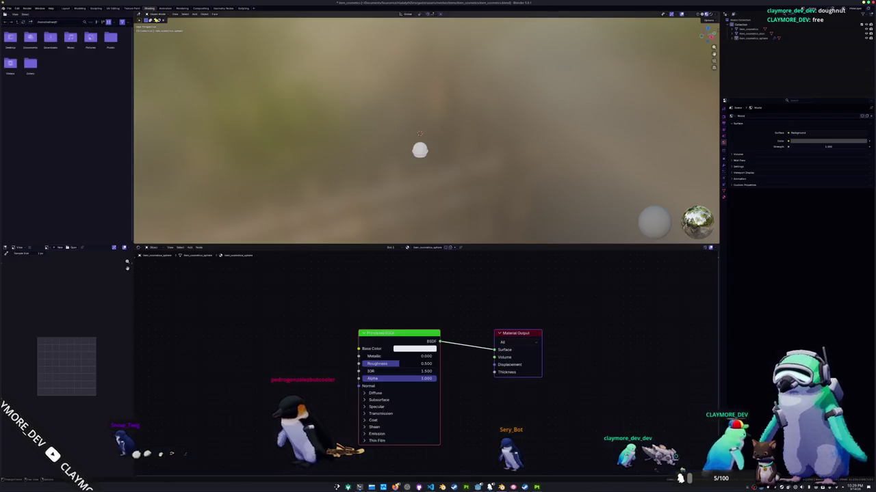
key("shift+a")
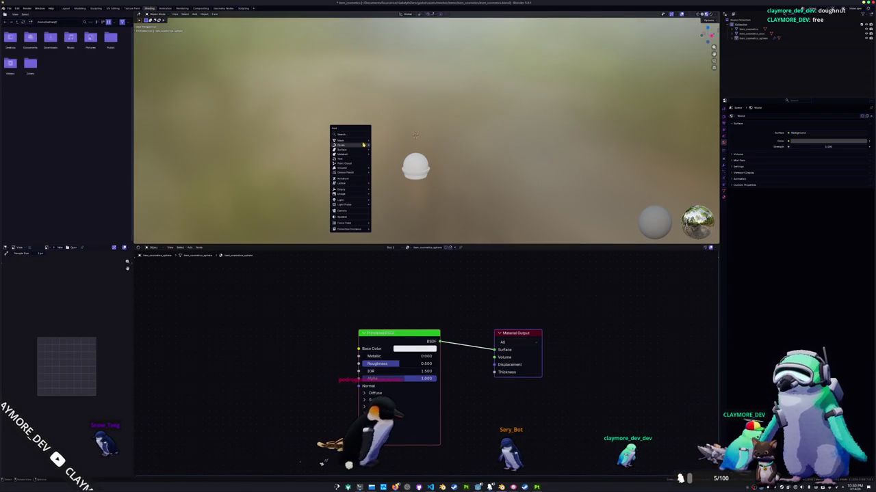
left_click(350, 212)
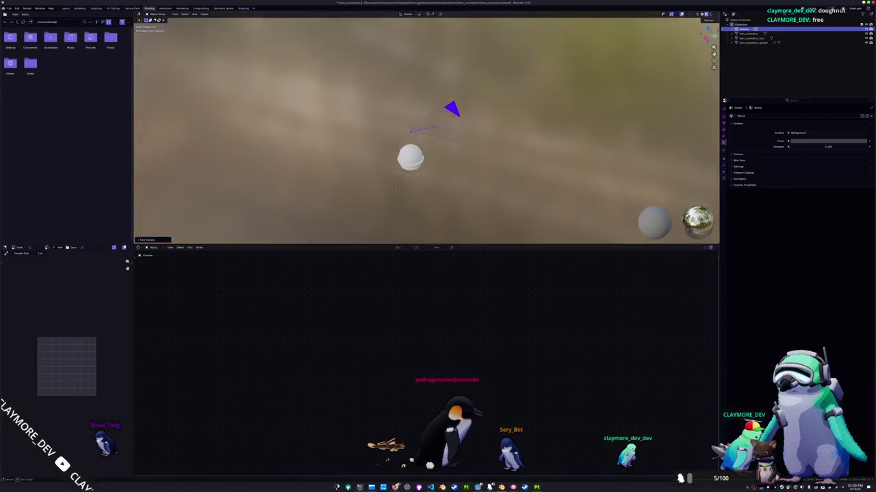
Step: Position the camera along the ground plane and global Y axis to face the model
key("g")
key("shift+z")
left_click(287, 205)
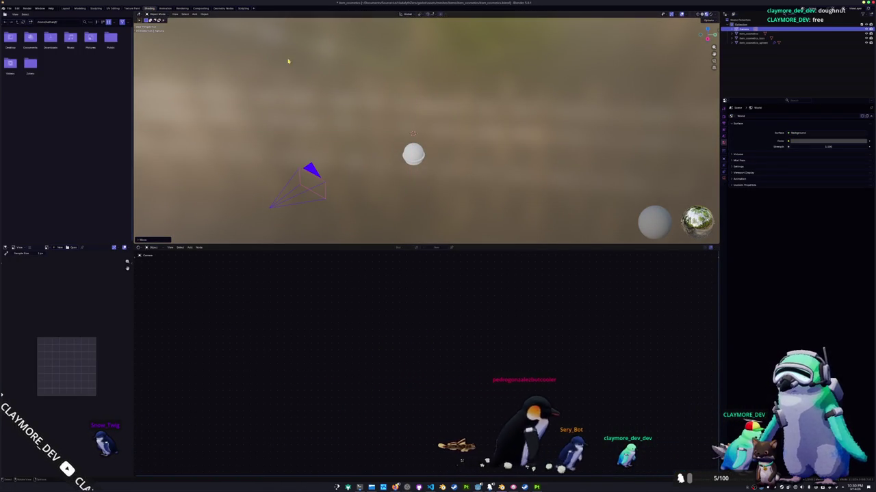
mouse_move(290, 61)
middle_mouse_down()
mouse_move(367, 112)
mouse_move(362, 130)
middle_mouse_up()
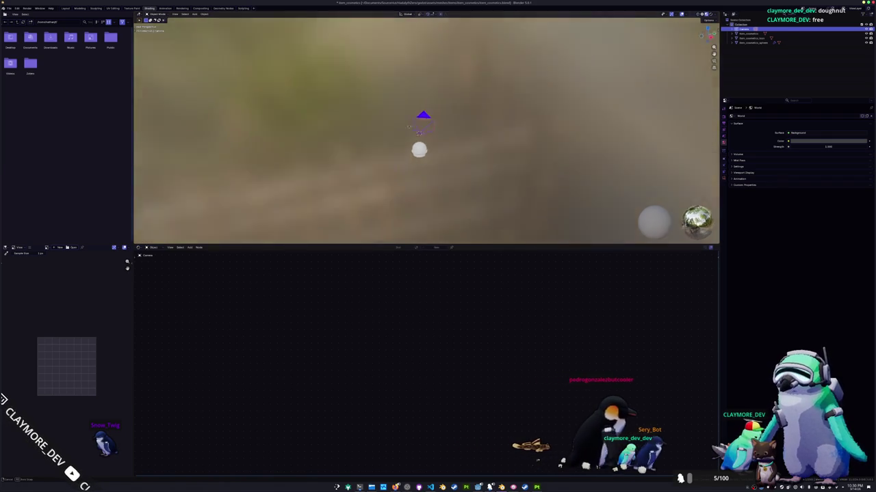
key("g")
key("x")
key("y")
left_click(313, 144)
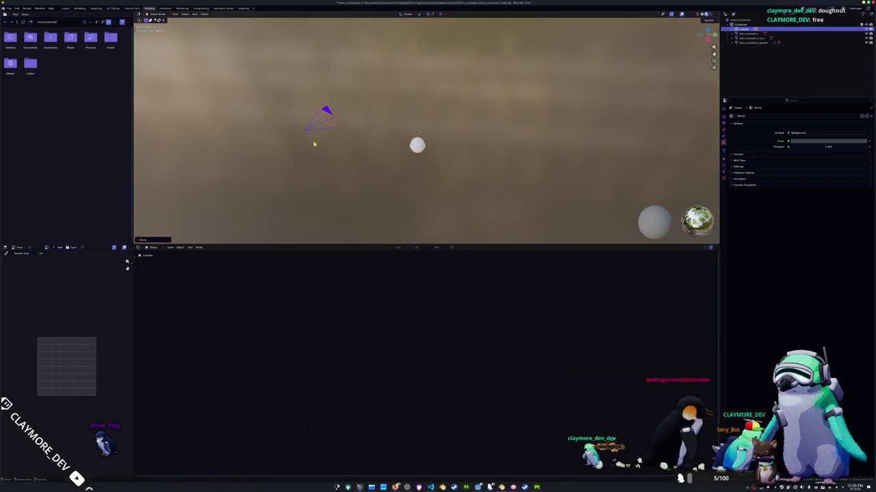
Step: Add a plain axes empty at the model and raise it vertically to the right height
key("shift+a")
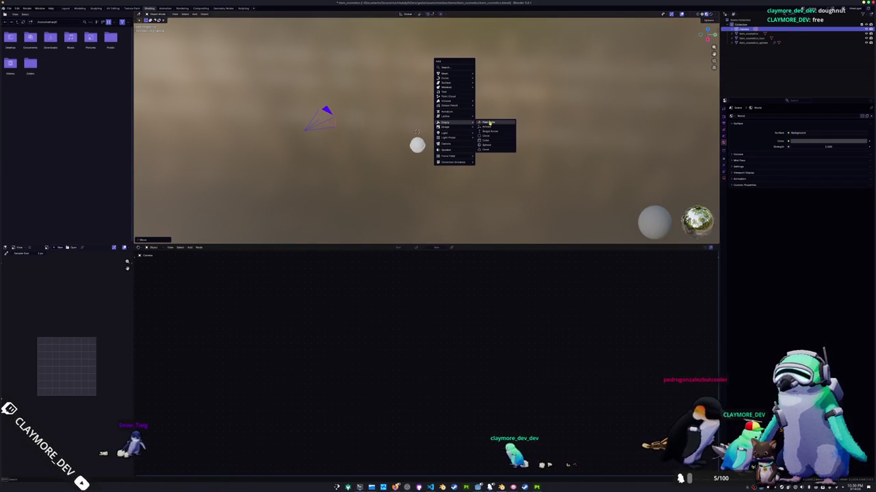
left_click(488, 122)
middle_click_drag(455, 141, 474, 125)
key("g")
key("z")
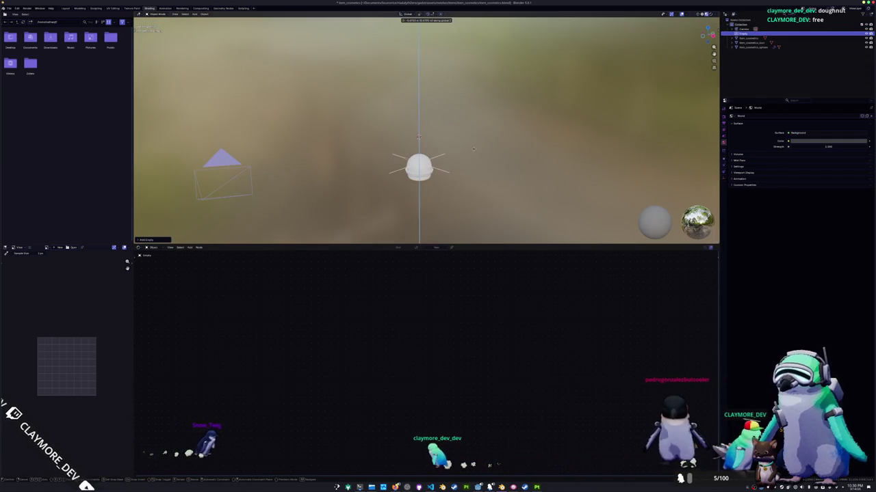
left_click(473, 150)
Step: Make the camera orthographic with scale 1 and look through it
left_click(244, 177)
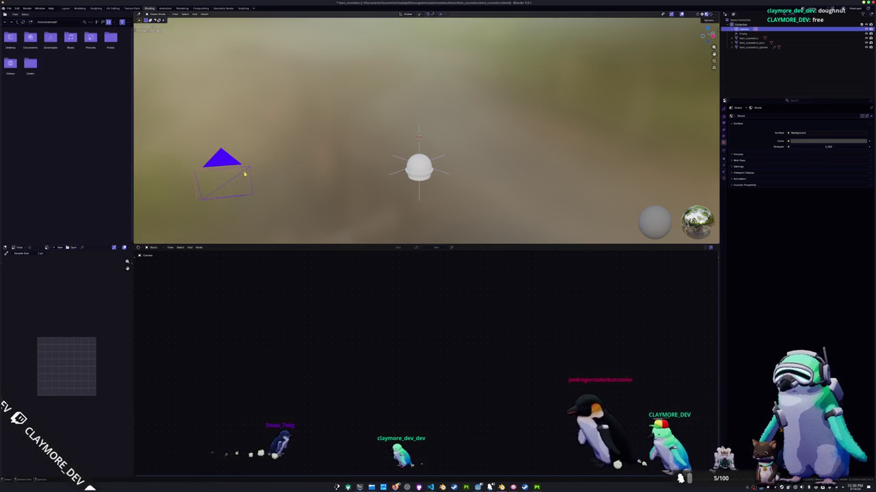
left_click(724, 177)
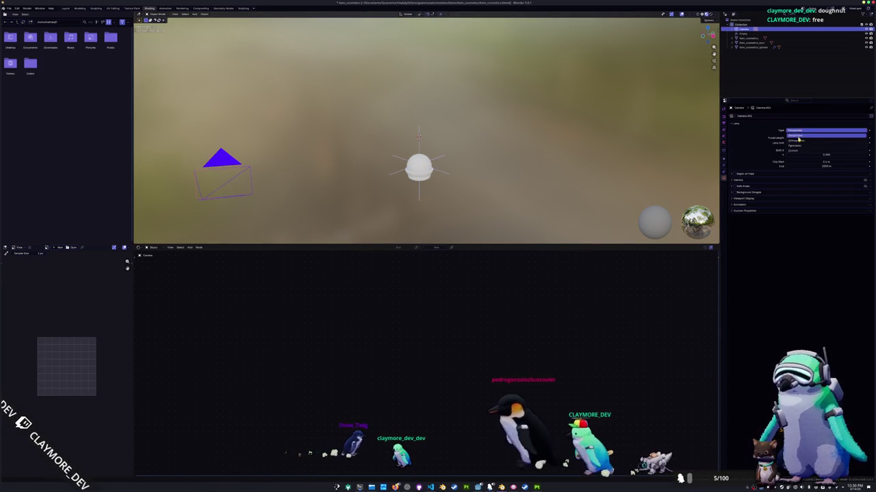
left_click_drag(793, 138, 797, 140)
left_click(797, 139)
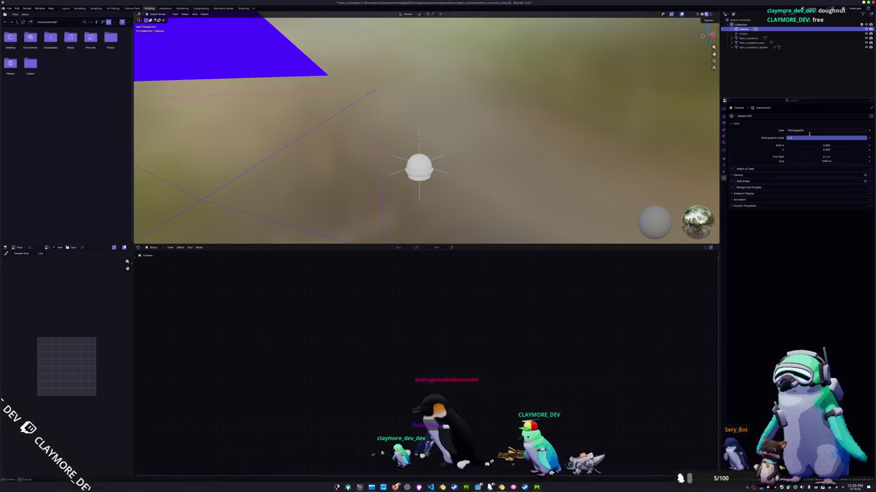
type("1")
key("Return")
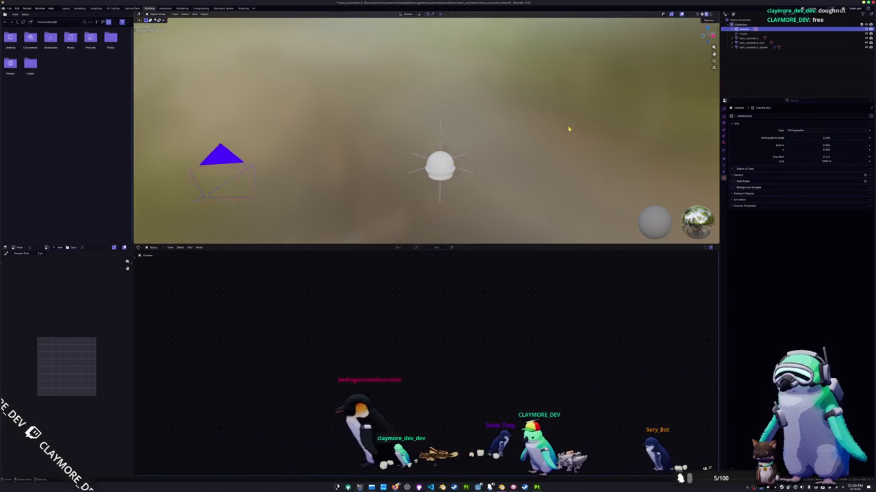
key("KP_0")
left_click(723, 122)
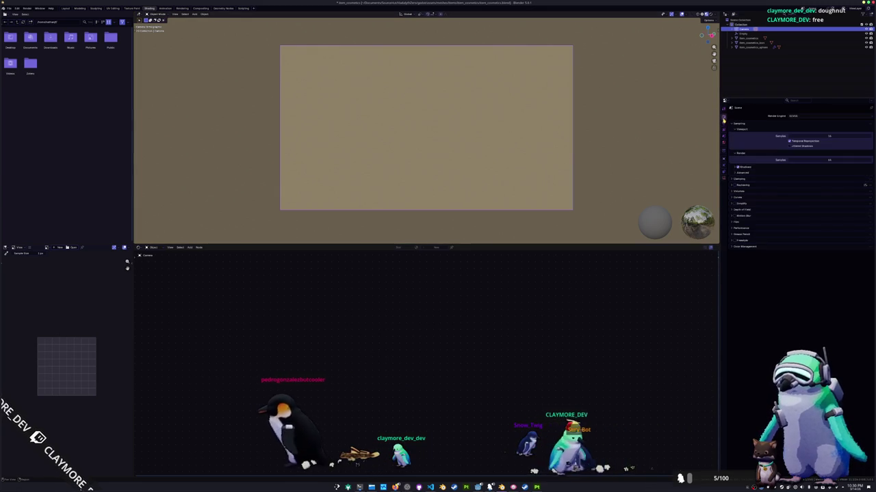
Step: Set a square output resolution and add a Track To constraint aiming the camera at the Empty
left_click_drag(828, 121, 827, 126)
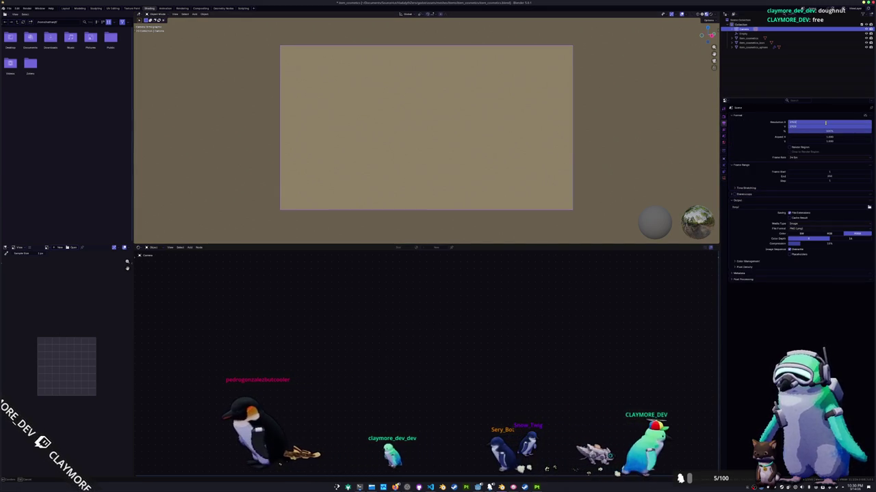
key("Return")
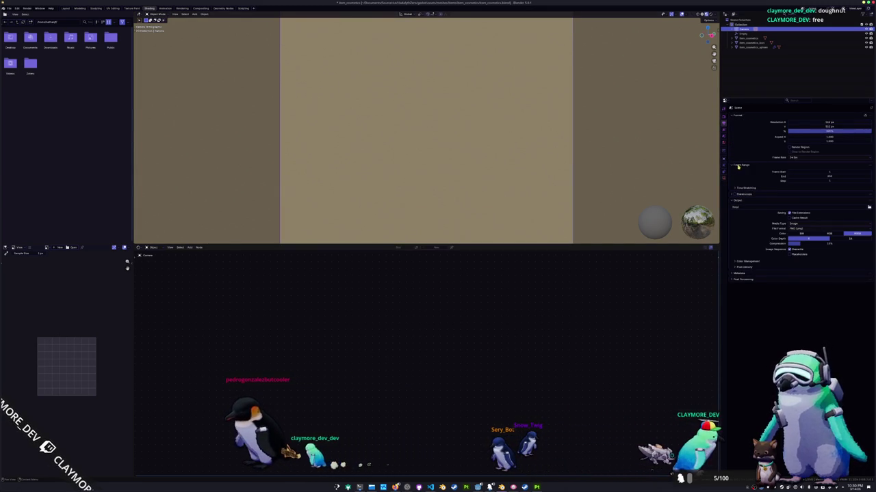
left_click(724, 173)
left_click(808, 117)
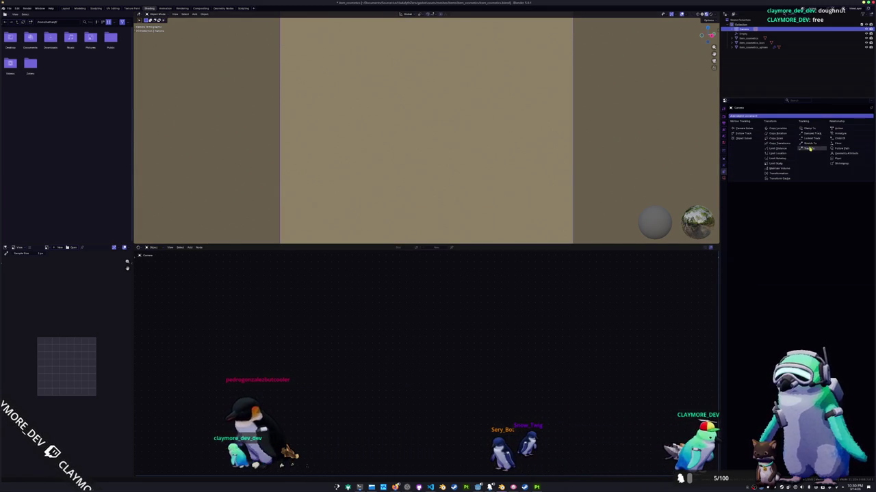
left_click(809, 147)
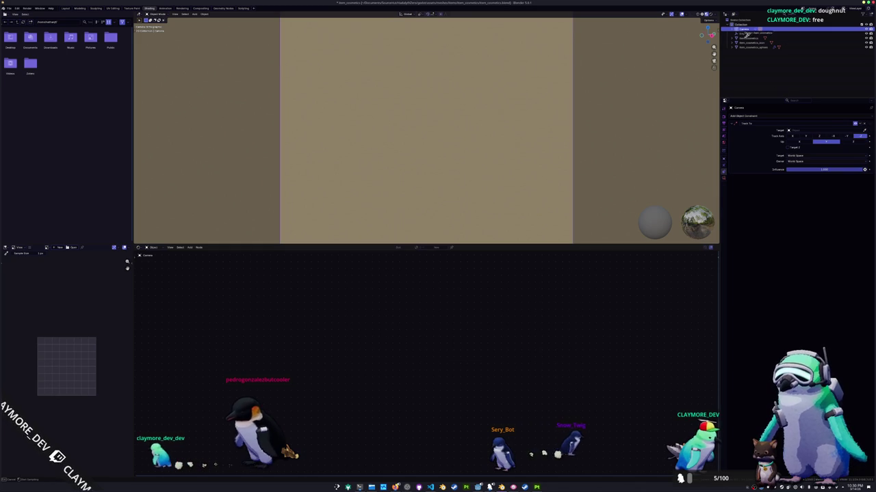
left_click_drag(745, 31, 794, 130)
scroll(541, 138, "down", 3)
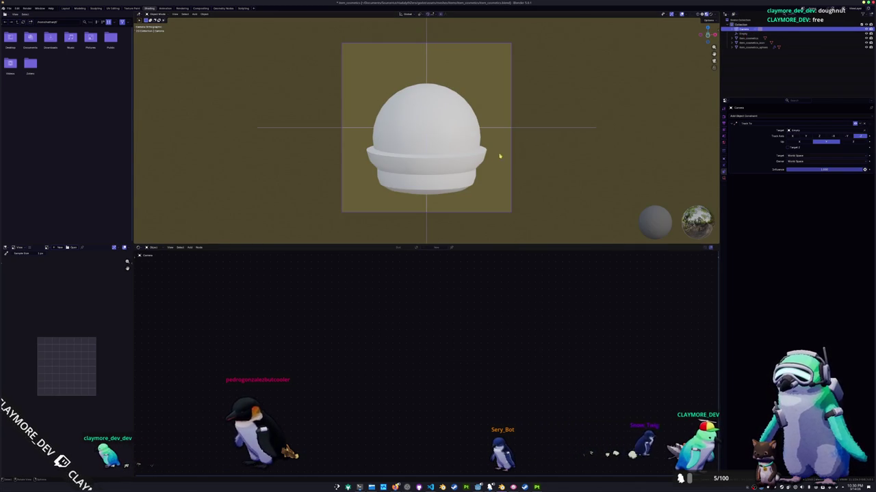
Step: Disconnect the hat base's material from its output and change the viewport shading mode
left_click(446, 134)
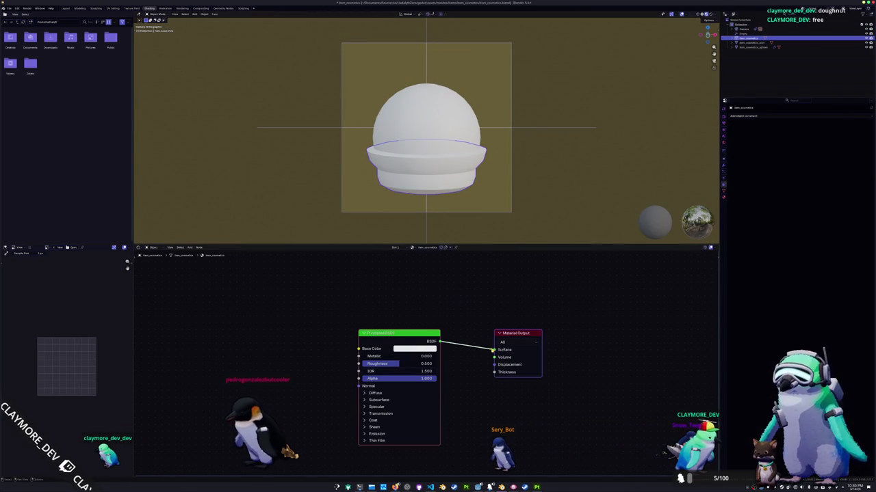
left_click_drag(492, 349, 658, 66)
left_click(710, 15)
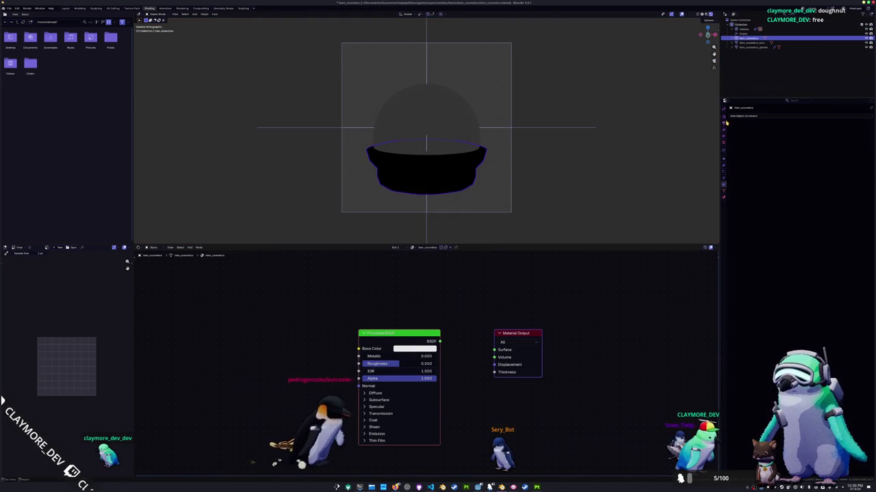
Step: Set the view transform to Standard and enable a transparent film background
left_click(725, 123)
left_click(723, 118)
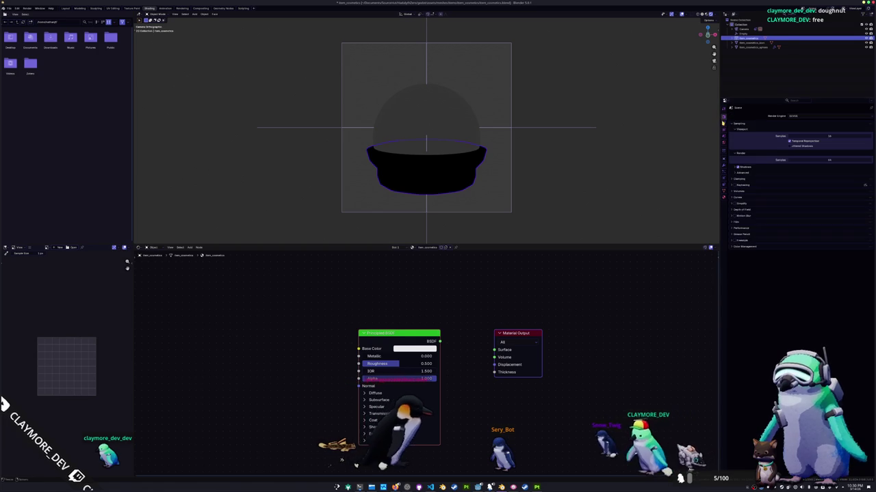
left_click(744, 246)
left_click(765, 261)
left_click(758, 266)
left_click(741, 222)
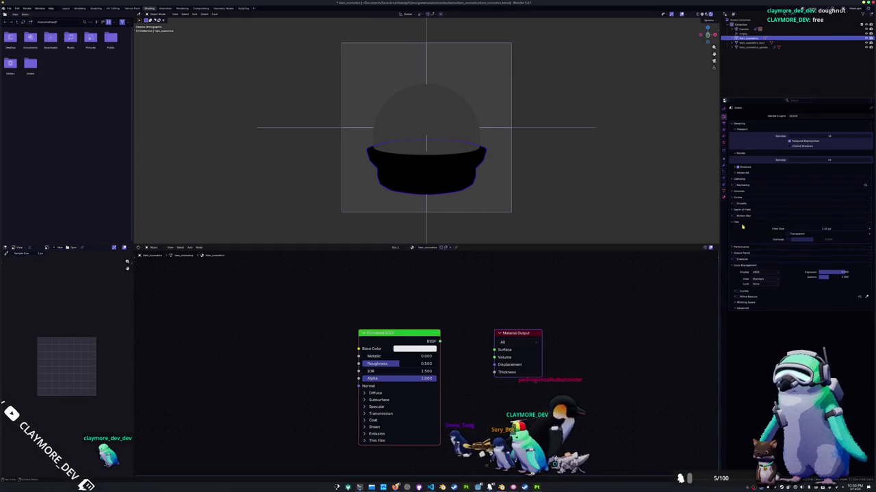
left_click(788, 235)
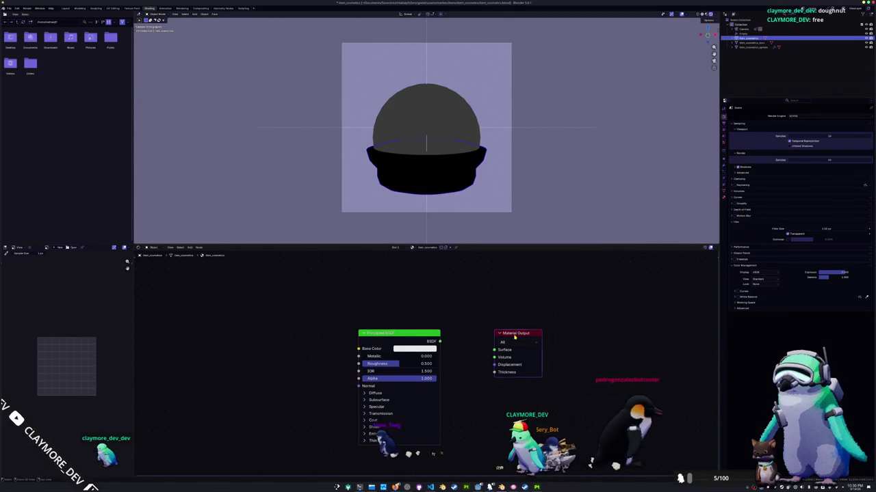
Step: Add an Image Texture node and browse into the textures folder
key("shift+a")
left_click(410, 383)
double_click(288, 92)
Step: Load the texture image, then connect a Translucent BSDF to the dome's Material Output surface
double_click(292, 84)
left_click(462, 144)
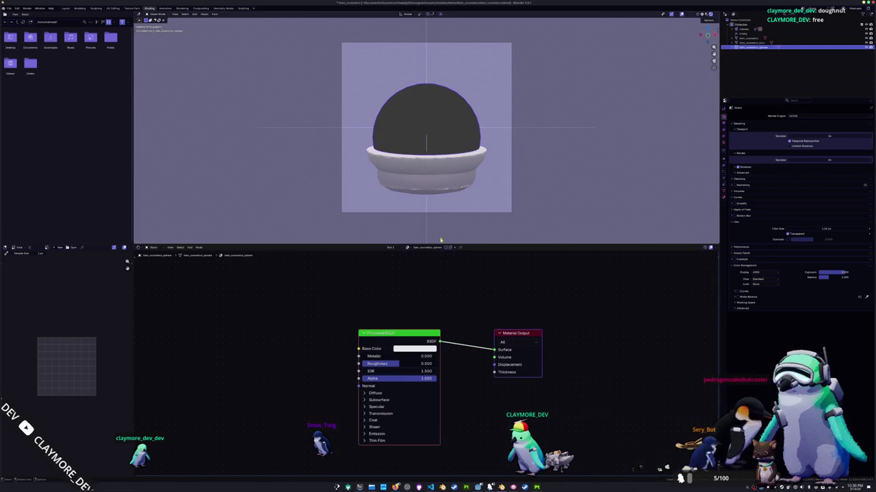
left_click_drag(417, 333, 293, 312)
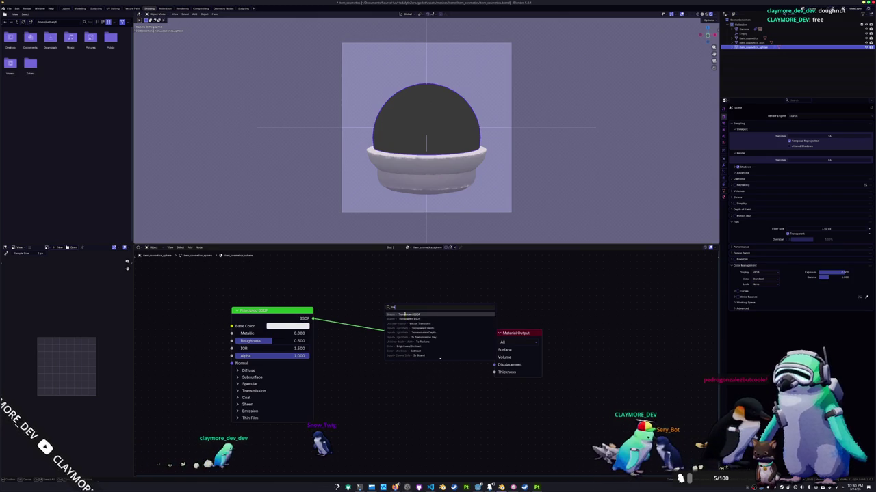
left_click(404, 319)
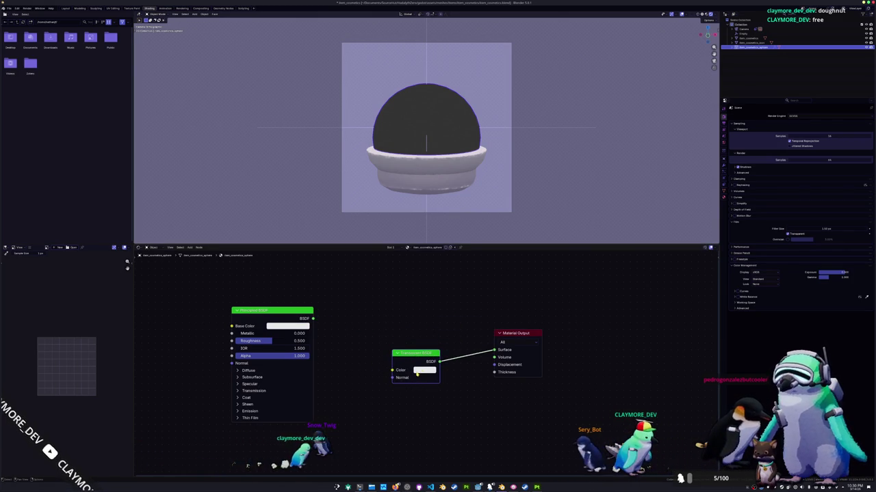
left_click(308, 321, "ctrl+shift")
left_click(418, 354, "ctrl+shift")
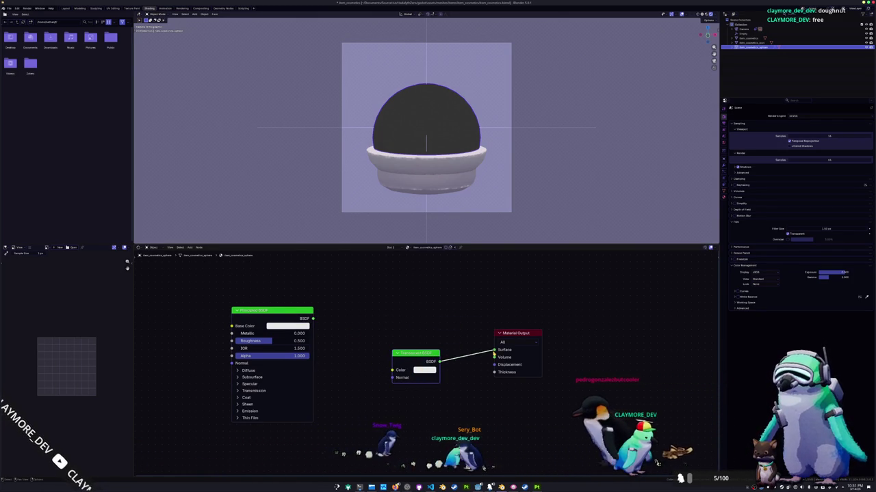
Step: Show the dome material's Options in the side panel and open the Render Method choices
key("n")
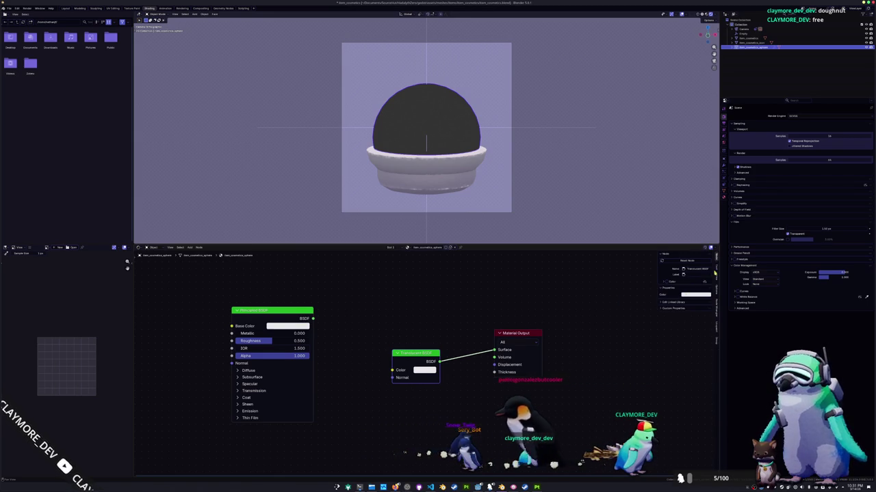
left_click(716, 291)
left_click(687, 307)
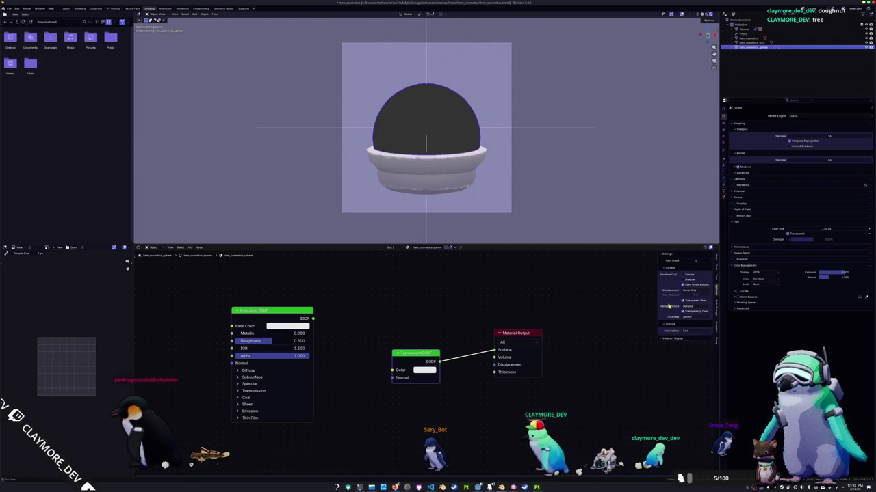
Step: Add a Transparent BSDF node to the dome's material
left_click_drag(415, 353, 435, 334)
key("shift+a")
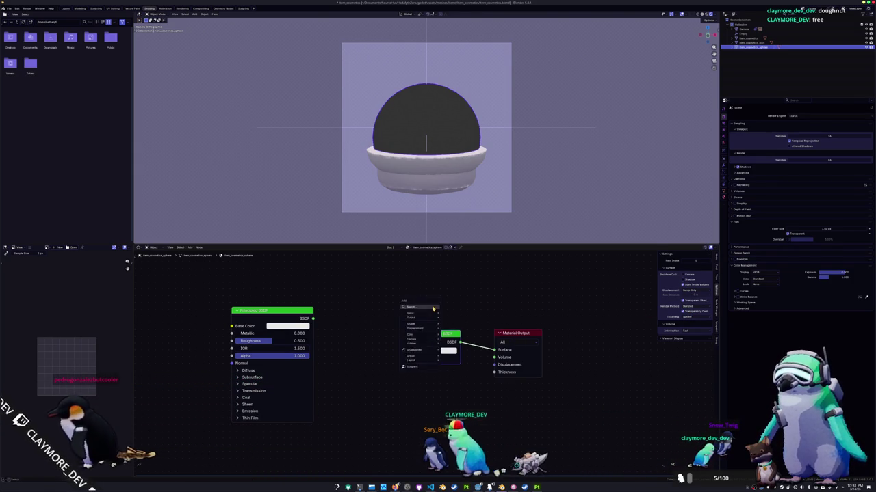
type("tra")
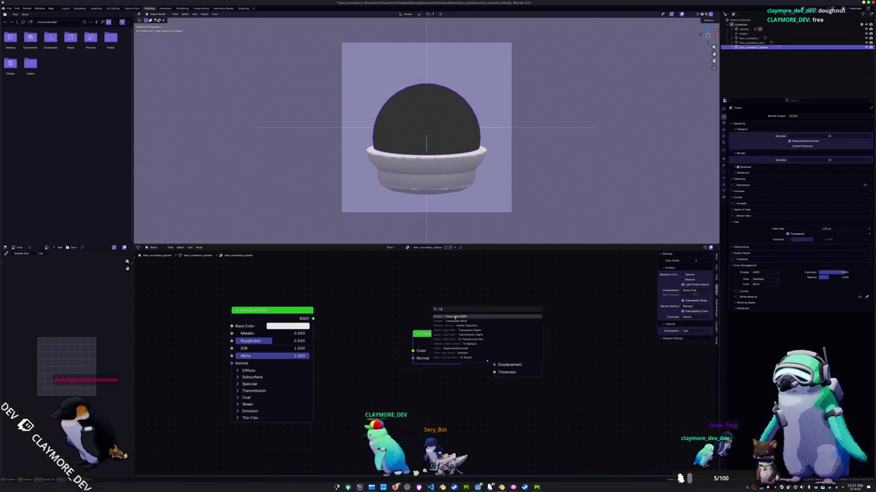
left_click(455, 321)
left_click_drag(466, 296, 494, 349)
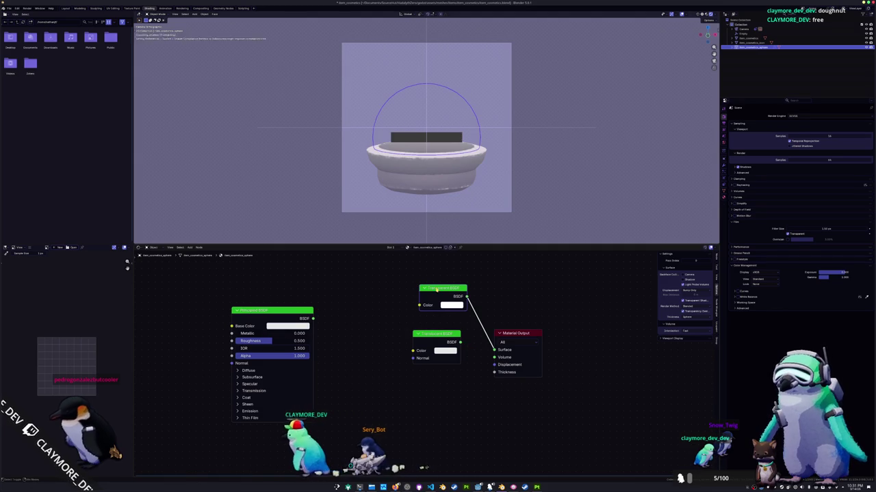
scroll(492, 196, "up", 4)
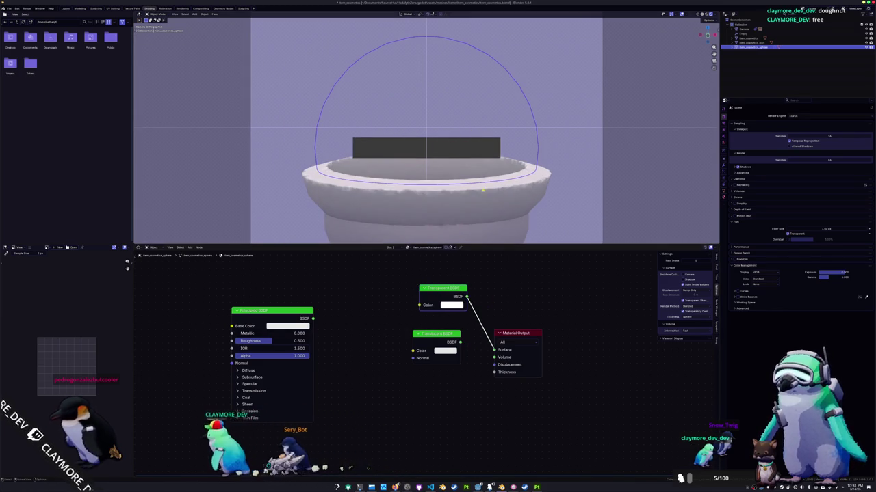
left_click(467, 152)
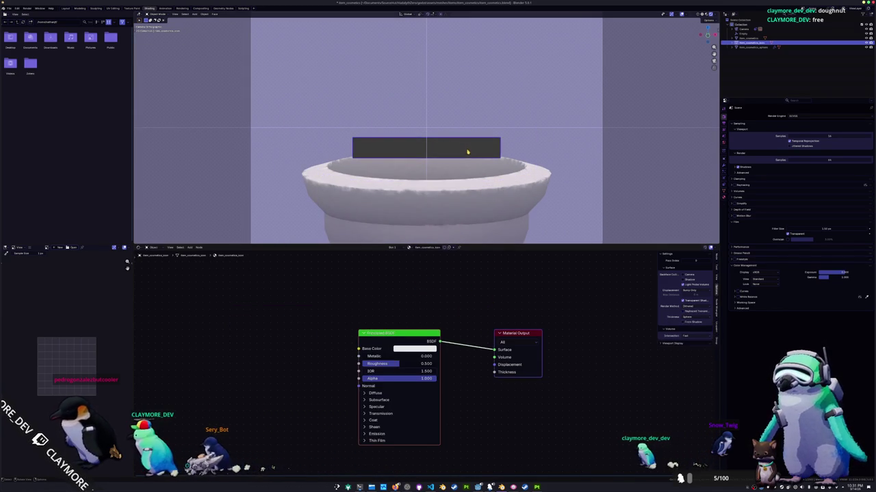
left_click(536, 151)
Step: Blend the Transparent and Translucent BSDFs through a Mix Shader at factor 0.450 into the output
scroll(505, 299, "down", 2)
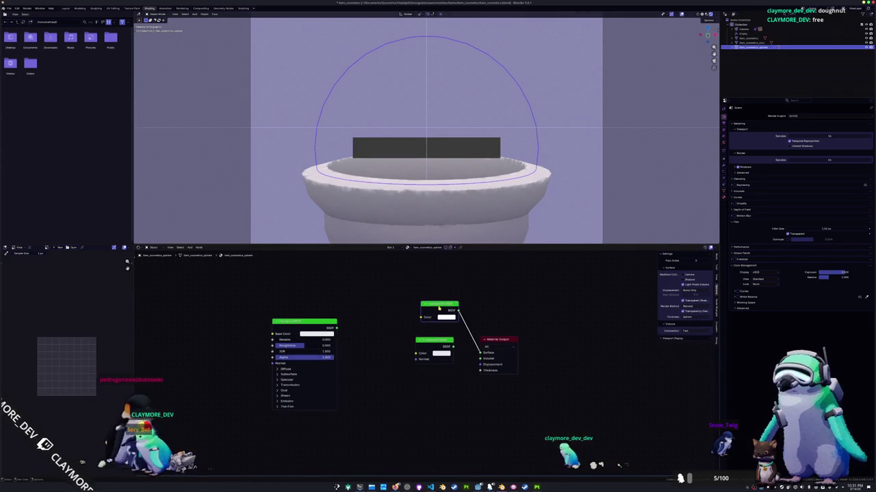
left_click_drag(438, 301, 397, 295)
key("shift+a")
type("mi")
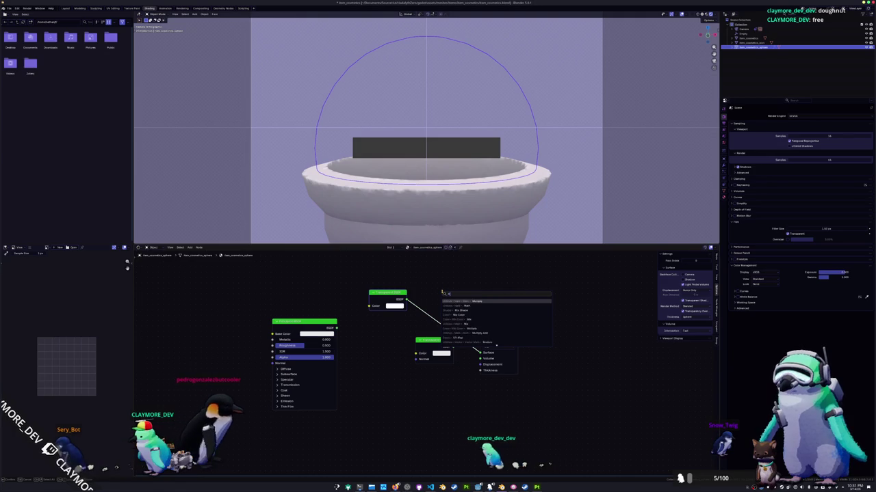
type("x s")
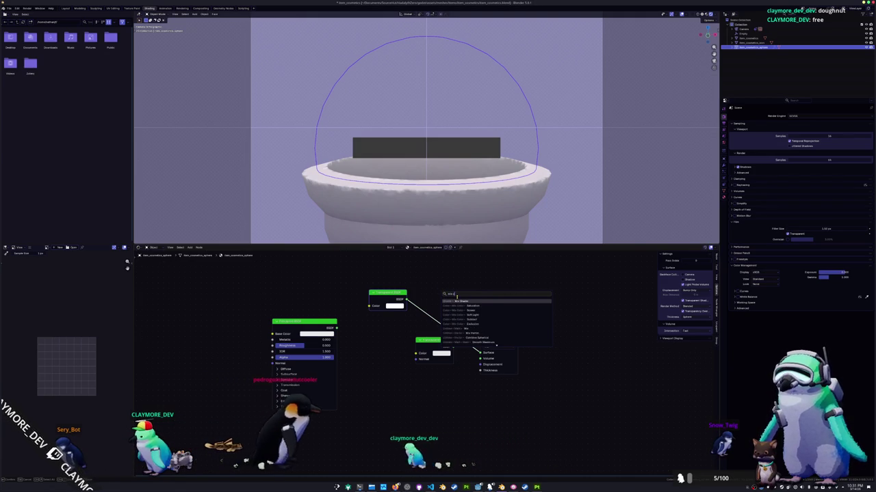
key("Return")
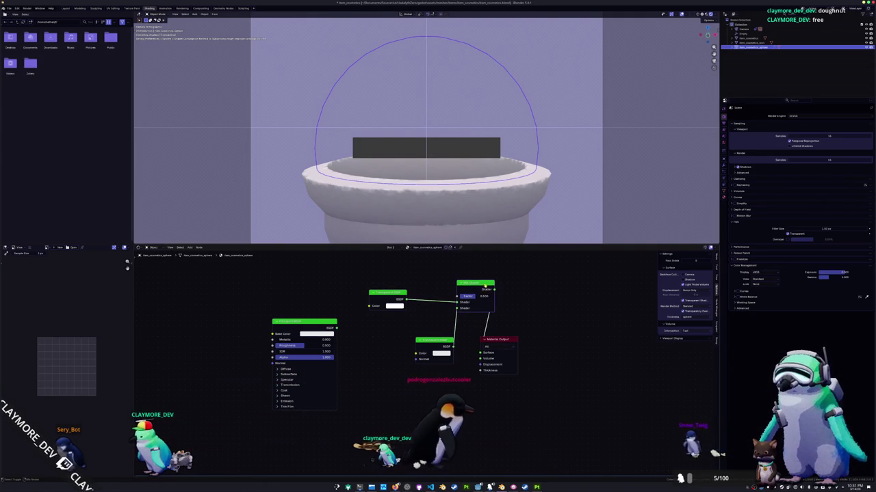
left_click(473, 297)
mouse_move(473, 296)
left_mouse_down()
mouse_move(496, 296)
mouse_move(487, 296)
left_mouse_up()
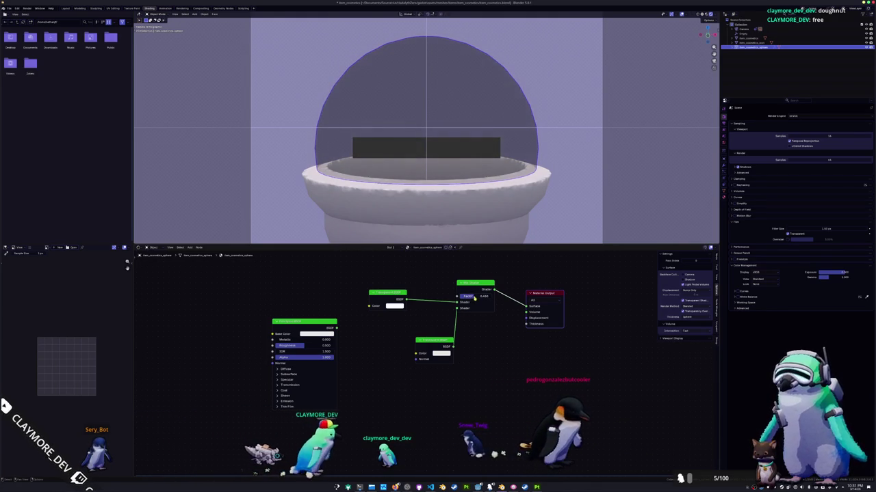
left_click_drag(432, 340, 383, 323)
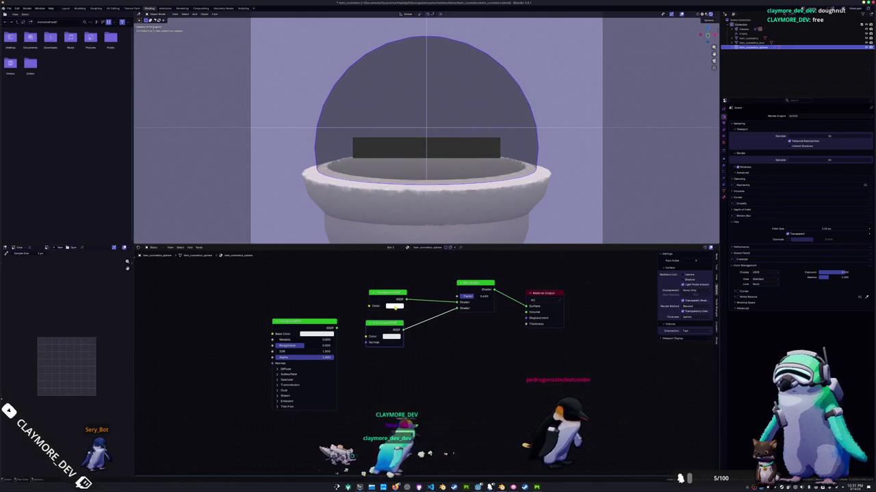
Step: Tint the dome's shader colour cyan, lowering saturation to about 0.47 for a paler tone
left_click(394, 306)
key("ctrl+v")
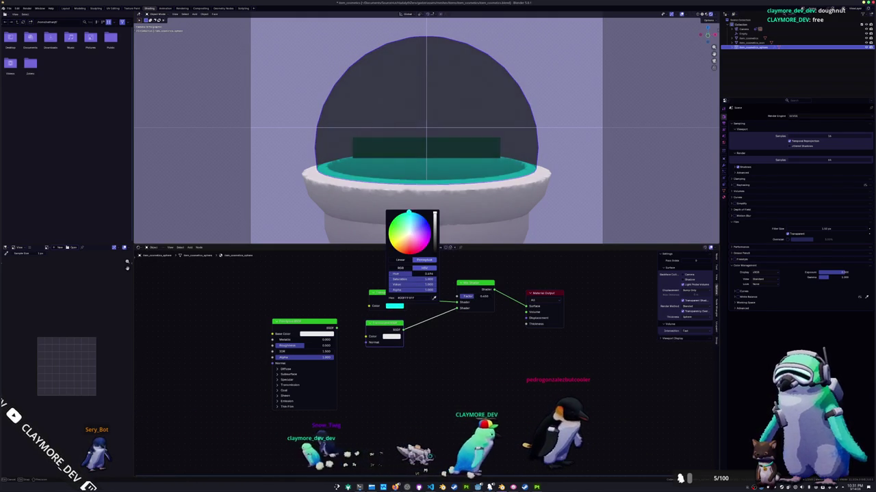
key("Escape")
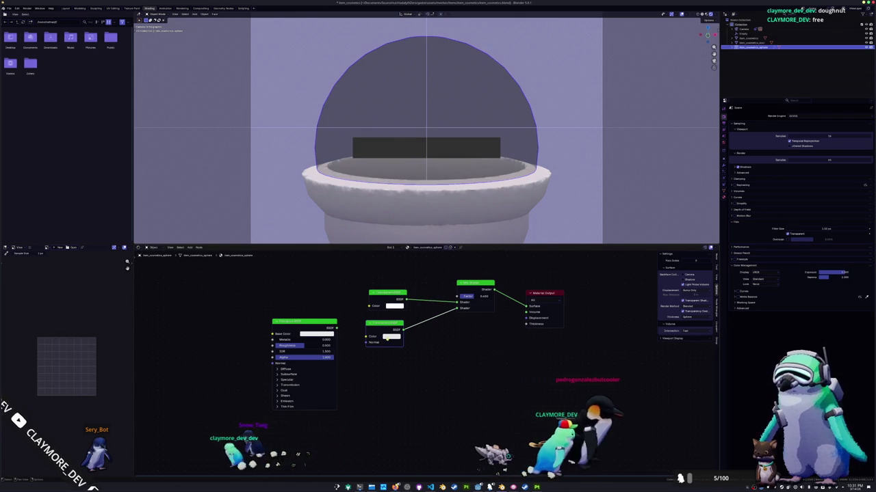
left_click(392, 336)
key("ctrl+v")
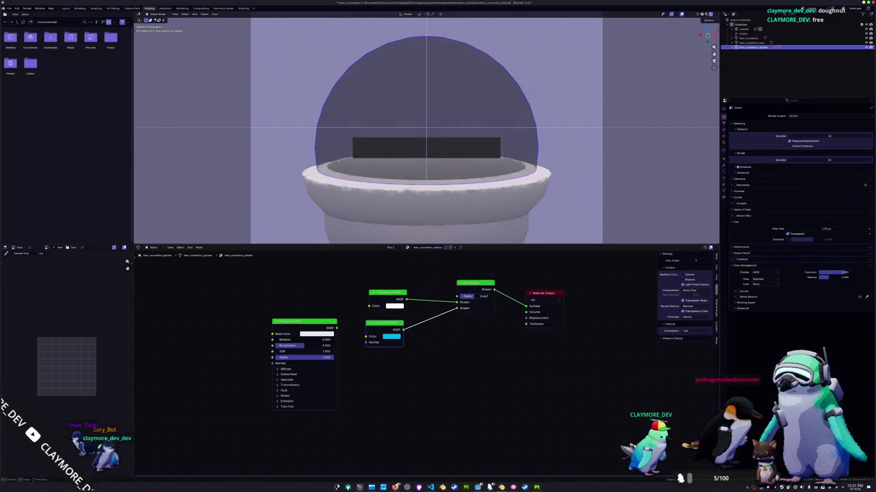
left_click(395, 333)
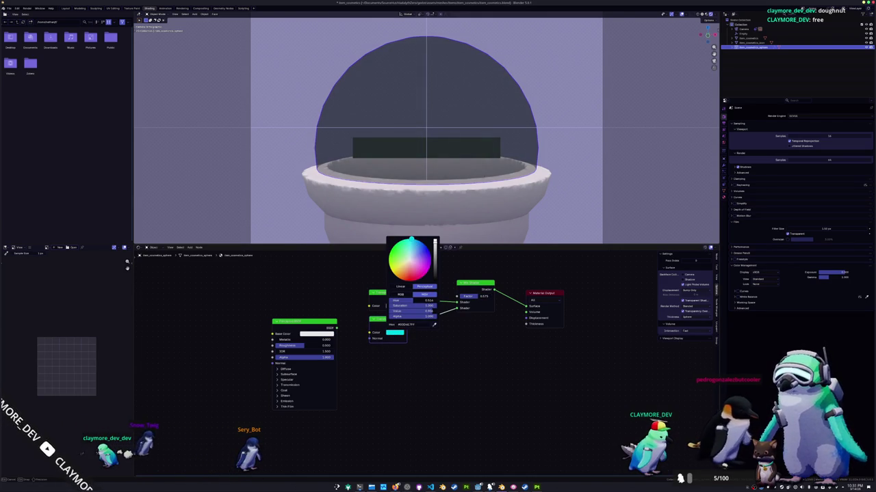
left_click(409, 250)
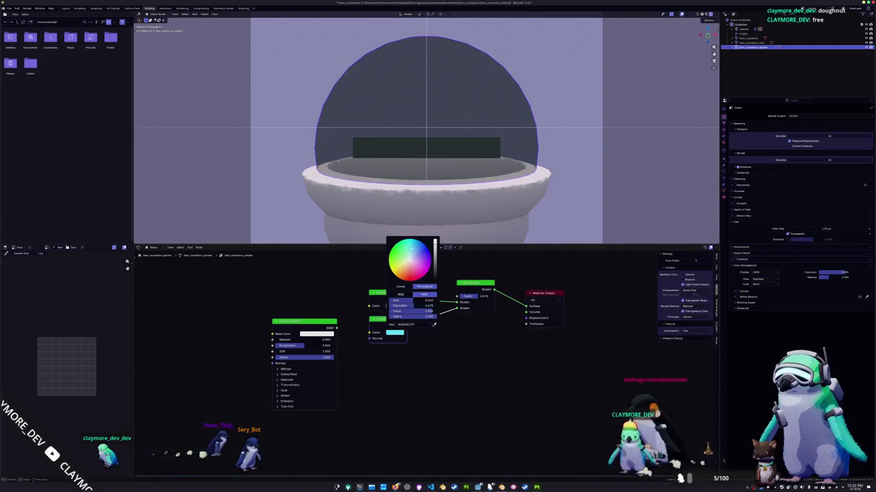
left_click(460, 145)
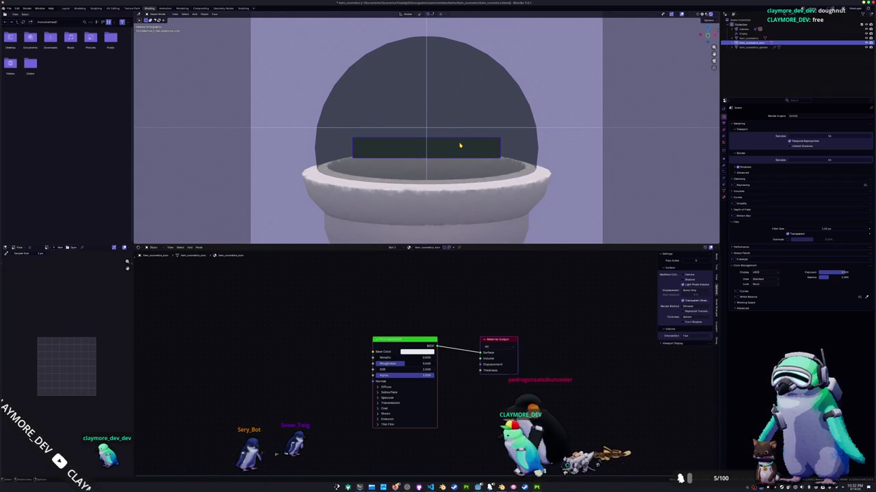
Step: Add a Track To constraint so the icon panel always faces the Camera
left_click(723, 183)
left_click(777, 116)
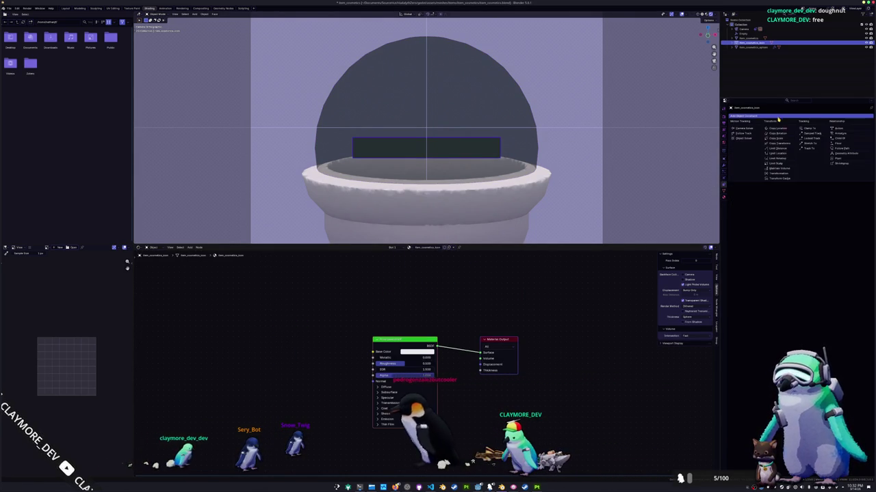
left_click(808, 148)
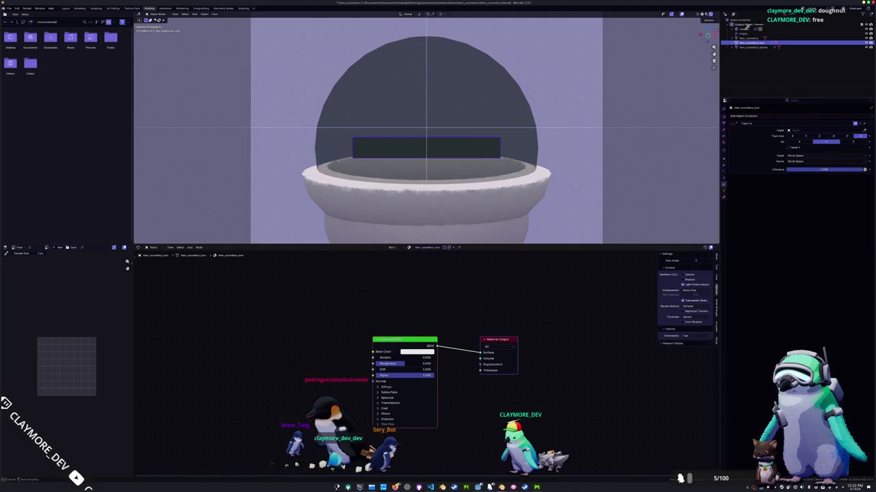
left_click(747, 27)
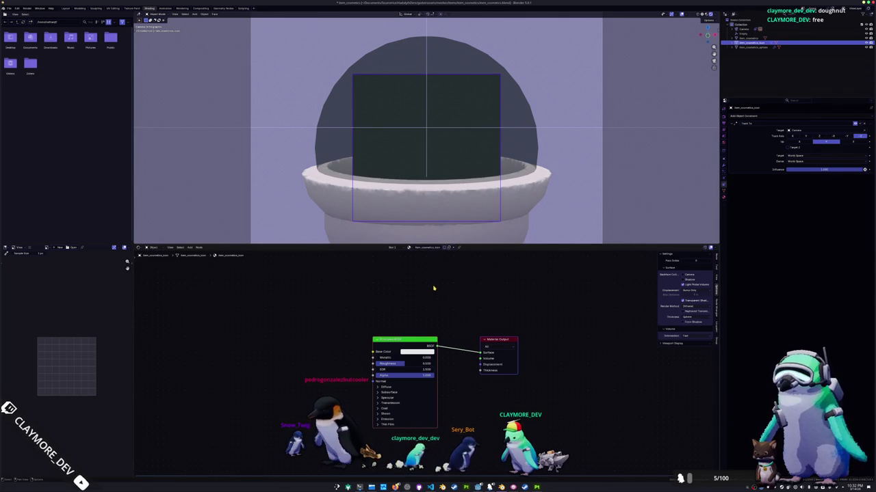
Step: Cut the panel's shader link to the output and add a Mix Shader node
mouse_move(462, 331)
left_mouse_down()
mouse_move(417, 343)
mouse_move(313, 331)
left_mouse_up()
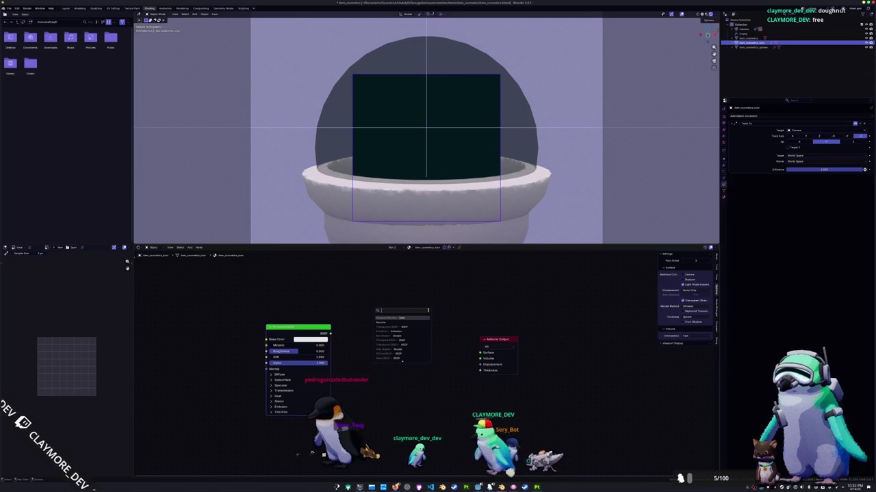
type("mix sha")
key("Return")
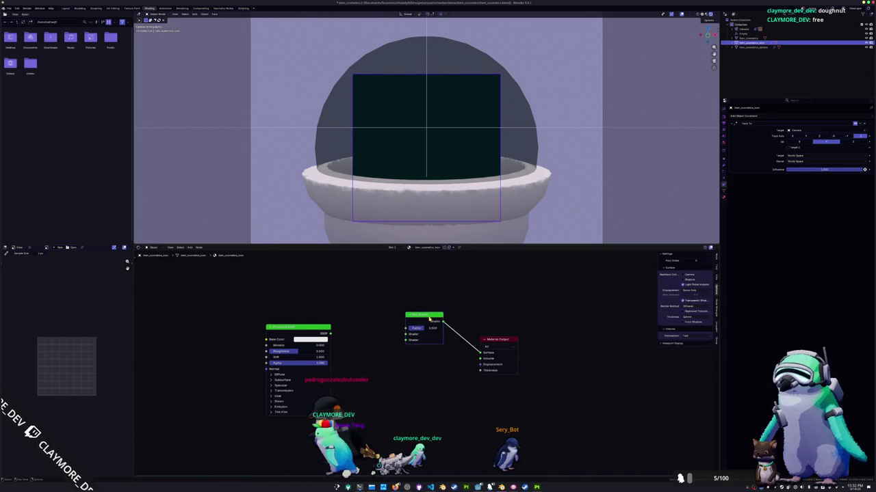
Step: Add an Image Texture node to the panel's material loading coat.png from the icons folder
key("ctrl+t")
left_click(382, 346)
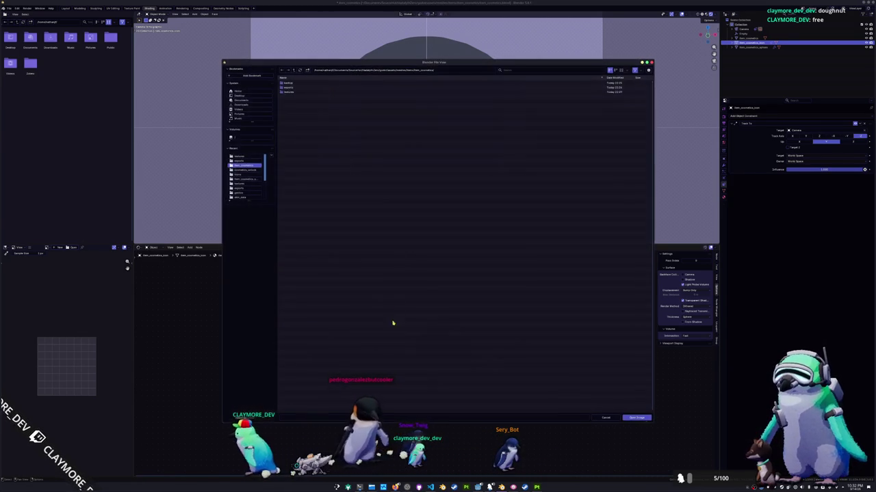
left_click(239, 174)
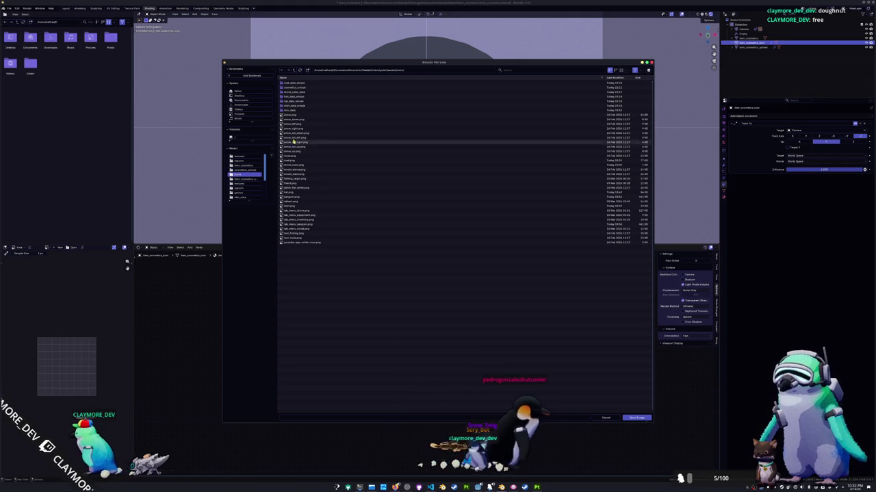
double_click(292, 161)
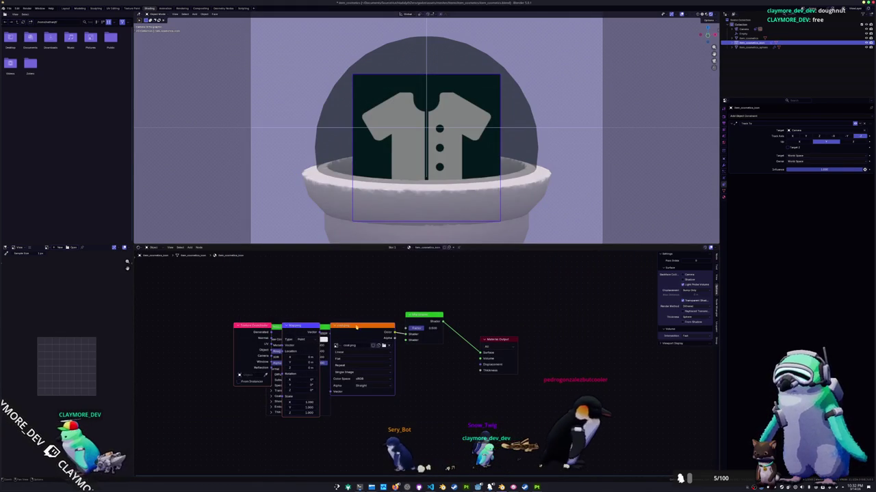
Step: Wire the coat.png texture into the Mix Shader and add a colour node as its input
left_click_drag(356, 328, 292, 425)
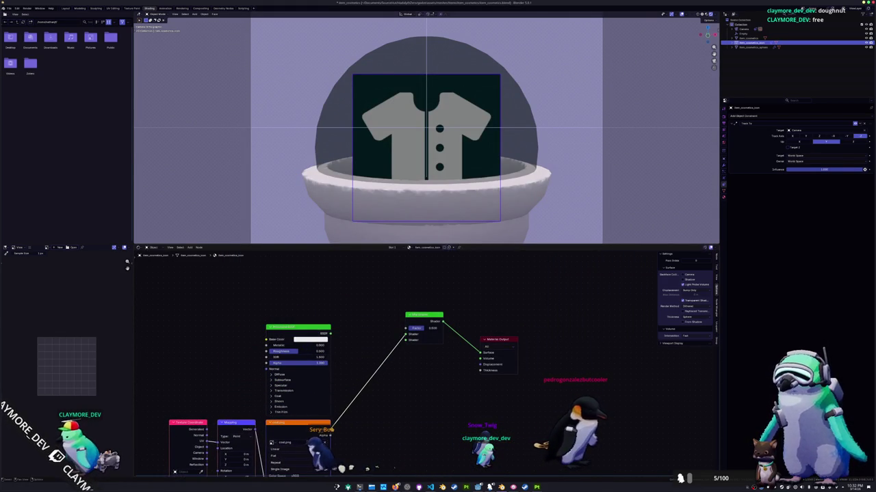
left_click_drag(400, 334, 406, 336)
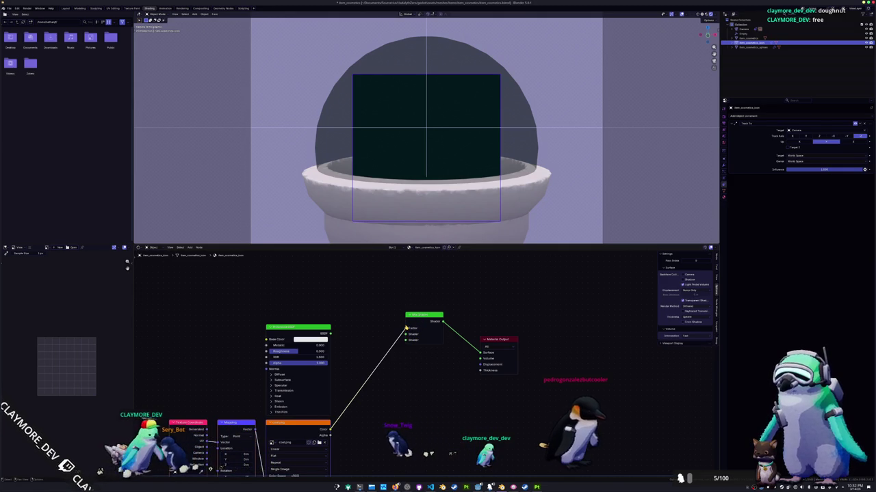
left_click_drag(420, 320, 433, 340)
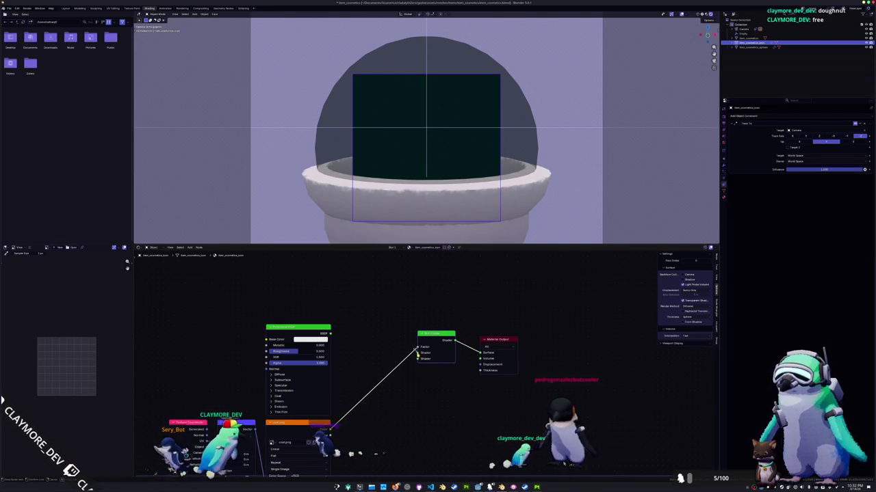
left_click_drag(351, 290, 345, 292)
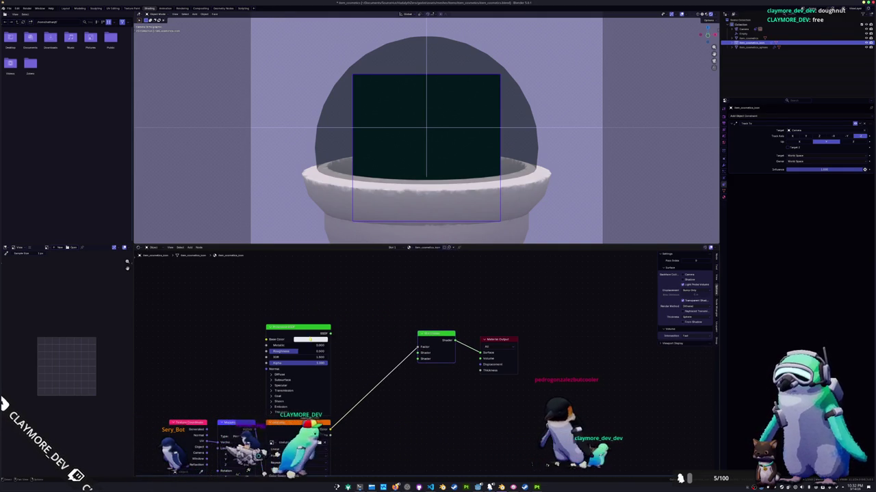
left_click(318, 287)
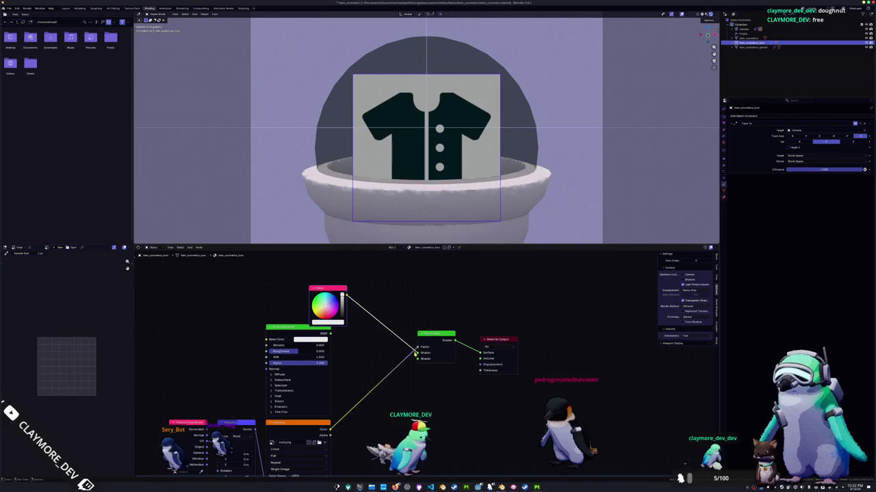
Step: Swap the Mix Shader inputs so the shirt shows in cyan over the background
left_click_drag(417, 356, 418, 360)
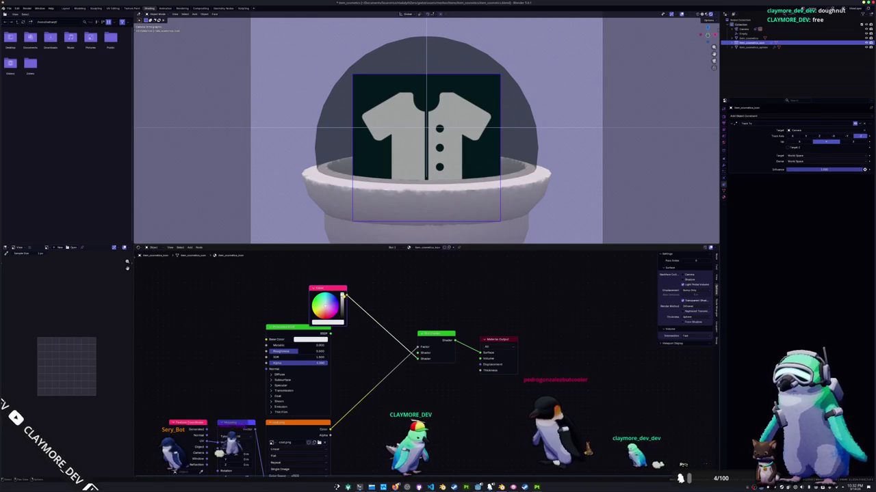
mouse_move(336, 285)
left_mouse_down()
mouse_move(314, 275)
mouse_move(303, 295)
mouse_move(305, 282)
left_mouse_up()
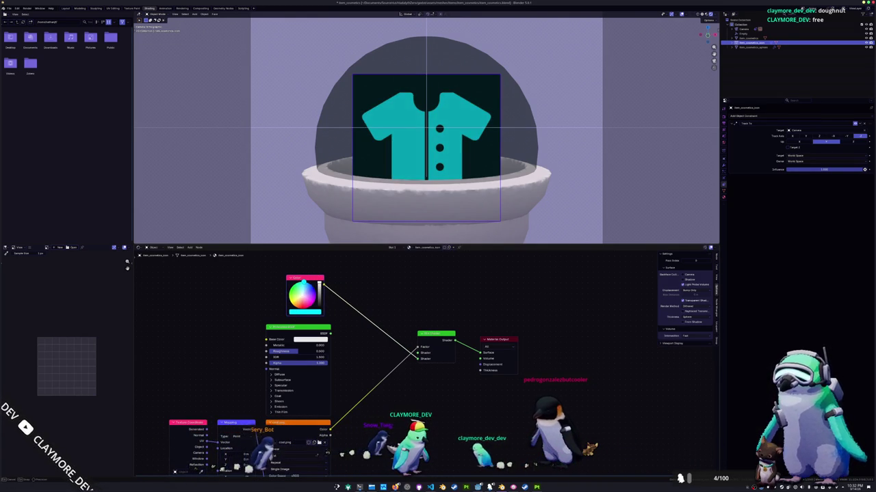
scroll(417, 370, "down", 1)
scroll(418, 369, "down", 2)
Step: Add a transparent shader node to make the panel's dark background see-through
key("shift+a")
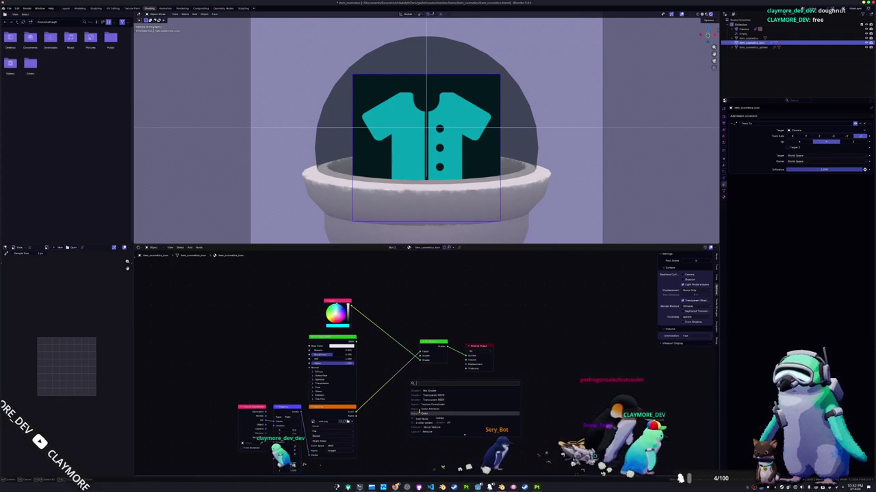
left_click(424, 391)
key("ctrl+z")
key("shift+a")
left_click(445, 409)
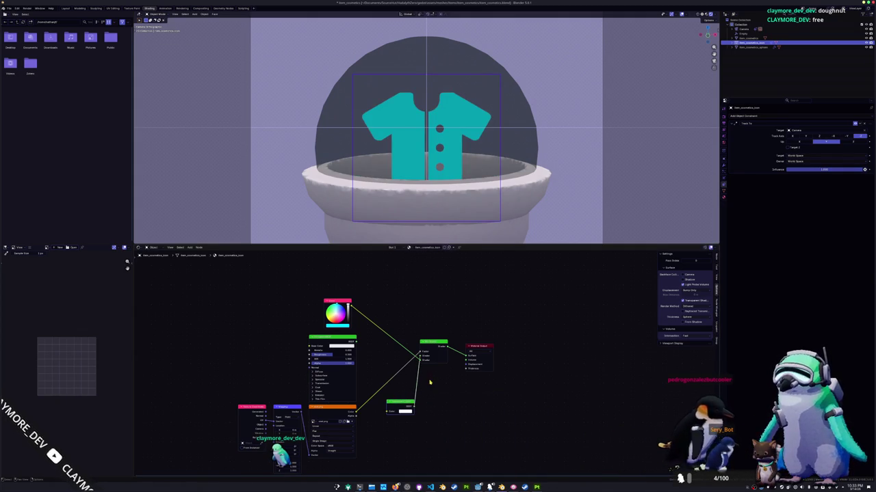
Step: Enlarge the cyan shirt icon panel so it sits within the glass dome
scroll(423, 359, "down", 1)
scroll(428, 194, "down", 4)
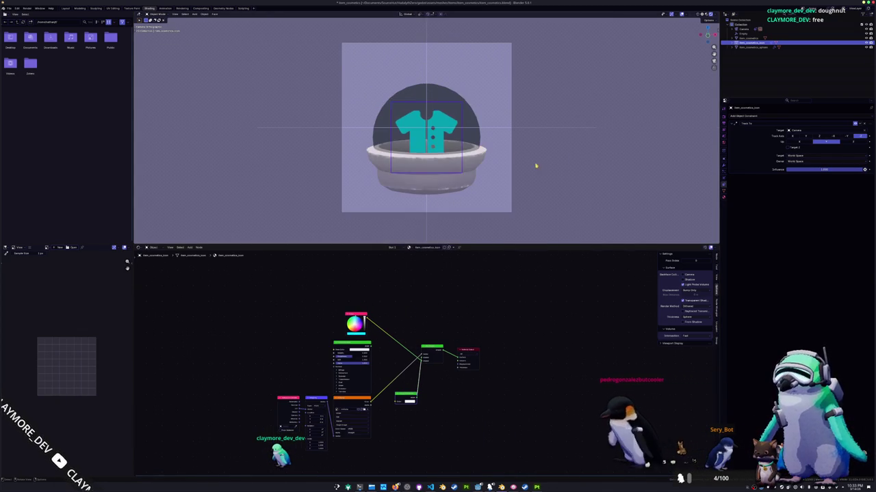
key("s")
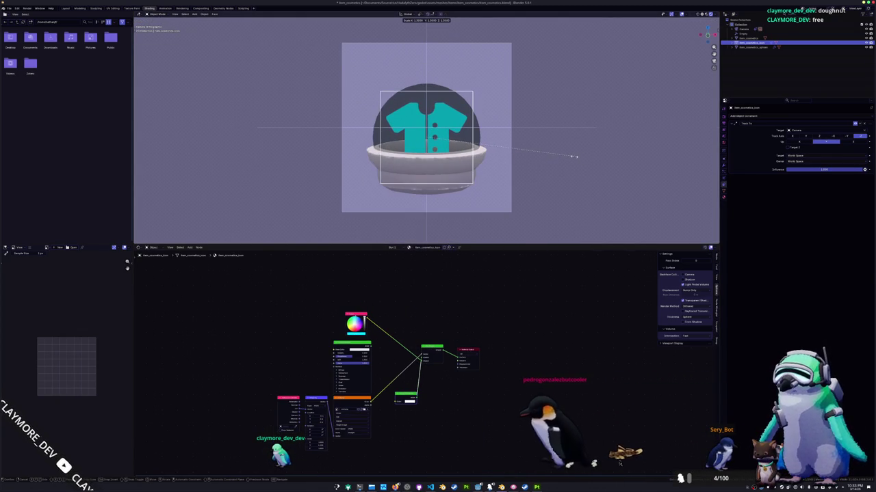
left_click(592, 160)
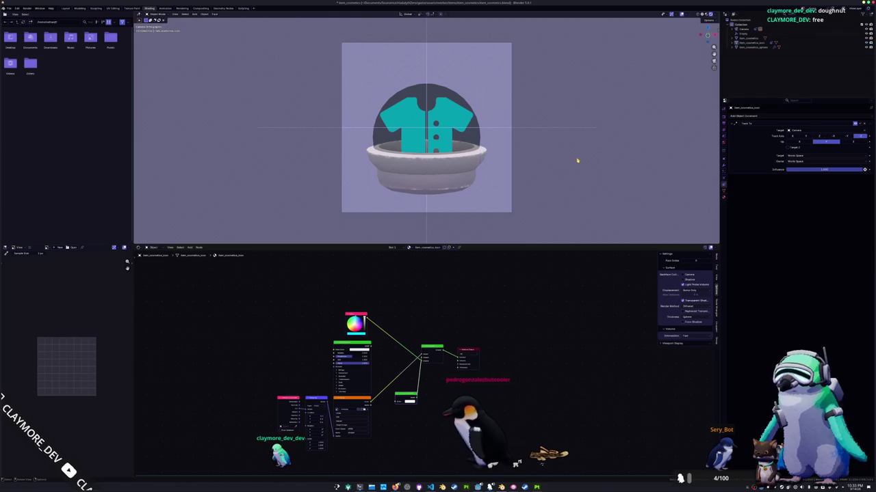
key("ctrl+z")
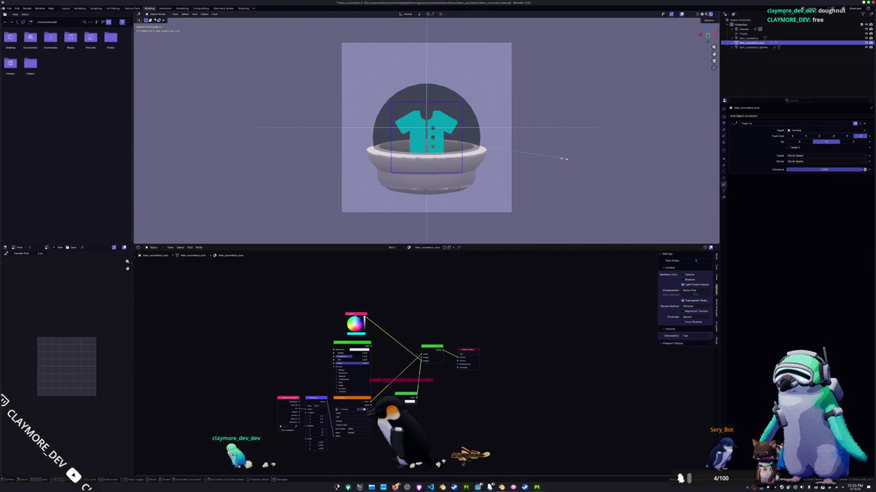
key("s")
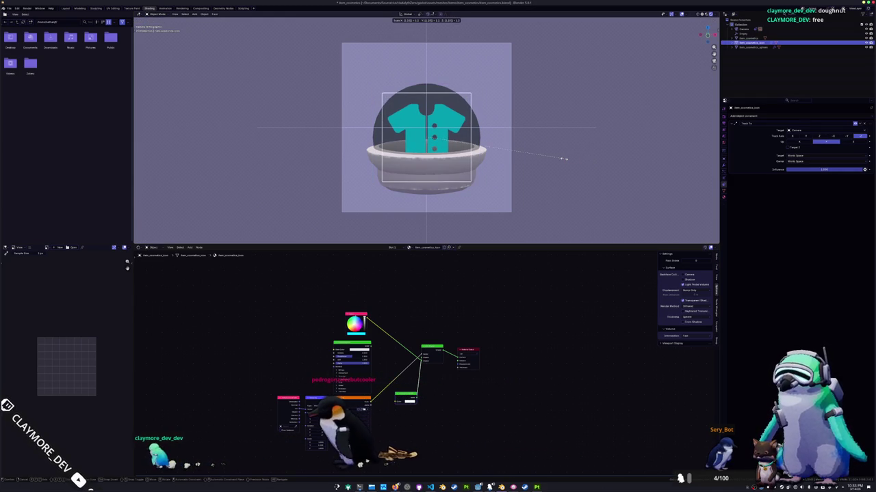
left_click(564, 162)
Step: Apply the shirt panel's scale, then select the camera
key("ctrl+a")
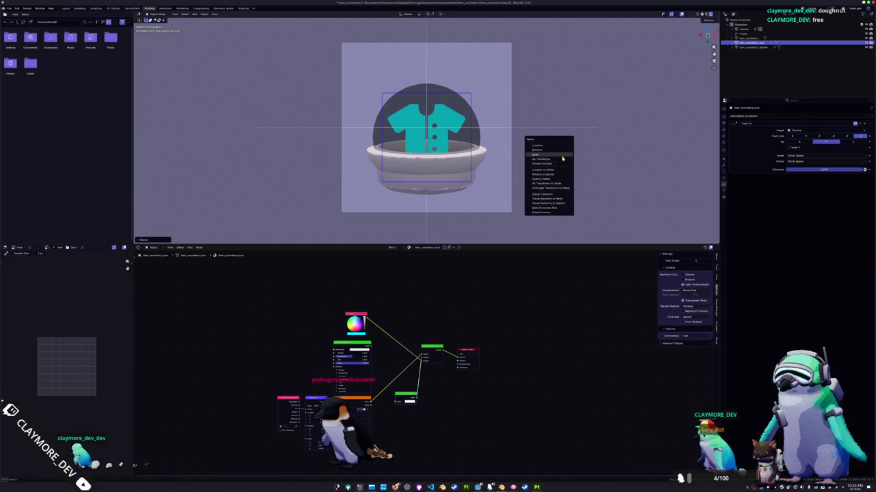
left_click(562, 156)
left_click(560, 184)
scroll(541, 171, "down", 2)
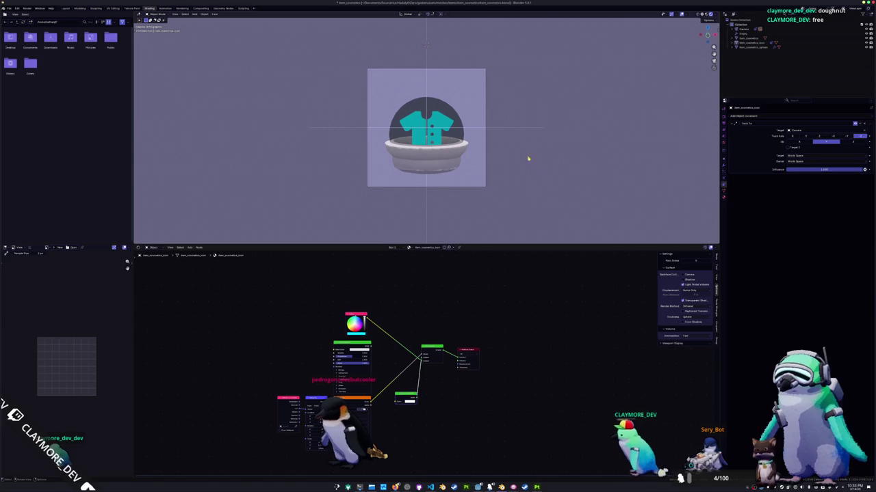
left_click(479, 186)
Step: Move the camera along Z to reframe the dome in the icon view
key("g")
key("x")
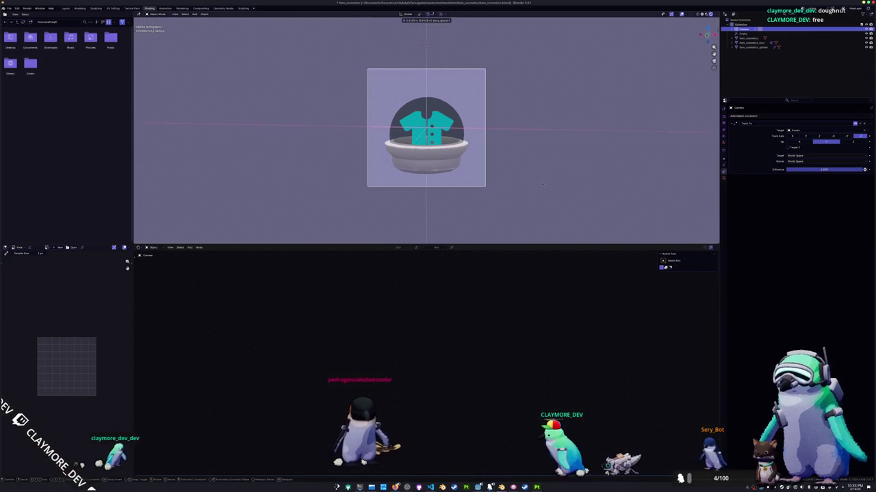
key("z")
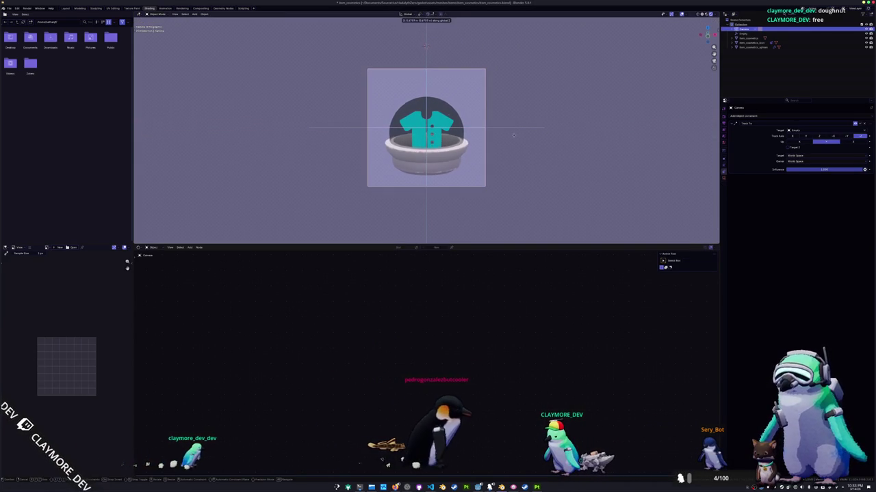
left_click(519, 144)
key("g")
key("z")
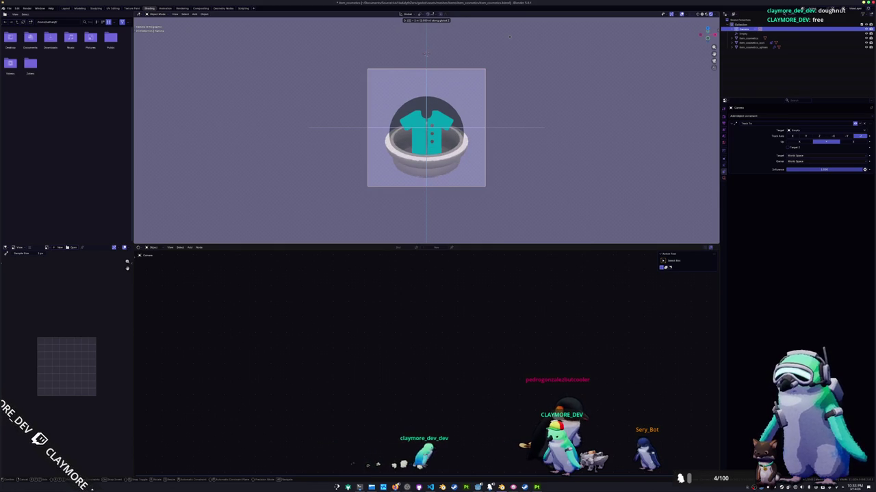
left_click(509, 36)
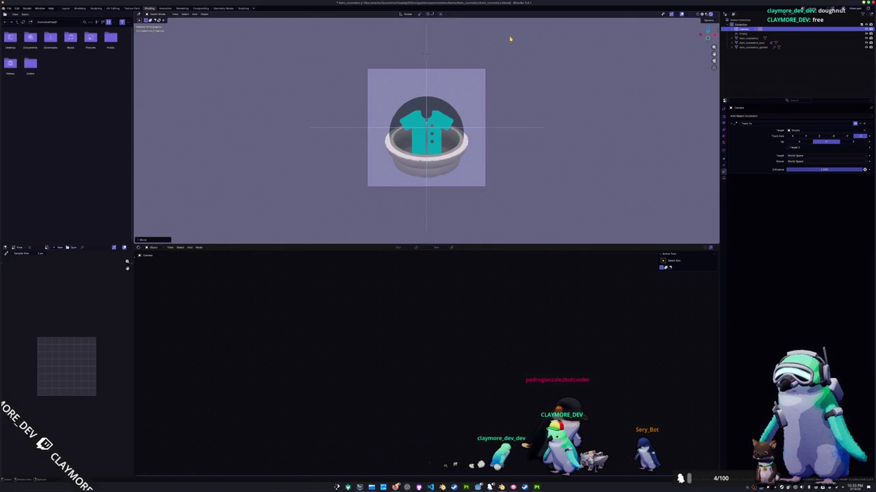
scroll(480, 101, "down", 1)
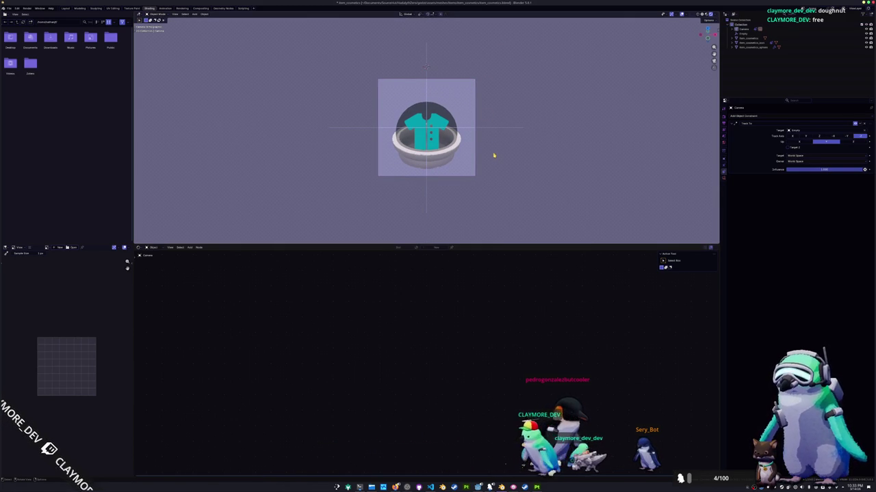
Step: Raise the Empty slightly along Z
left_click(492, 126)
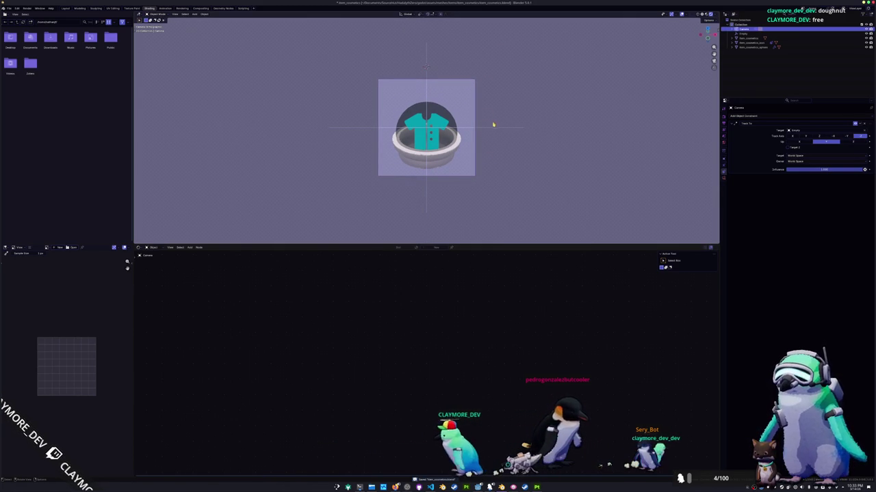
key("g")
key("z")
left_click(491, 134)
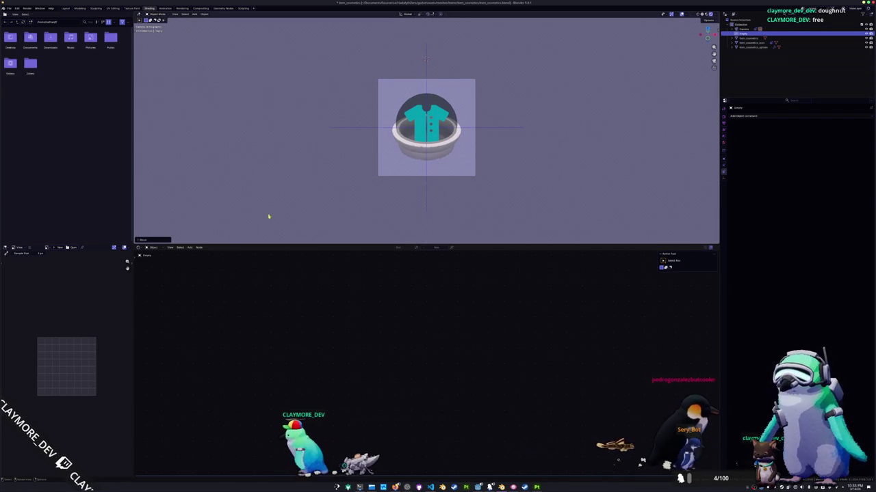
Step: Widen the file browser pane and check the shirt icon object
left_click_drag(133, 288, 299, 270)
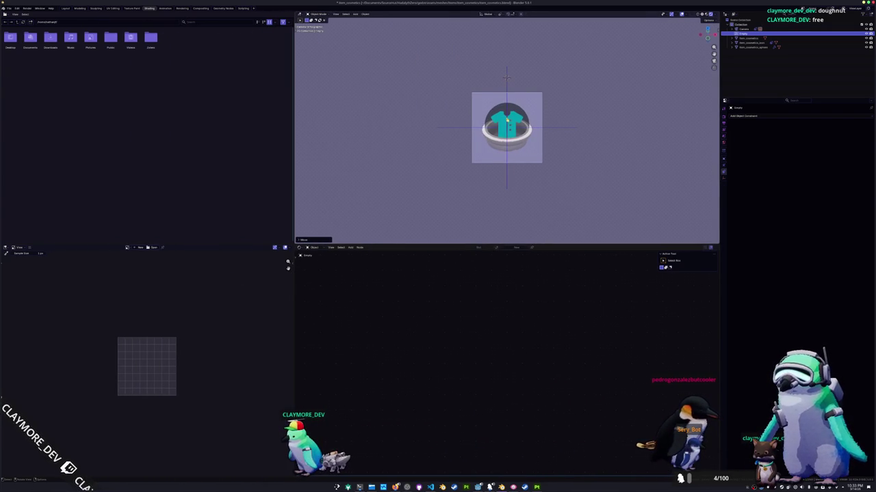
left_click(507, 120)
scroll(424, 185, "up", 3)
scroll(424, 186, "up", 2)
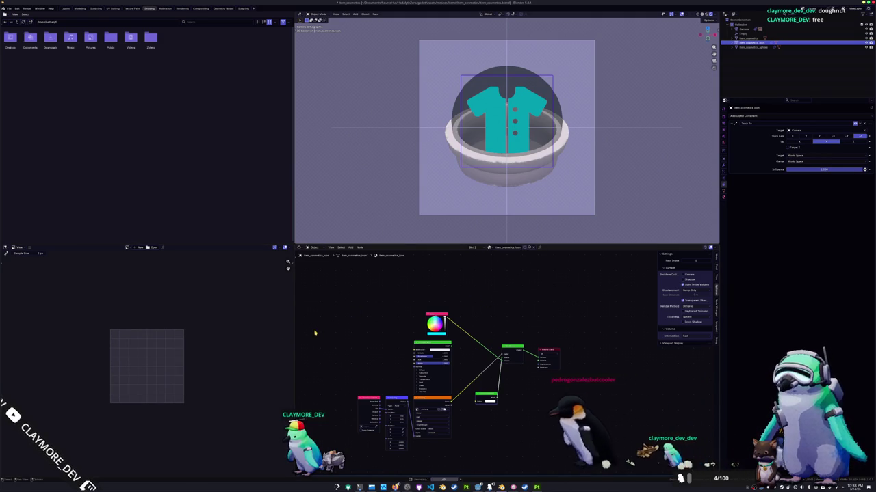
left_click(371, 185)
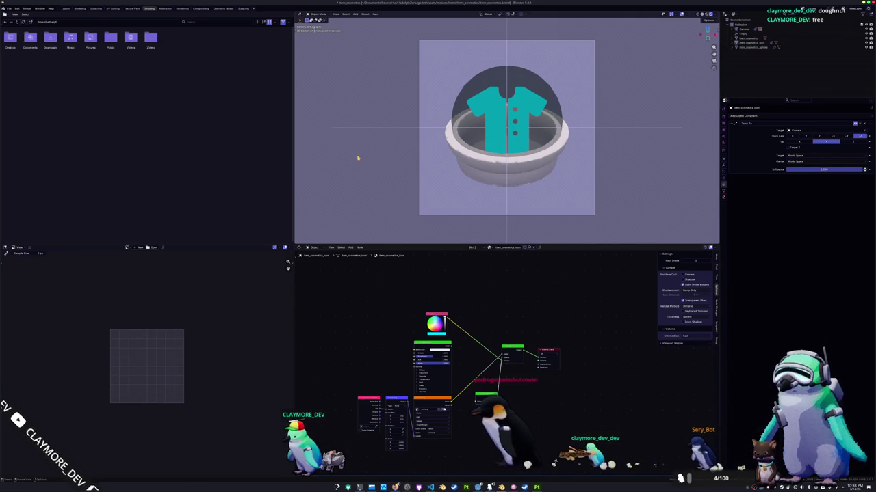
Step: Save the blend file and render the shirt icon from the camera
key("ctrl+s")
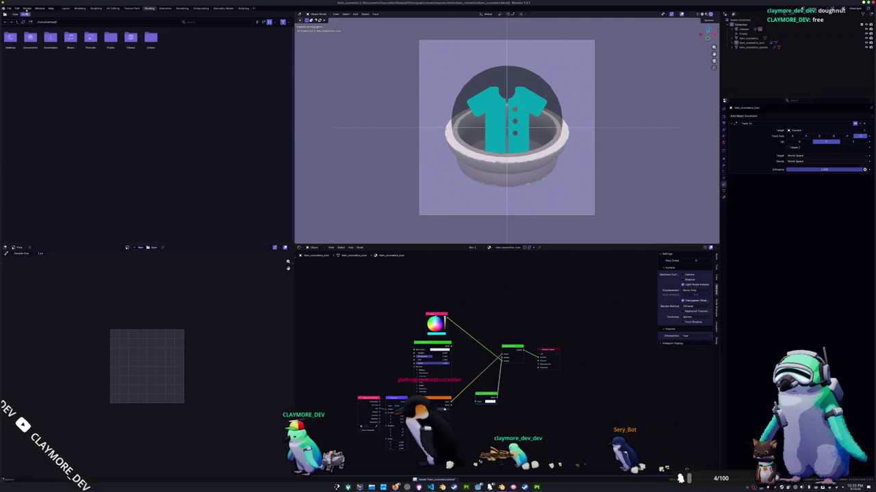
left_click(28, 8)
left_click(30, 14)
left_click(127, 247)
Step: Open the Save As dialog for the rendered shirt image
scroll(152, 294, "down", 3)
scroll(103, 273, "up", 1)
scroll(62, 260, "up", 1)
left_click(30, 249)
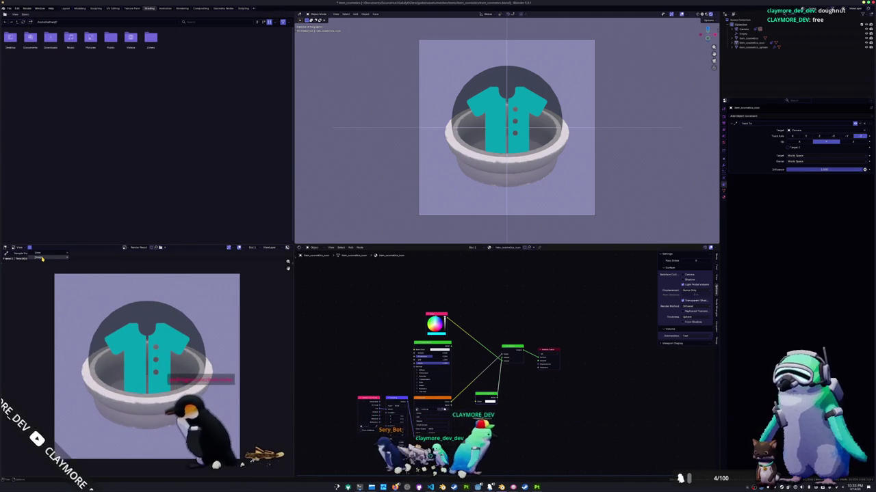
left_click(29, 249)
left_click(55, 301)
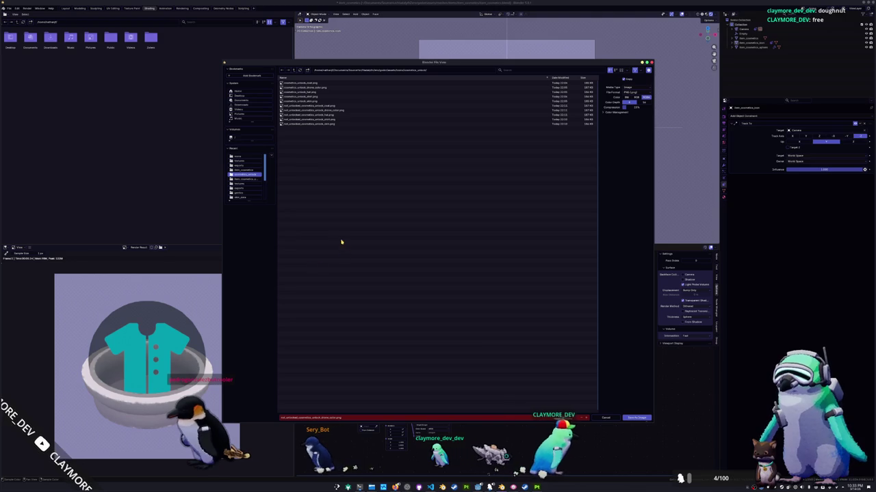
Step: Create a cosmetics folder under icons and save the shirt render there as a PNG
left_click(292, 69)
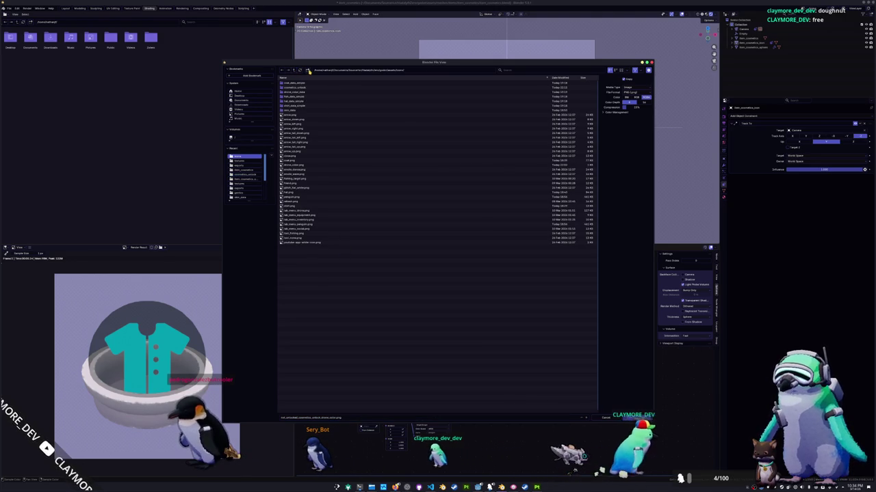
left_click(308, 70)
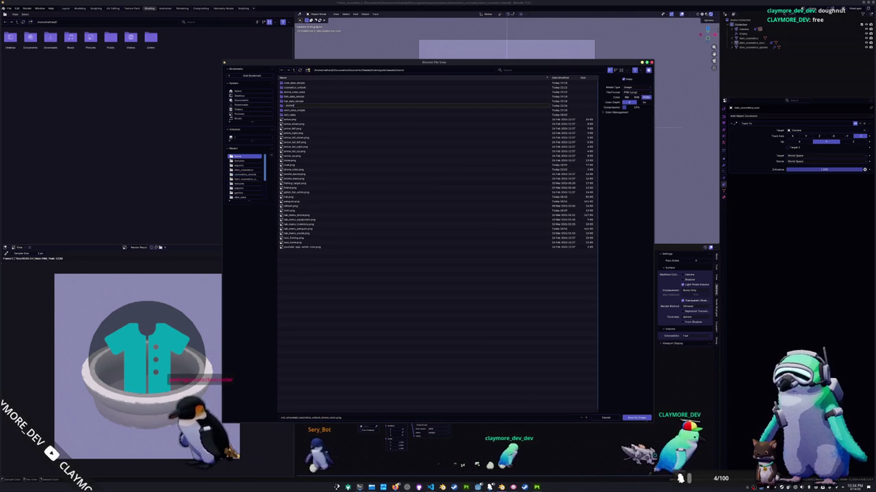
left_click(294, 87)
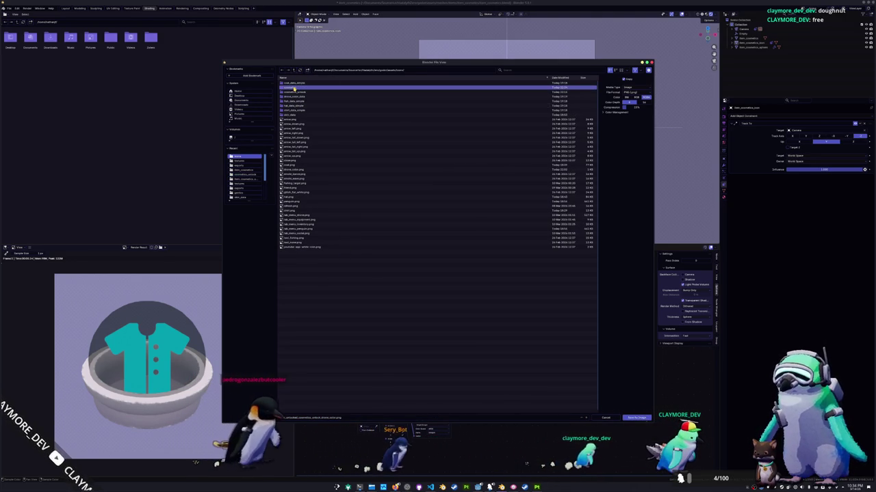
double_click(294, 88)
type("ock_shirt_icon.png")
type("sh")
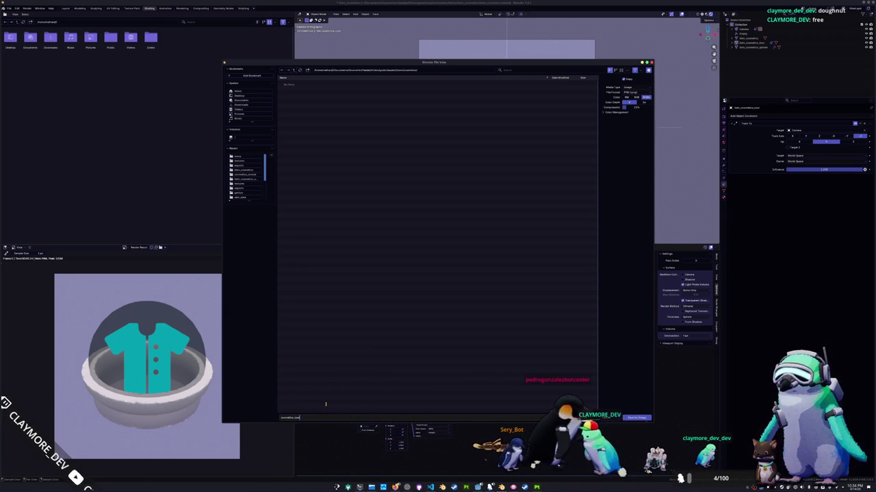
key("Return")
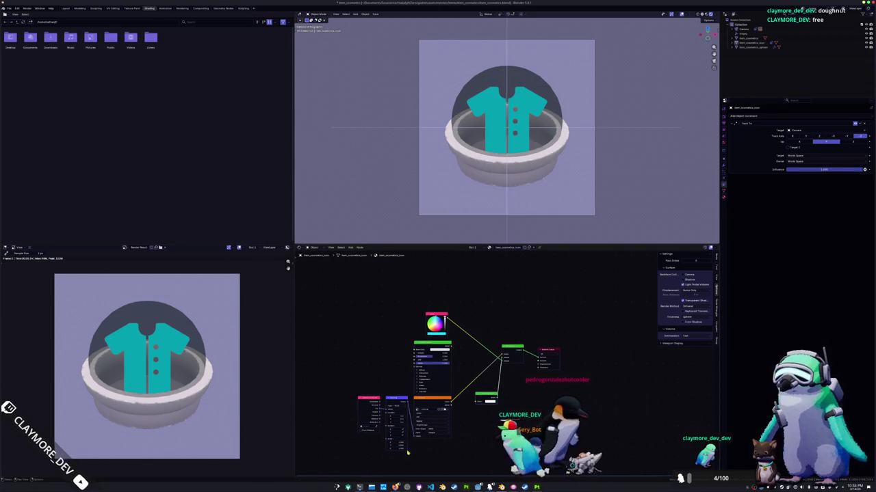
key("alt+Tab")
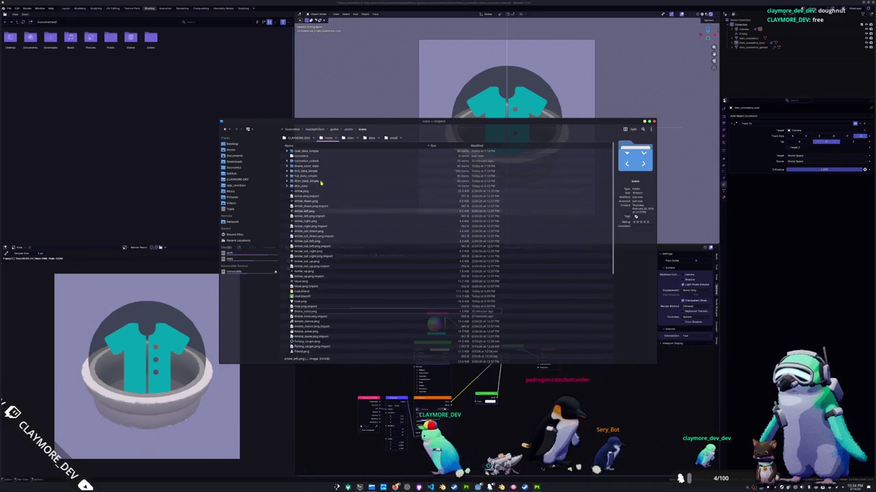
left_click(288, 162)
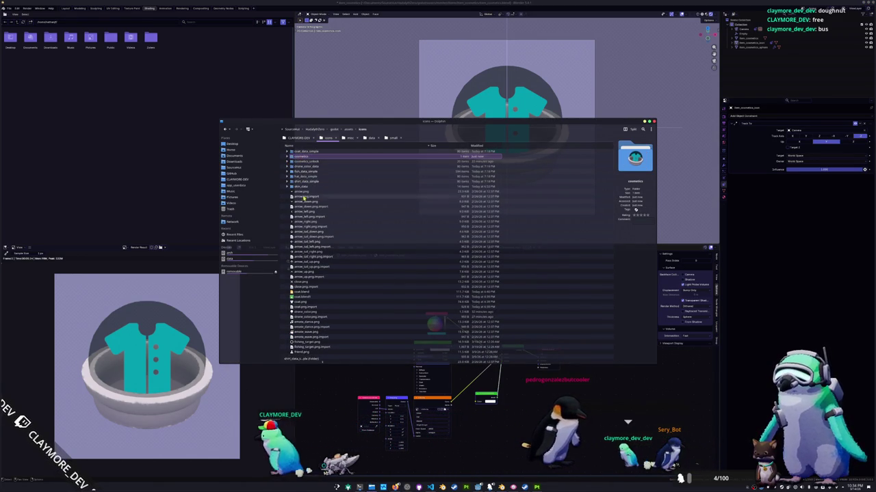
scroll(296, 209, "down", 5)
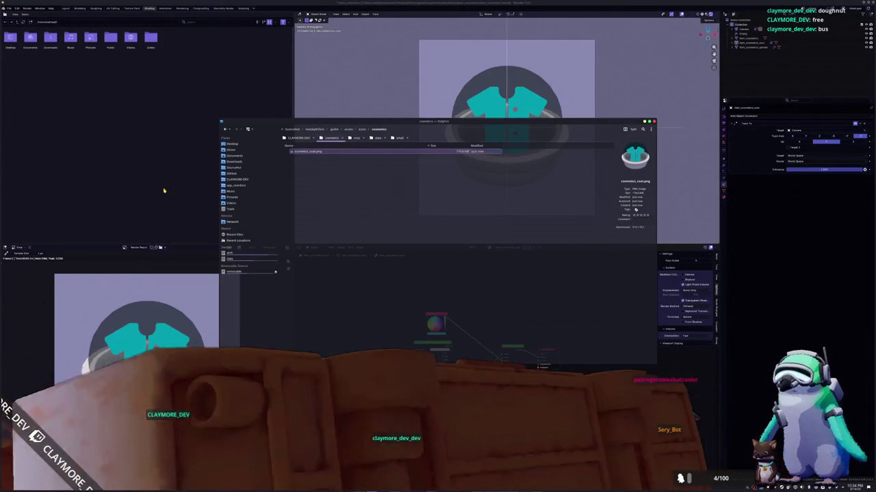
left_click(163, 190)
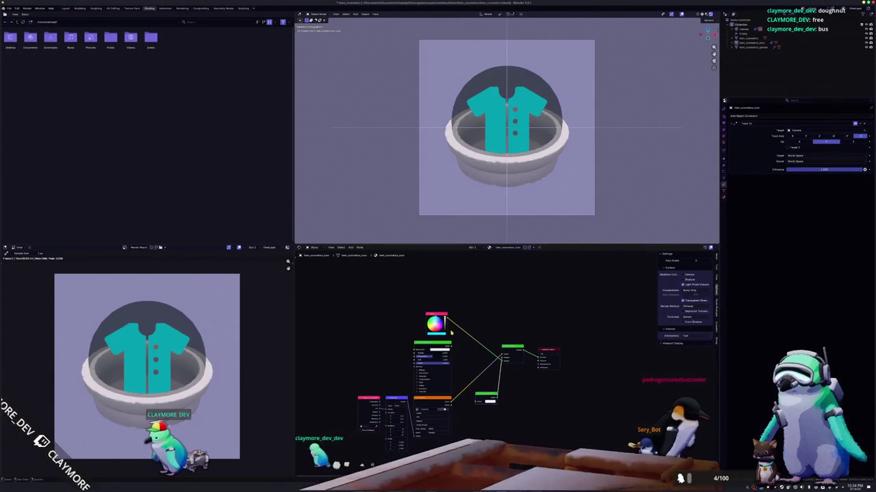
scroll(442, 351, "down", 5, "ctrl")
left_click(409, 350)
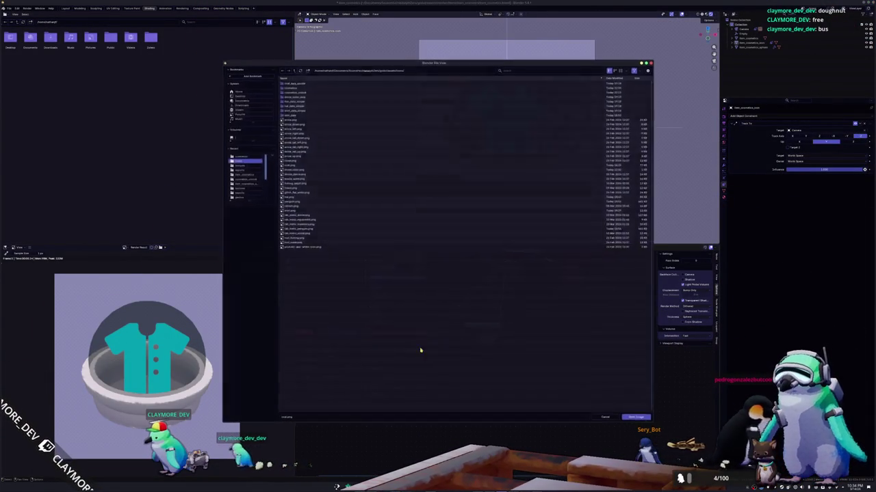
Step: Load drone_color.png into the dome texture and save the render as cosmetics_drone_color.png
double_click(299, 171)
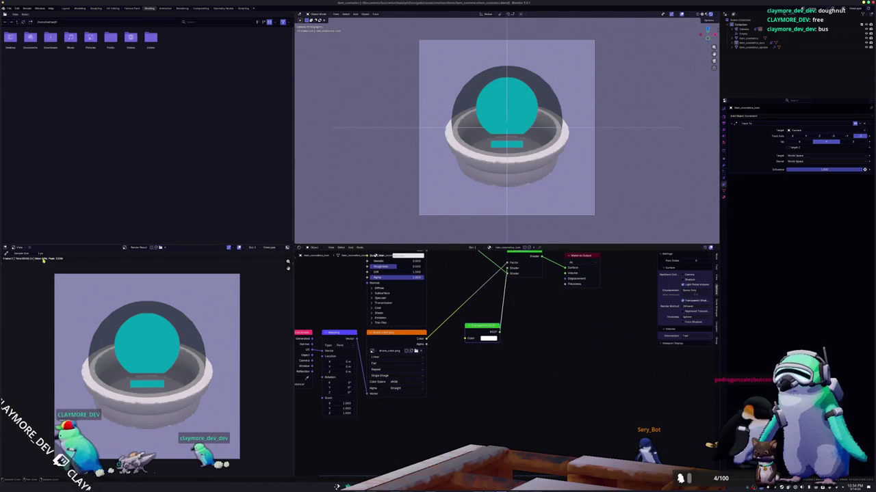
left_click(75, 252)
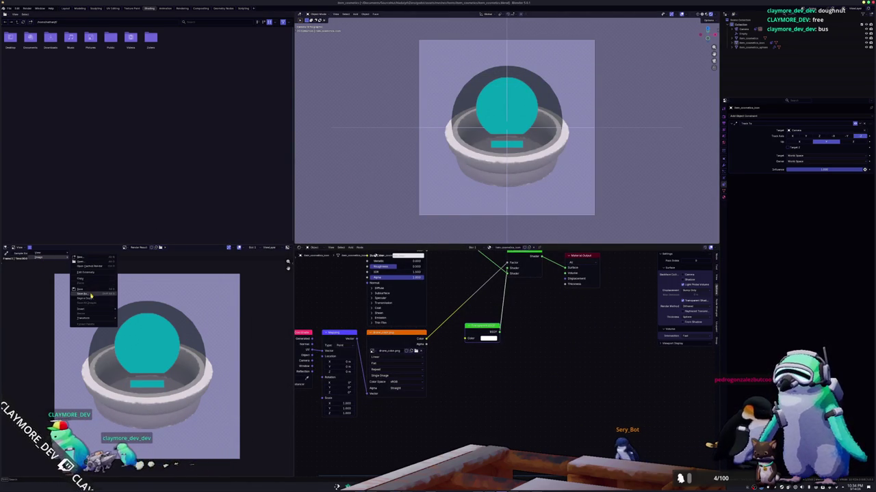
left_click(90, 294)
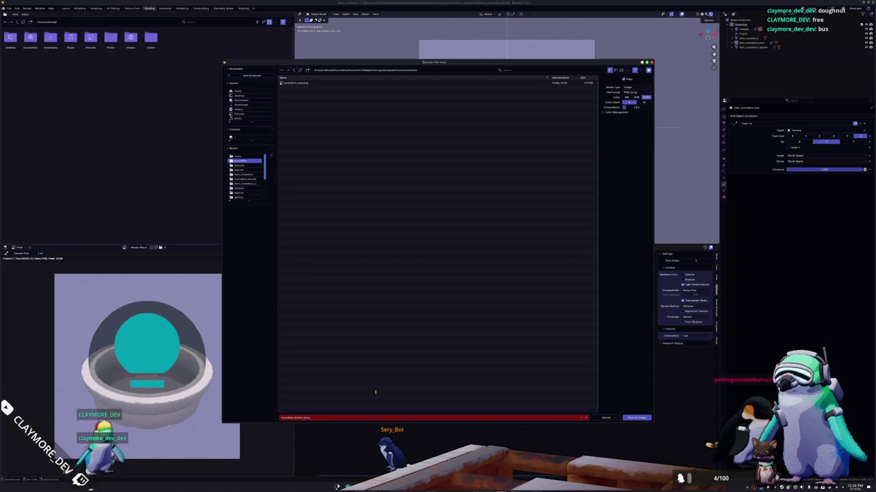
type("_color")
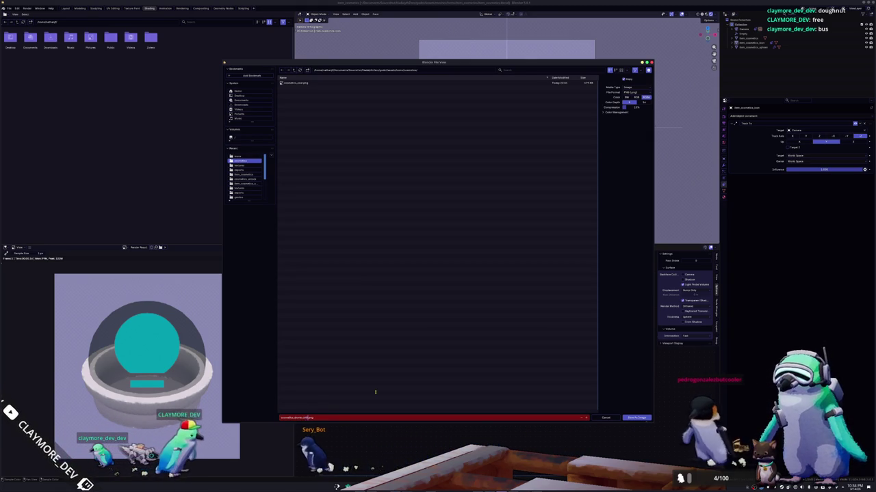
key("Return")
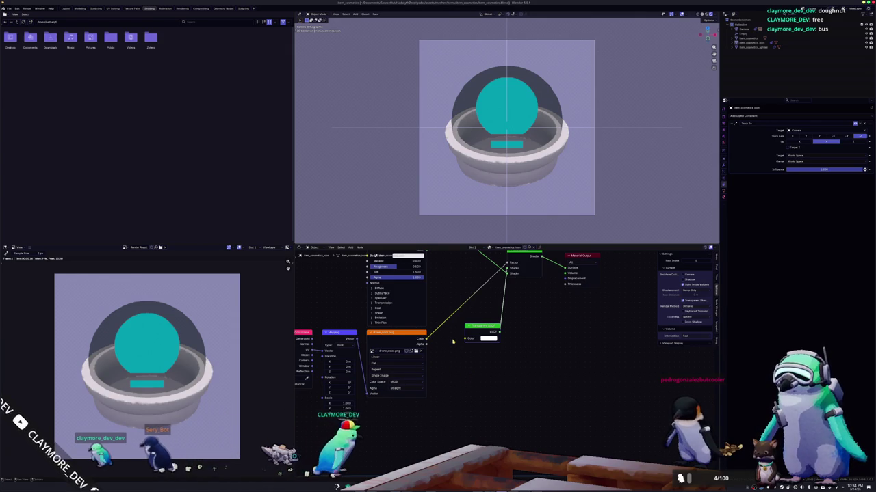
Step: Swap the dome texture to hat.png and save the render as a new icon PNG
left_click(416, 351)
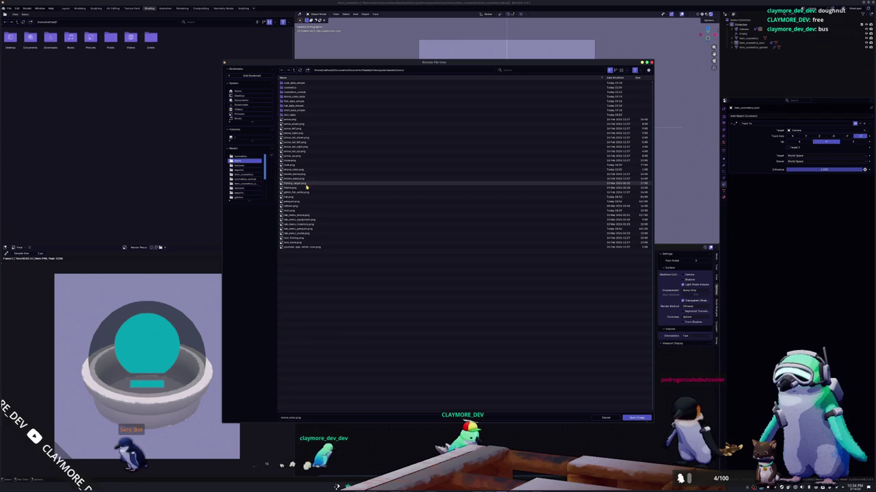
left_click(300, 197)
double_click(300, 197)
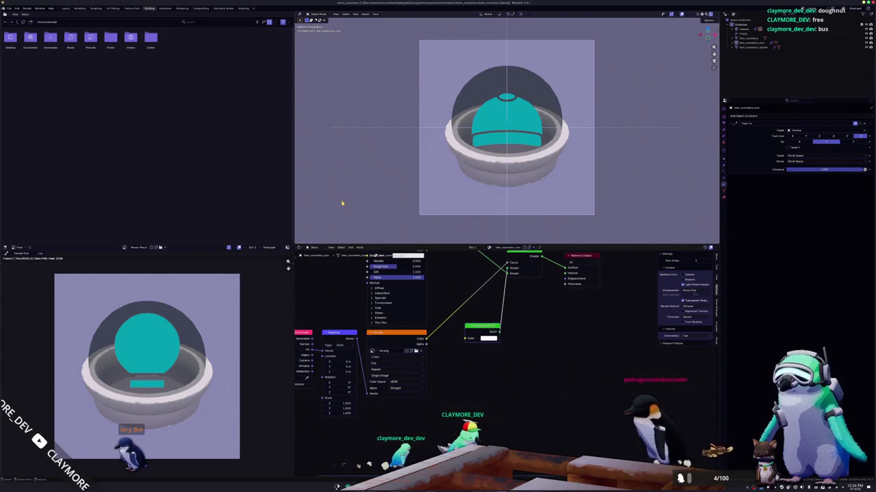
left_click(30, 249)
mouse_move(39, 258)
left_click(85, 292)
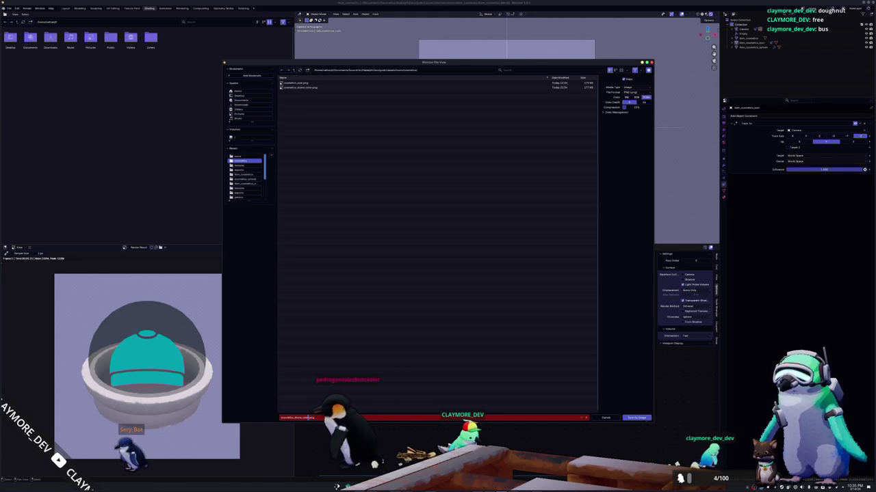
key("Return")
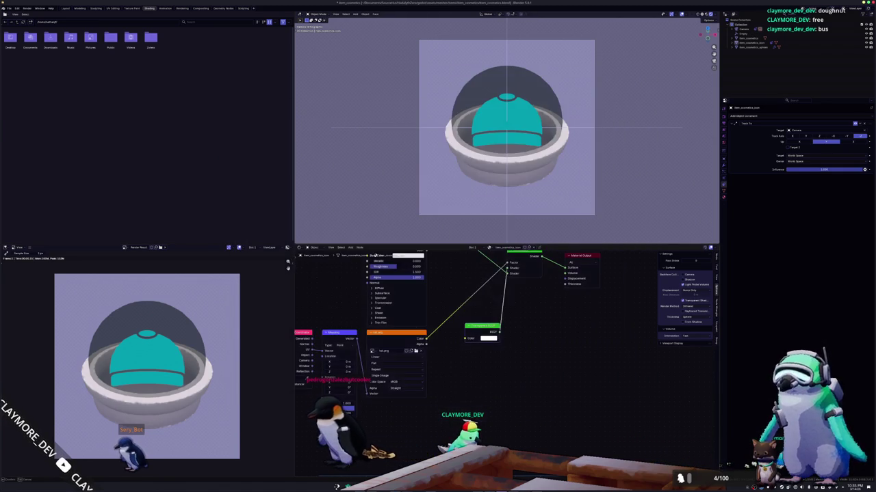
key("super+e")
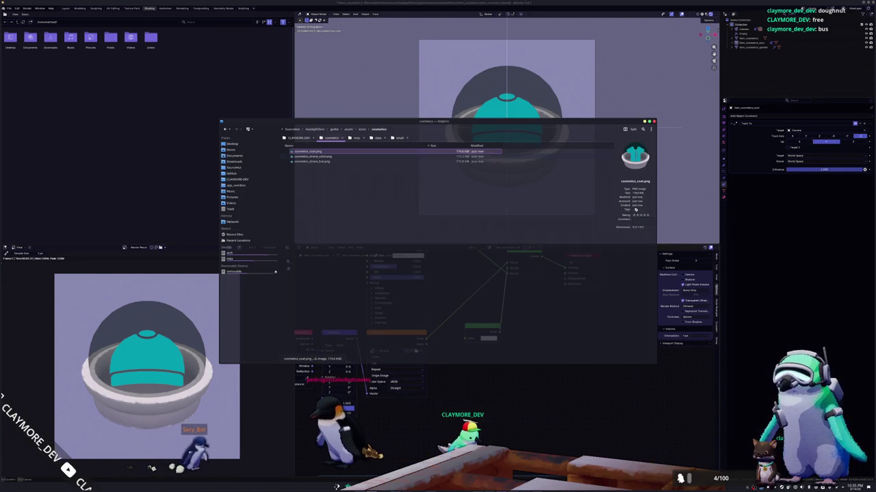
left_click(324, 162)
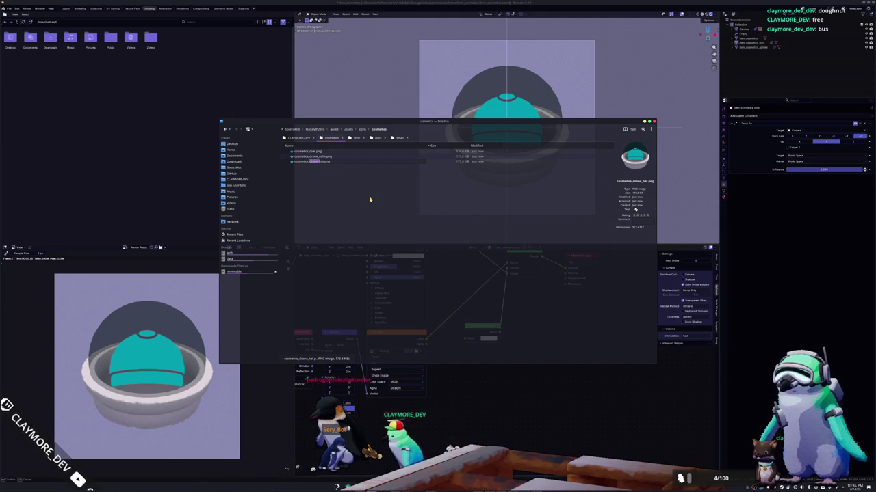
left_click(185, 179)
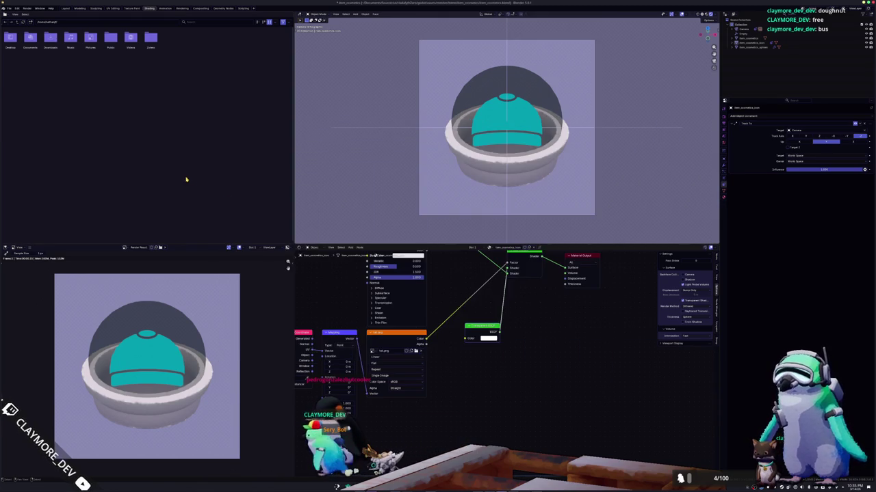
Step: Load penguin.png into the dome texture and rotate the plane to face the other way
left_click(415, 352)
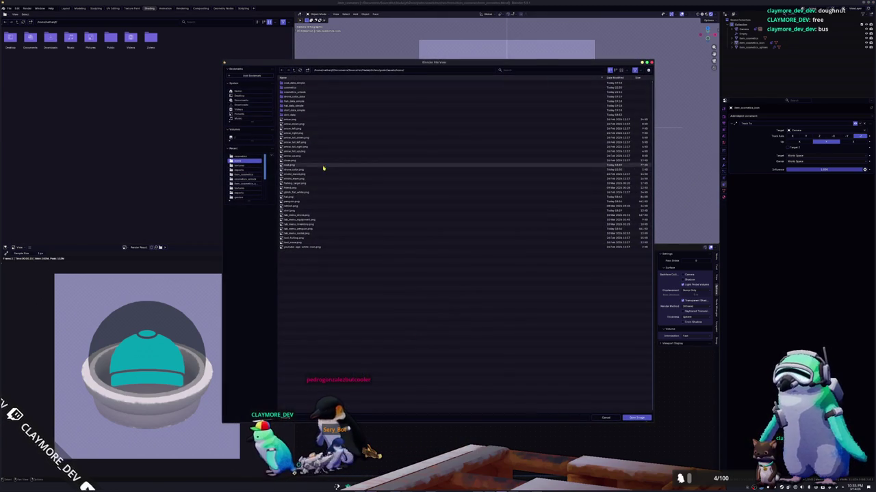
double_click(297, 202)
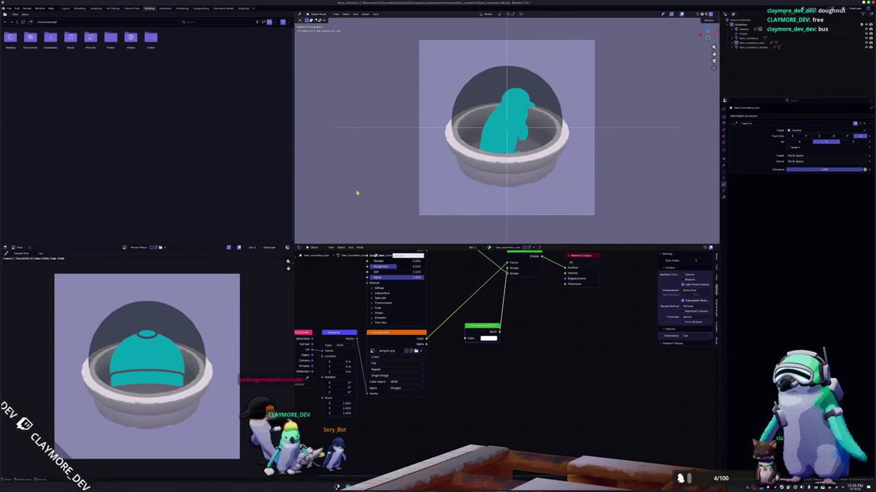
left_click(509, 106)
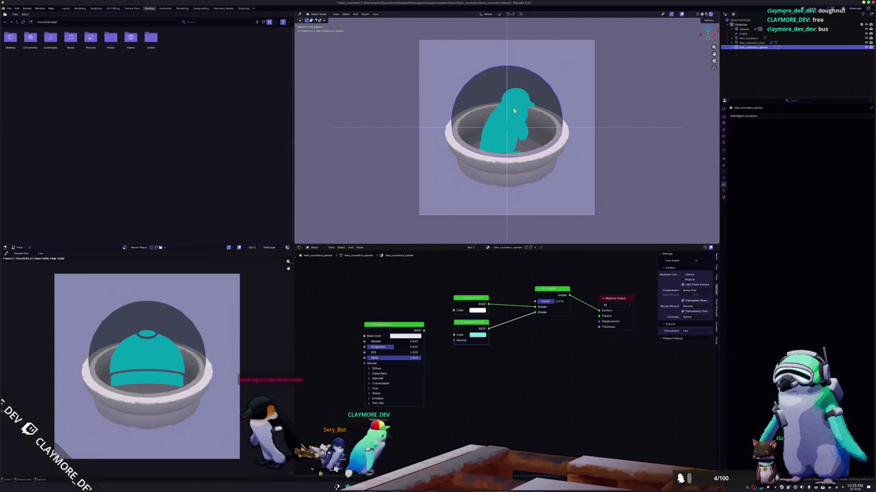
left_click(513, 110)
key("r")
key("z")
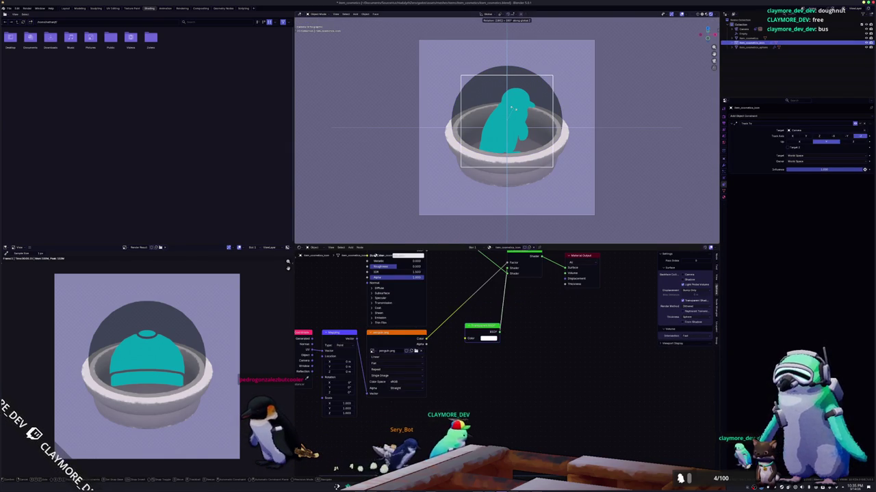
left_click(514, 110)
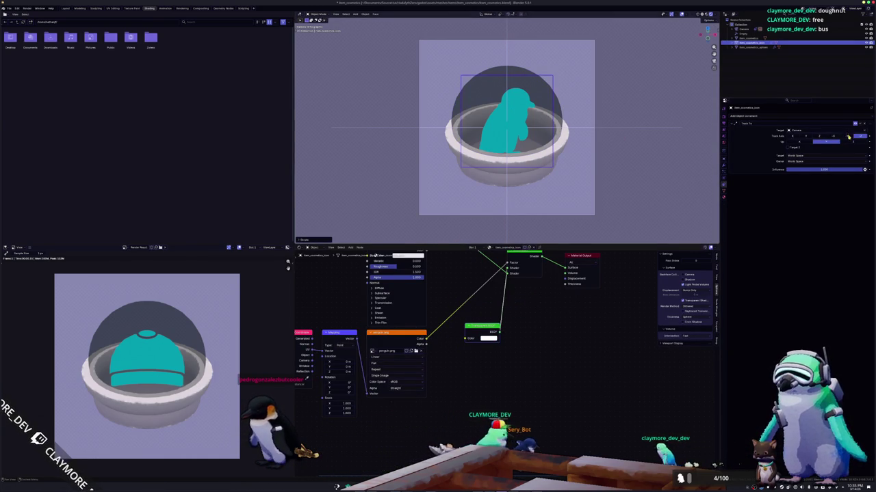
left_click(819, 135)
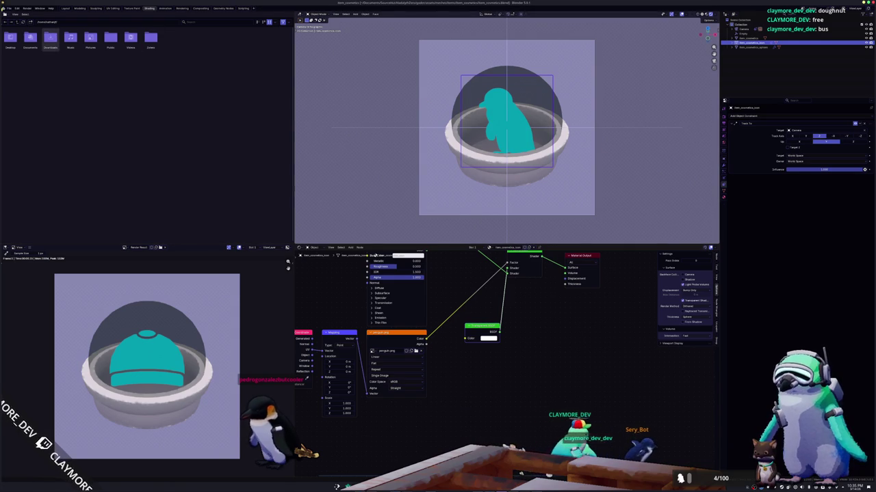
Step: Render the penguin scene and save it as another cosmetic icon PNG
key("F12")
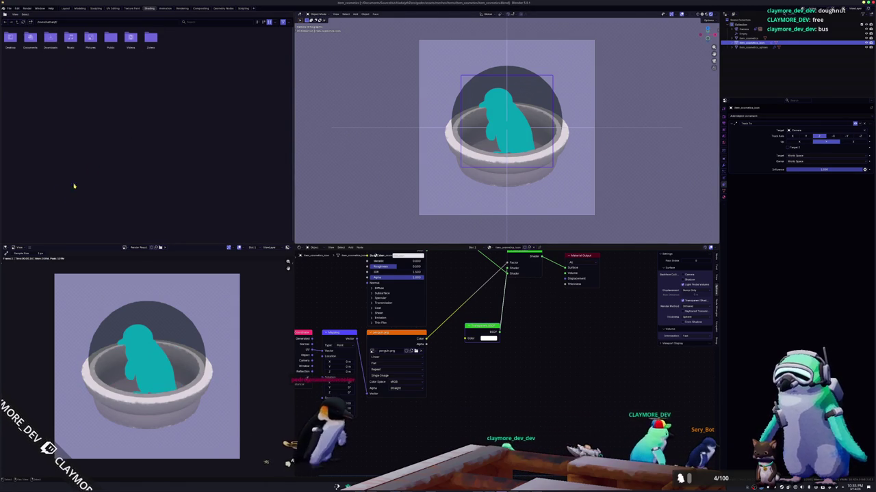
left_click(30, 247)
mouse_move(75, 257)
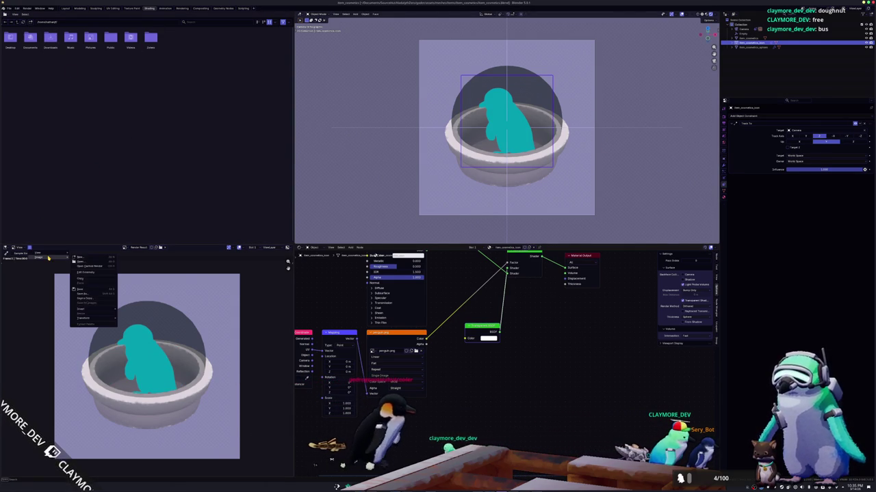
left_click(89, 296)
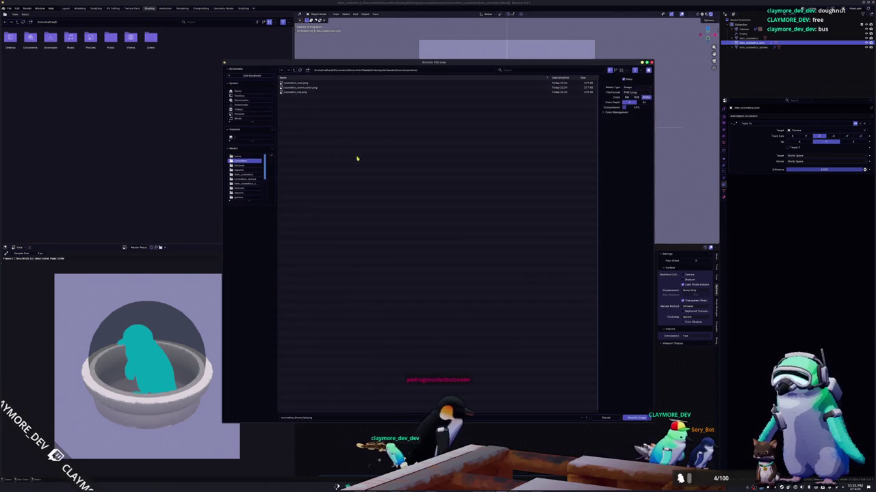
left_click(331, 417)
key("End")
key("Left")
key("Left")
key("Left")
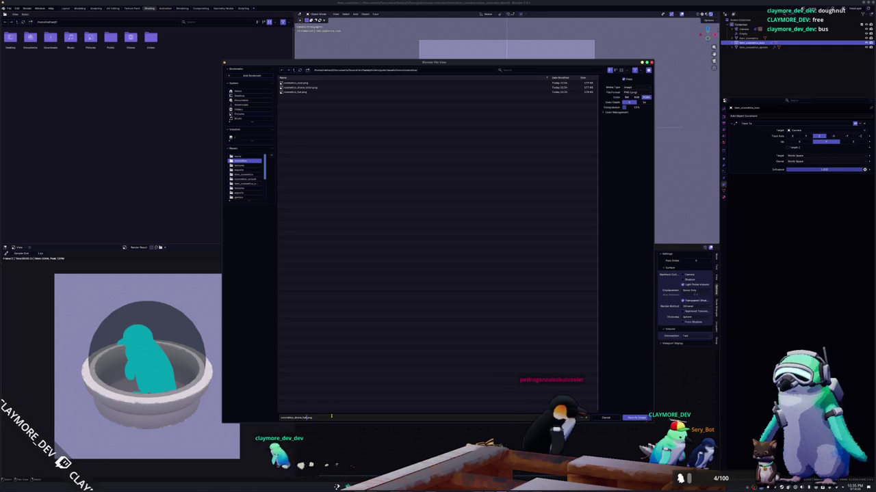
key("Return")
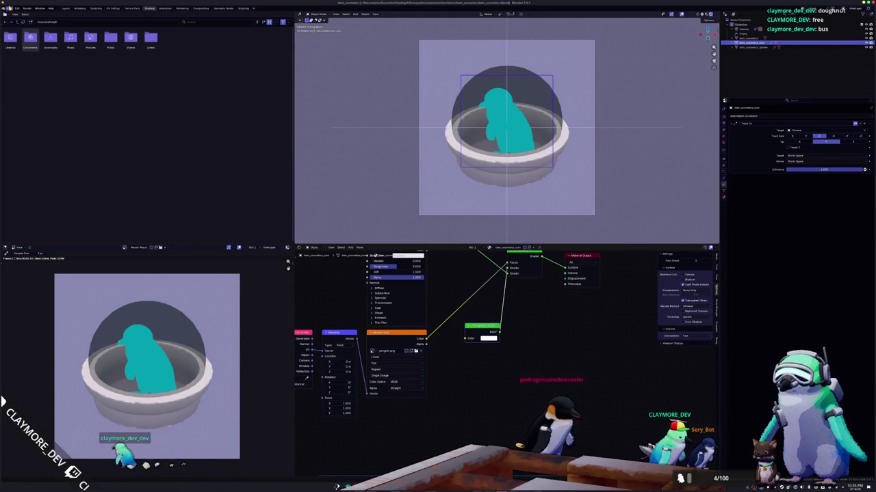
left_click(9, 8)
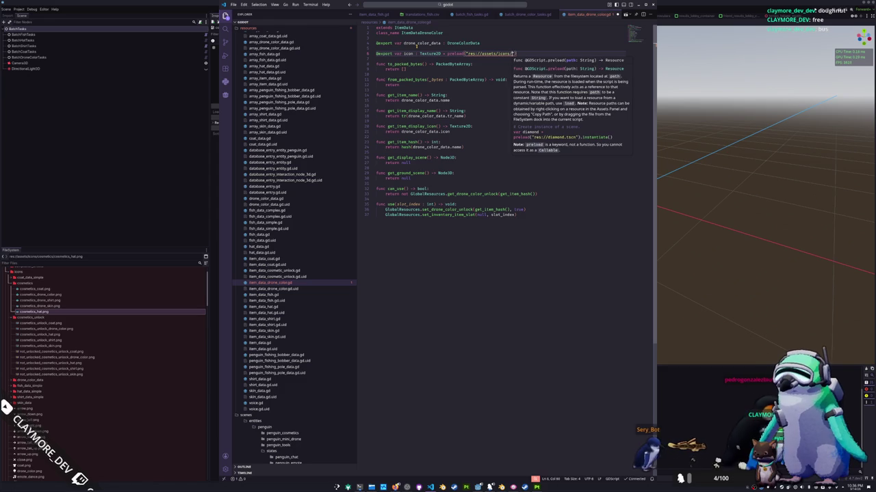
type("cosmetics/cosmetics_drone_color.png")
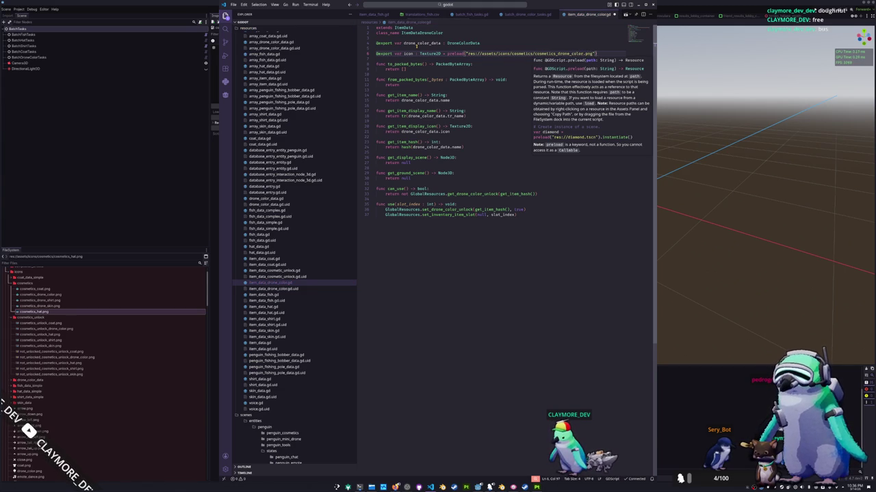
key("ctrl+shift+p")
type("collapse")
key("Return")
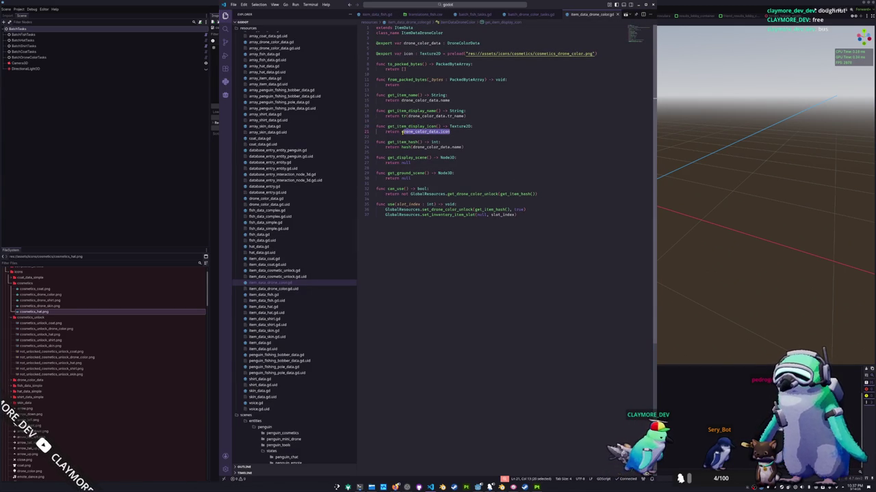
type("icon")
key("Return")
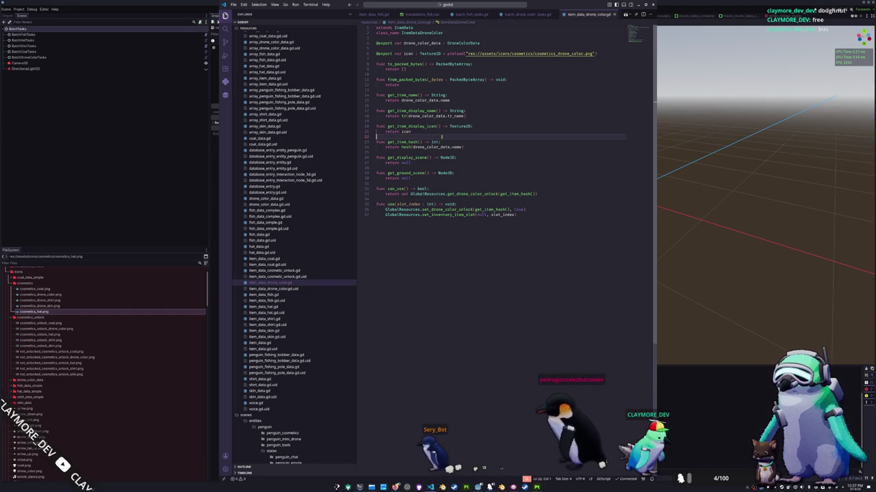
left_click_drag(598, 53, 376, 48)
key("ctrl+c")
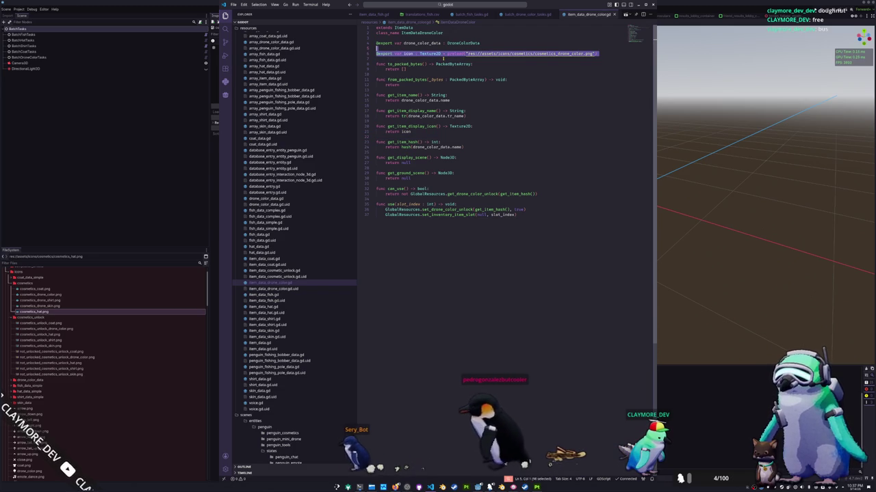
Step: In item_data_hat.gd, add the icon preload for cosmetics_hat.png and return icon
left_click(273, 307)
left_click_drag(445, 137, 377, 84)
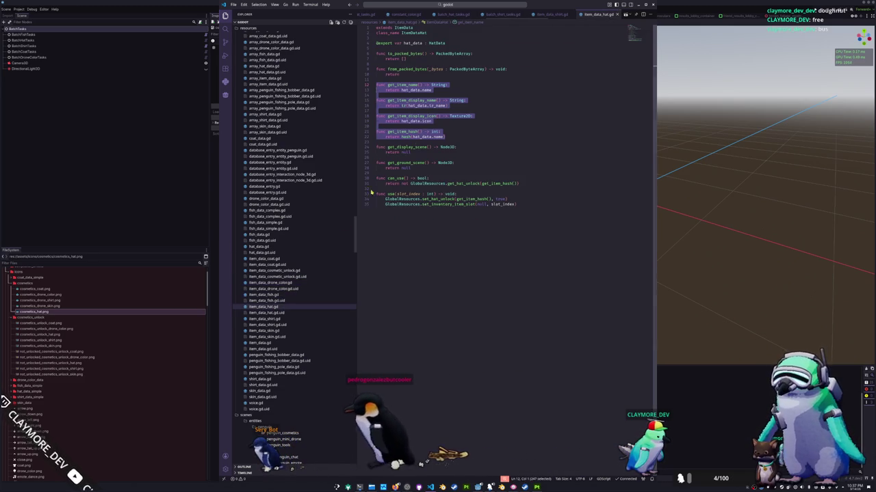
left_click(408, 49)
key("ctrl+v")
left_click_drag(431, 131, 401, 131)
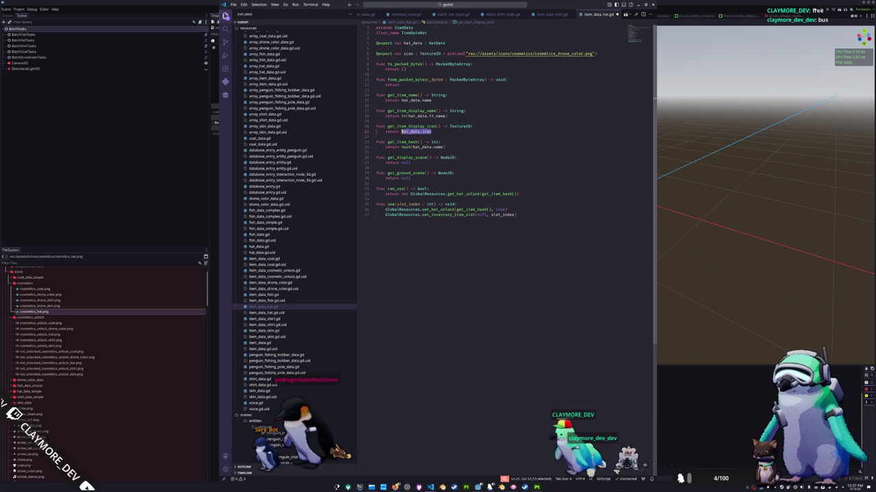
type("icon")
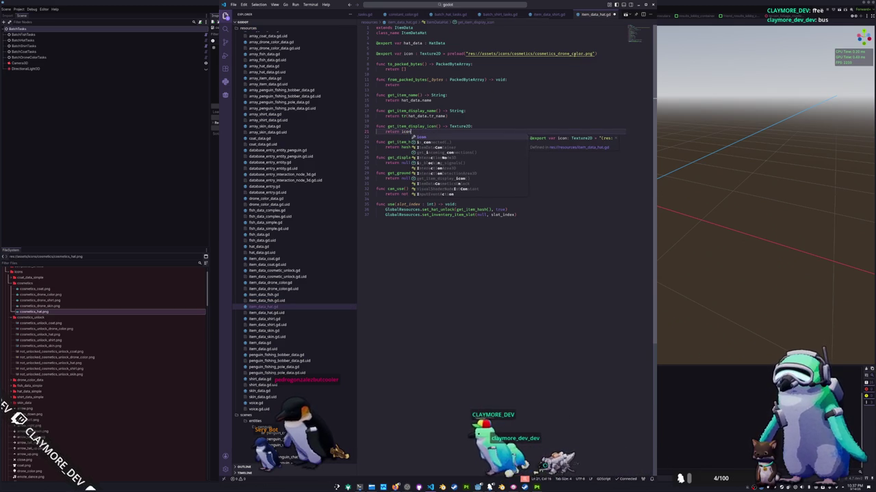
double_click(580, 53)
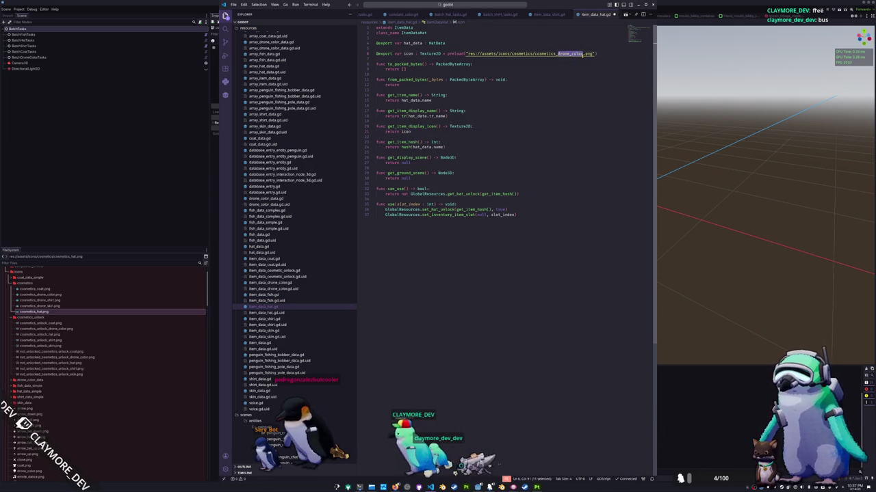
type("hat")
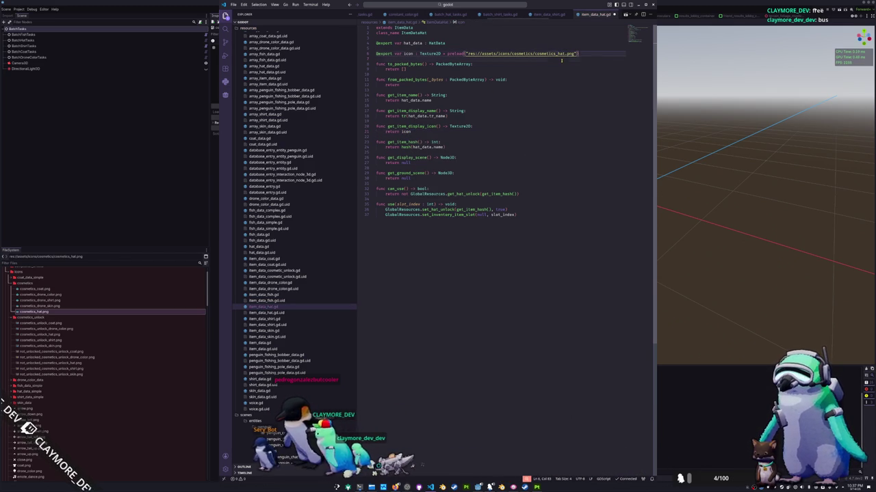
Step: In item_data_shirt.gd, add the icon preload for cosmetics_shirt.png and return icon
left_click(267, 318)
key("ctrl+v")
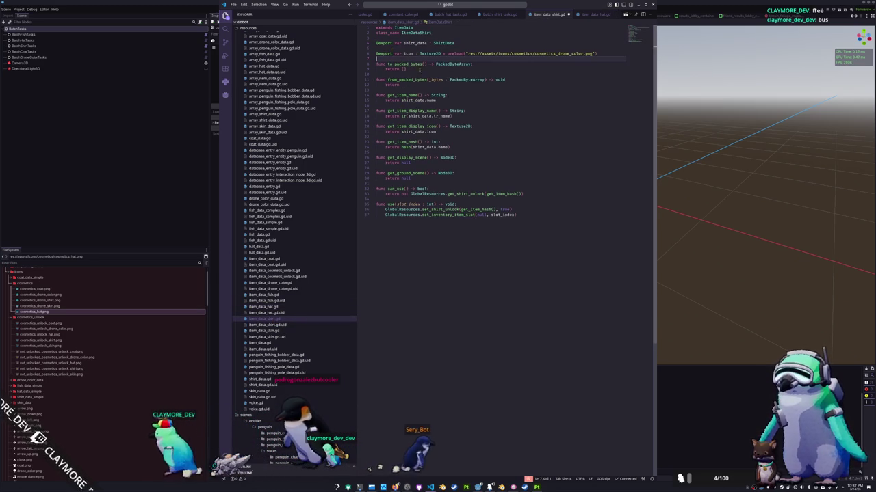
double_click(431, 131)
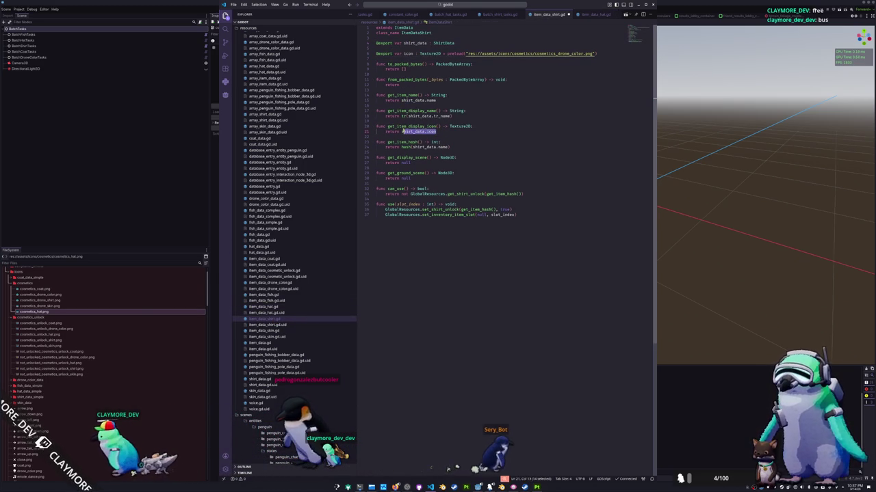
type("icon")
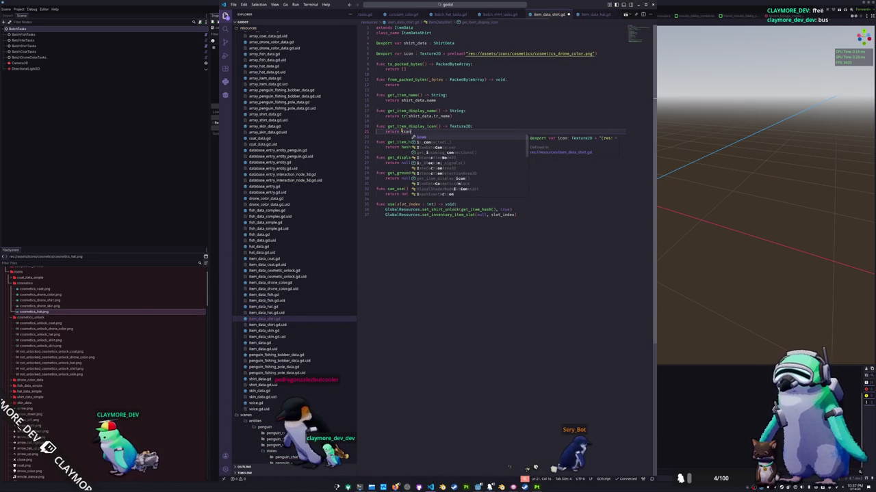
left_click(557, 54)
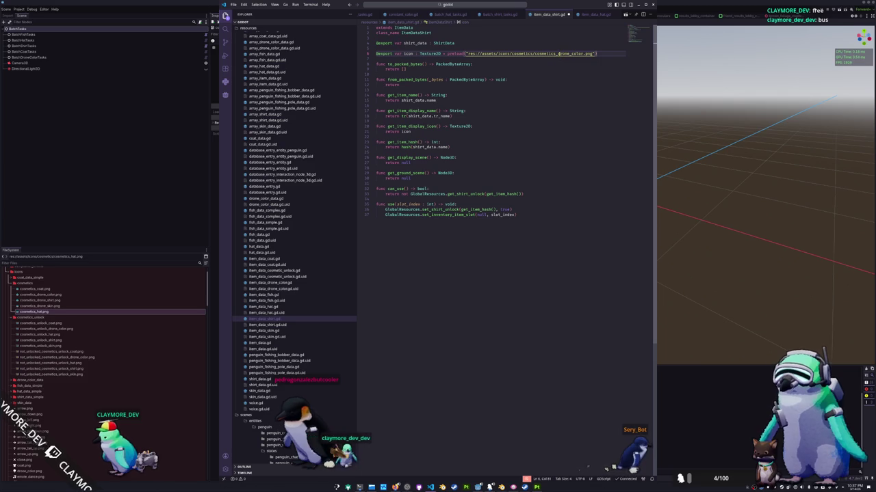
type("shirt")
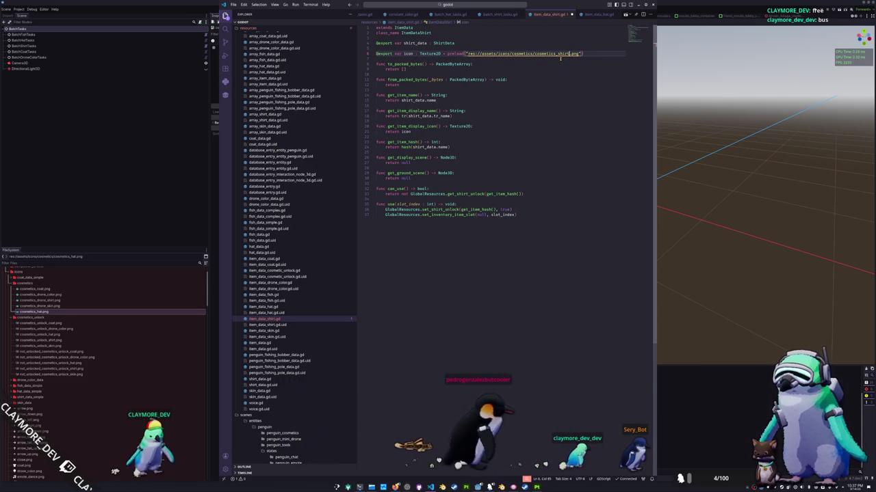
left_click(63, 301)
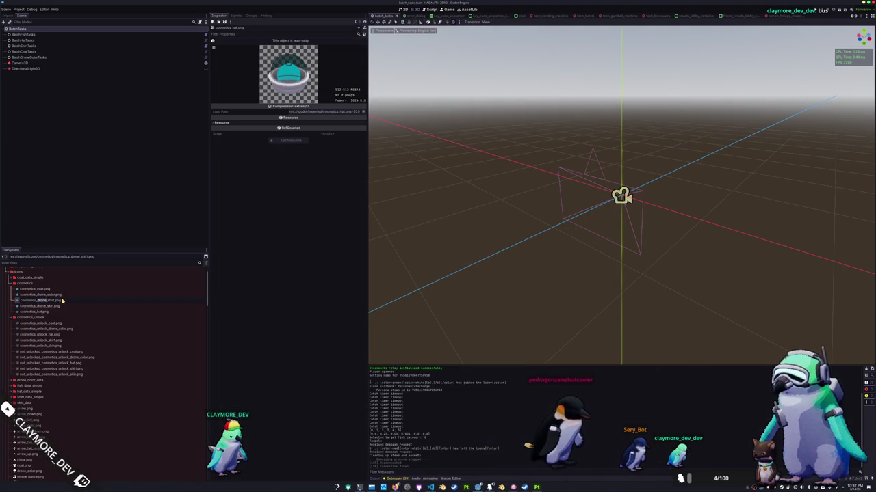
Step: Drop 'drone_' from the shirt and skin icon names, giving cosmetics_shirt.png and cosmetics_skin.png
key("Return")
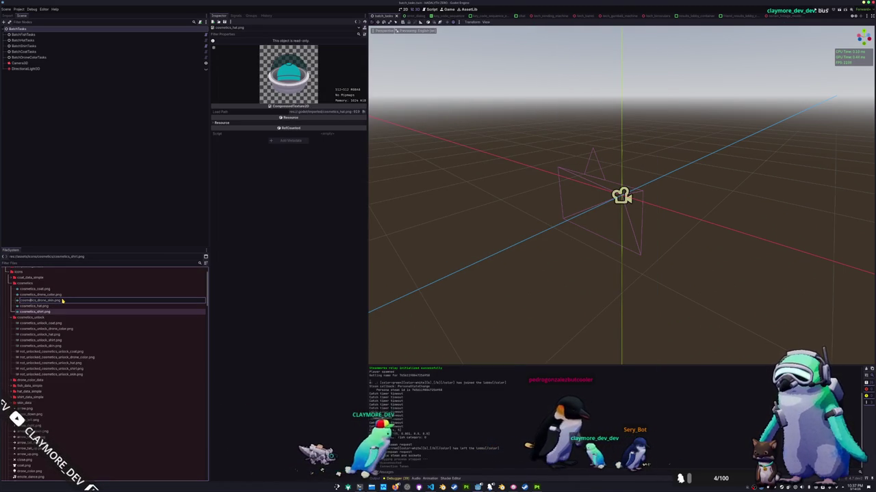
key("Delete")
key("Delete")
key("Delete")
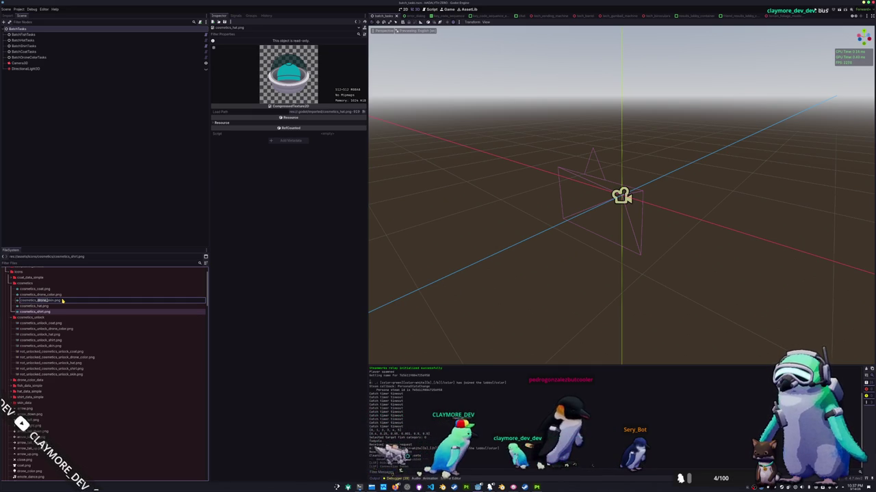
key("Return")
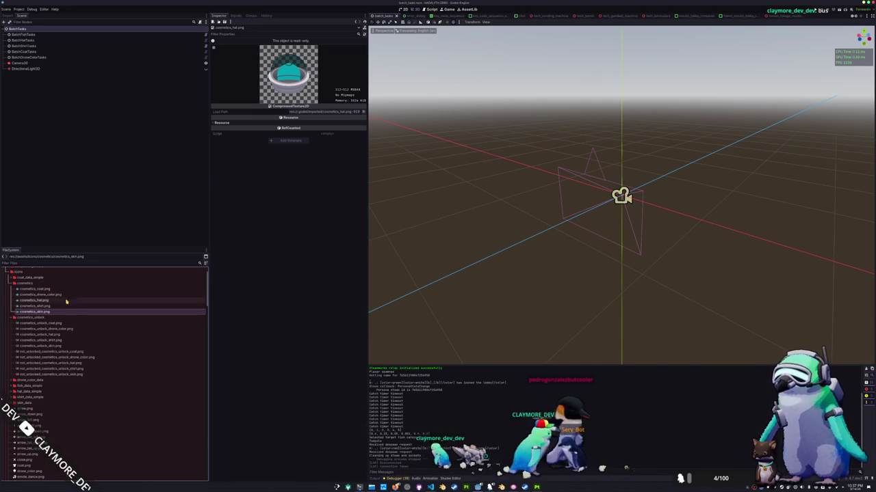
key("alt+Tab")
left_click(405, 132)
mouse_move(523, 54)
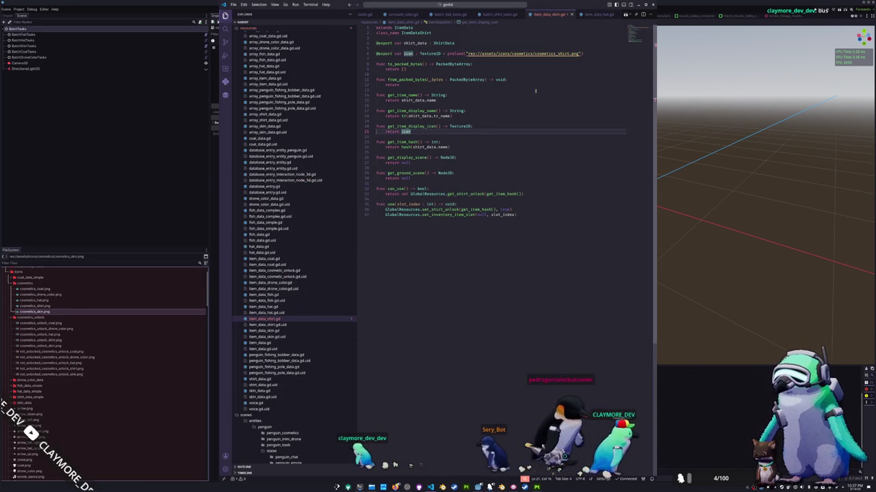
Step: Copy the icon preload line and collapse the file tree
left_click(547, 72)
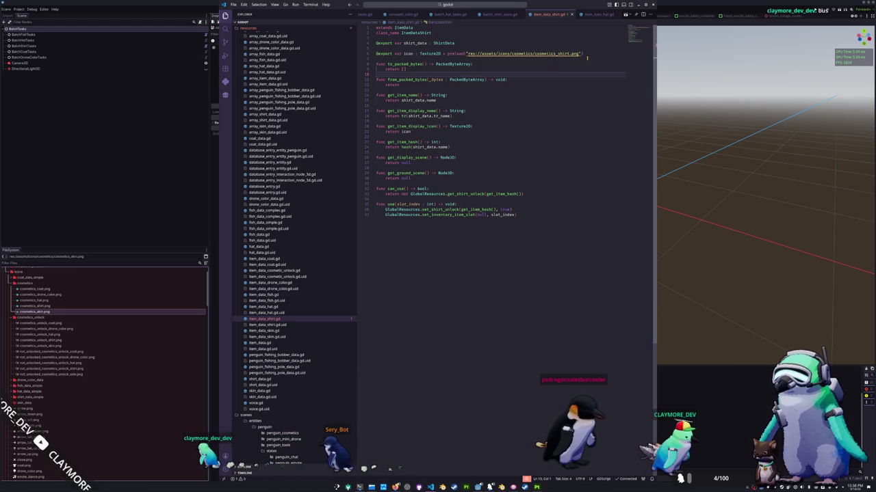
left_click_drag(587, 58, 589, 48)
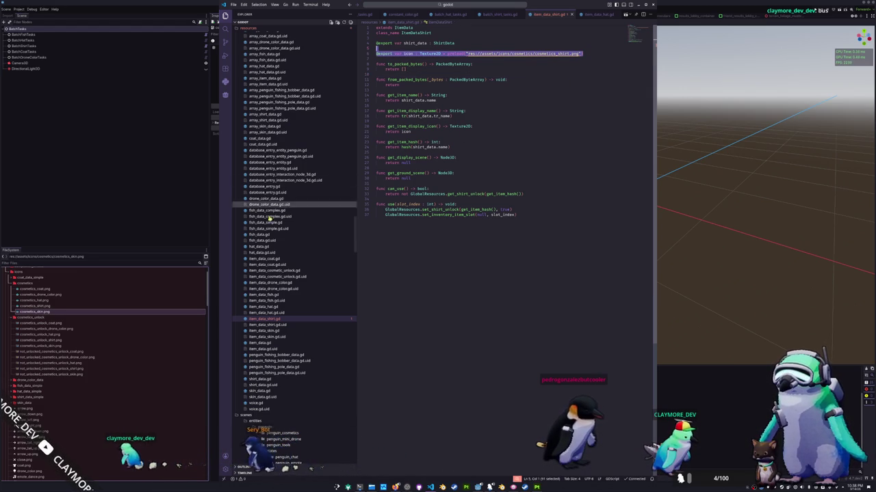
key("ctrl+shift+p")
type("collapse")
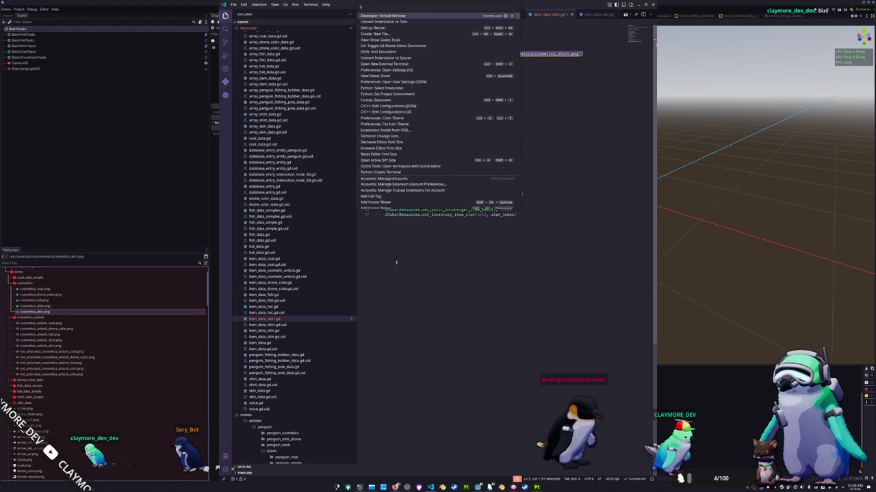
key("Return")
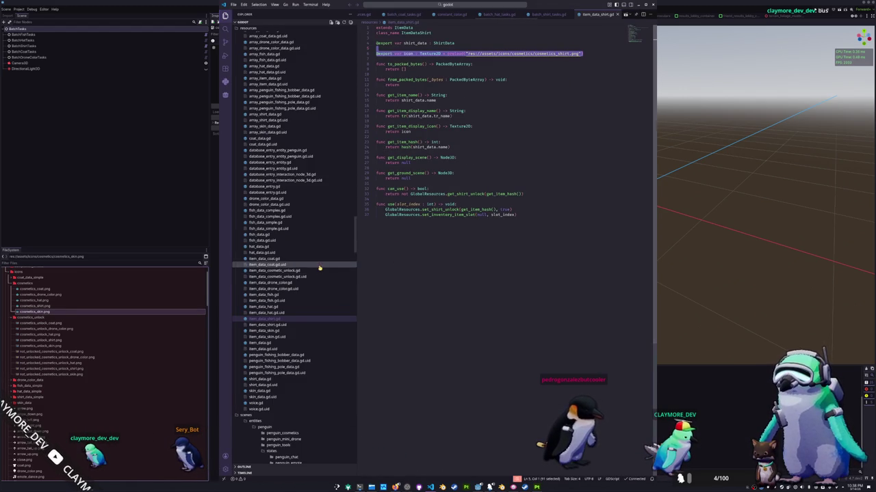
Step: Paste the icon preload line into the skin item data script and edit it
left_click(270, 331)
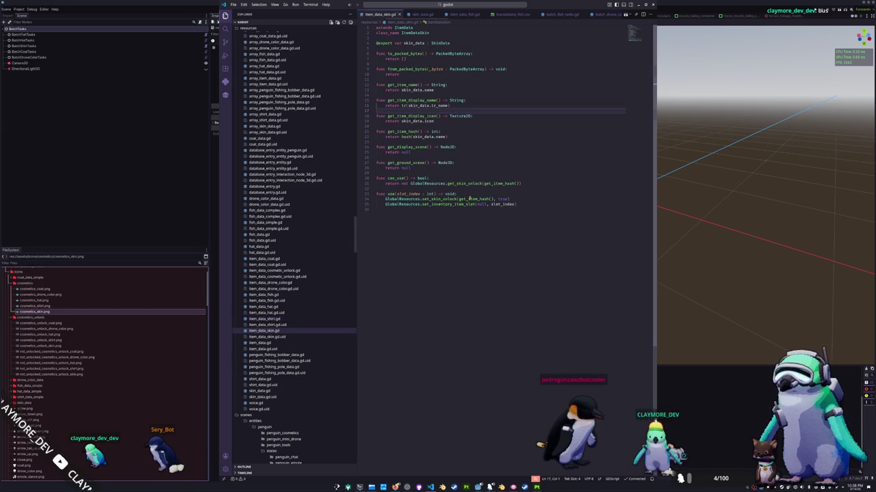
type("@export var icon : Texture2D = preload(\"res://assets/icons/cosmetics/cosmetics_shirt.png\")")
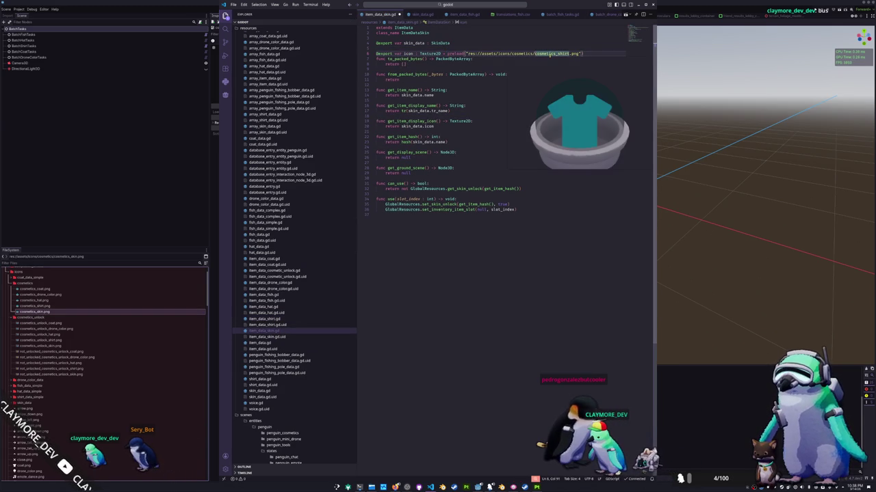
left_click_drag(568, 54, 563, 54)
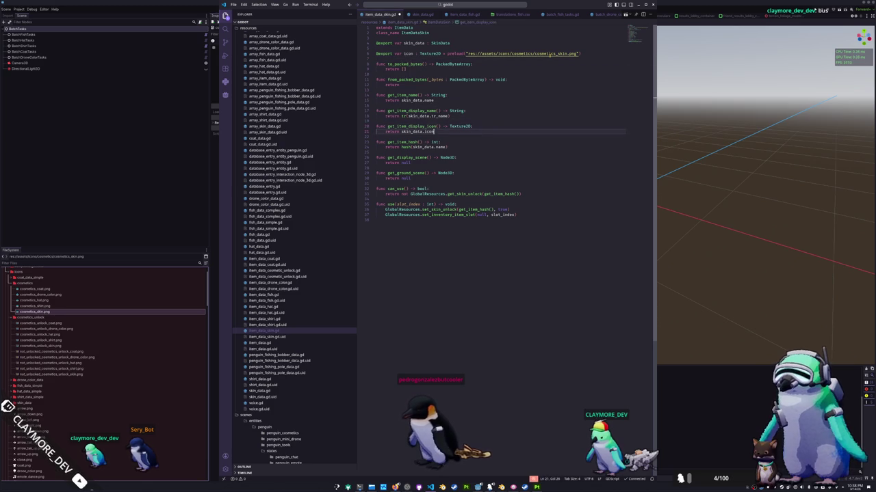
type("icon")
key("Escape")
key("Down")
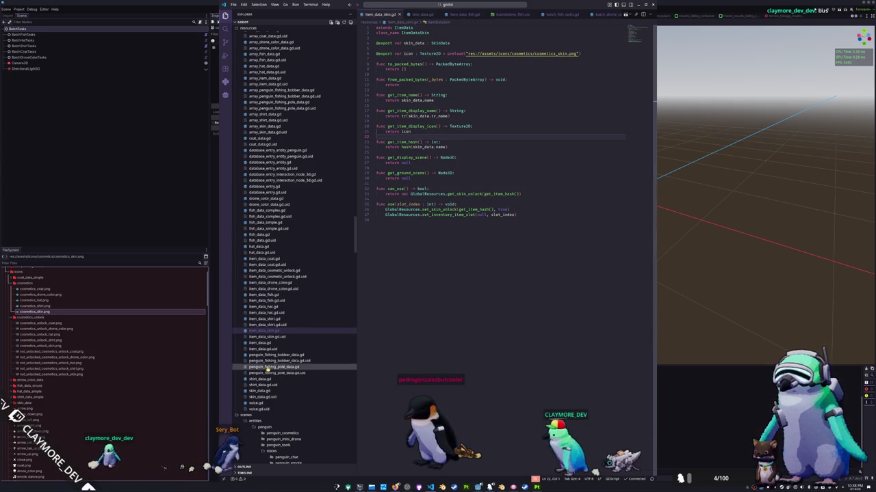
Step: Look through the shirt, skin, hat, drone colour and coat item data scripts
left_click(263, 379)
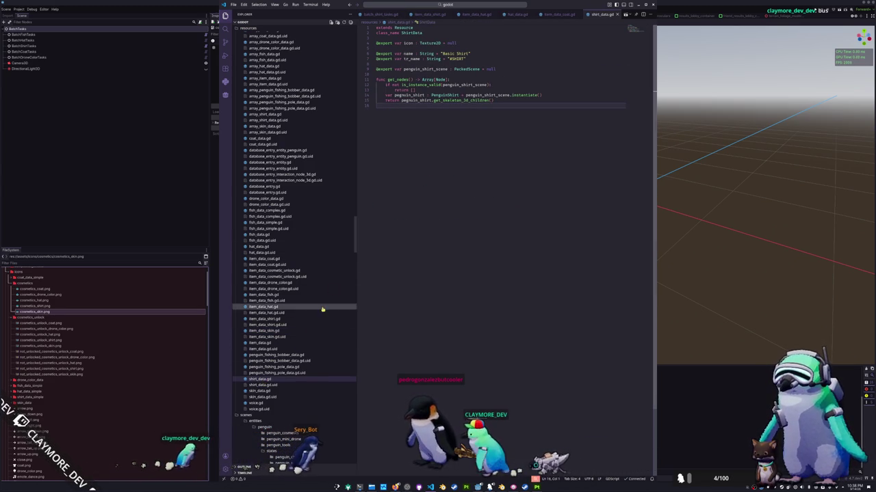
left_click(269, 331)
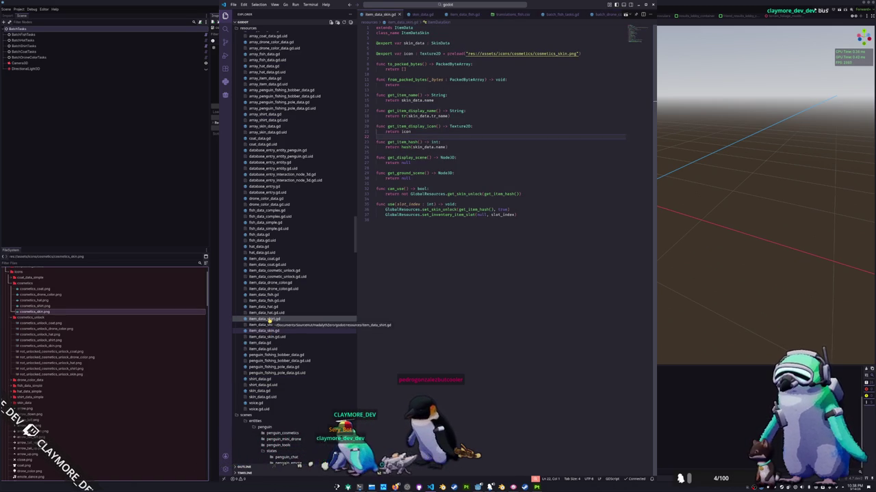
left_click(269, 320)
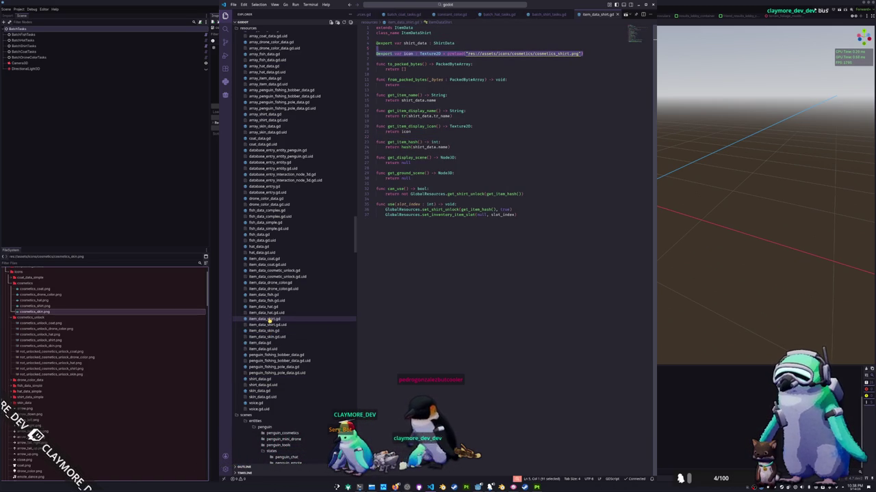
left_click(269, 308)
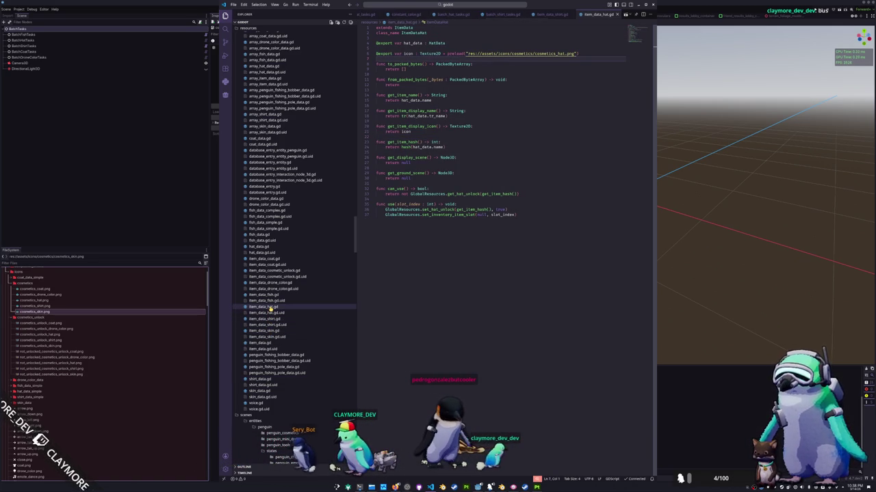
left_click(271, 283)
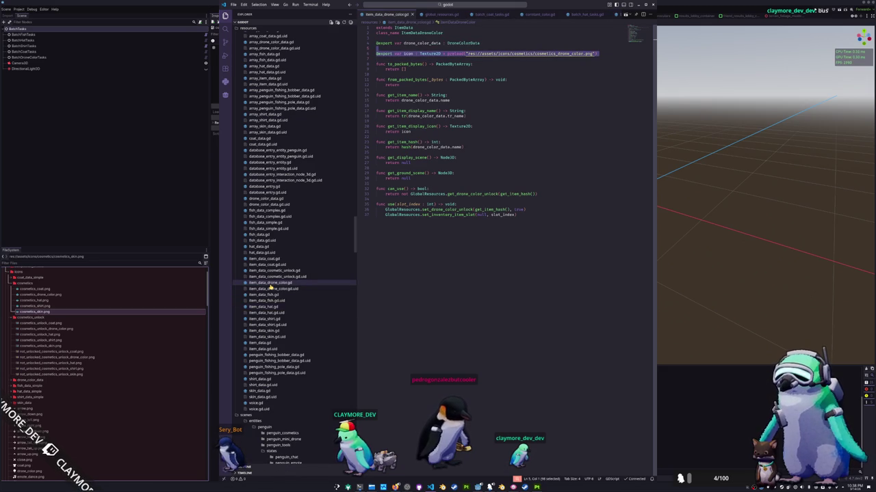
left_click(272, 260)
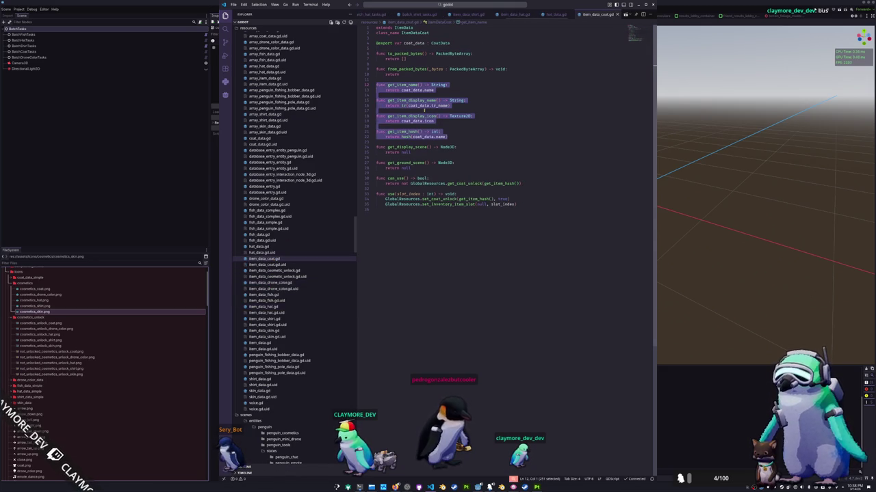
Step: In item_data_coat.gd, add the icon preload for cosmetics_coat.png and return icon
left_click(405, 48)
type("@export var icon : Texture2D = preload(\"res://assets/icons/cosmetics/cosmetics_shirt.png\")")
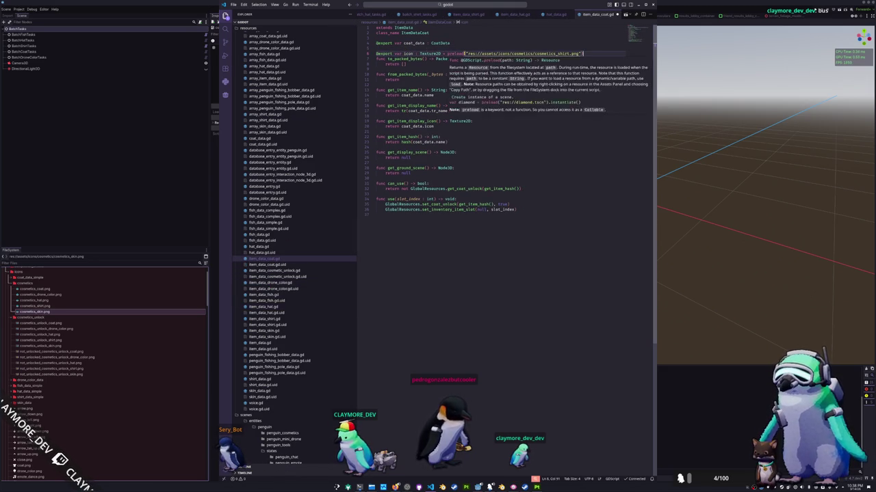
key("Return")
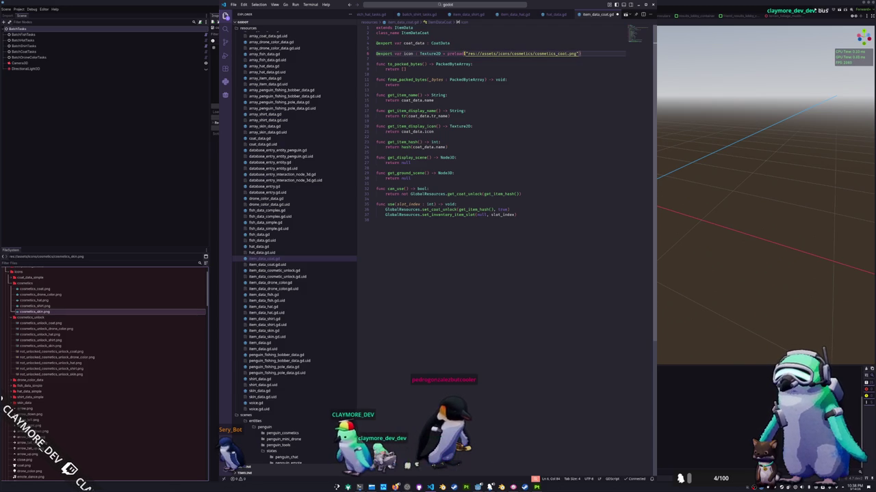
key("Down")
key("Down")
key("Down")
key("Down")
key("Down")
key("Down")
key("Down")
key("Down")
key("Down")
key("Down")
key("End")
key("ctrl+shift+Left")
key("ctrl+shift+Left")
key("ctrl+shift+Left")
type("icon")
key("Escape")
key("Down")
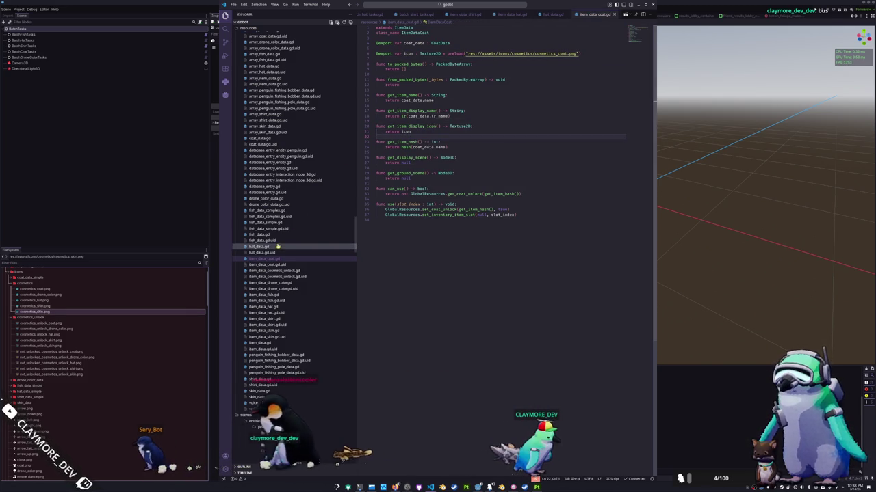
left_click(273, 247)
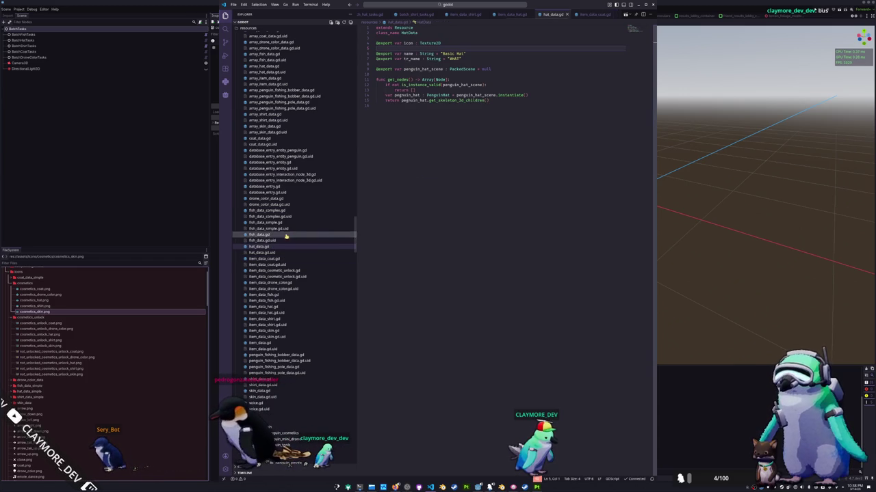
left_click(166, 207)
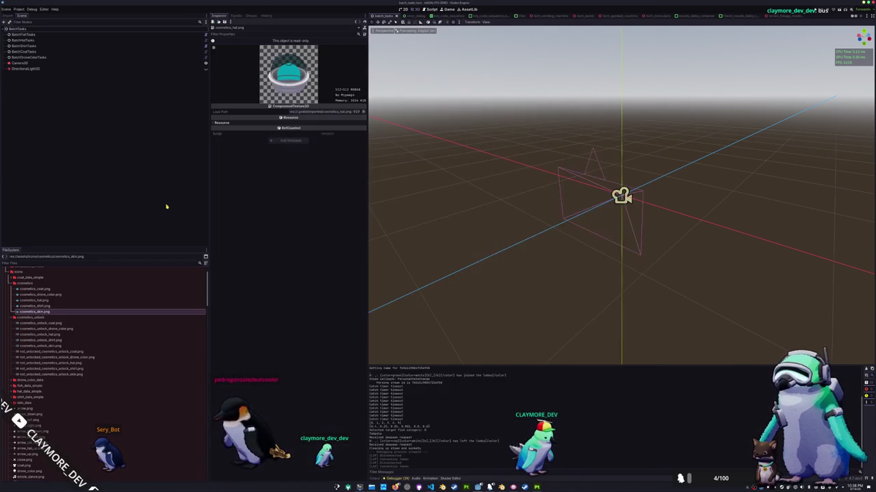
Step: Run the game and check the items in the in-game inventory
key("F5")
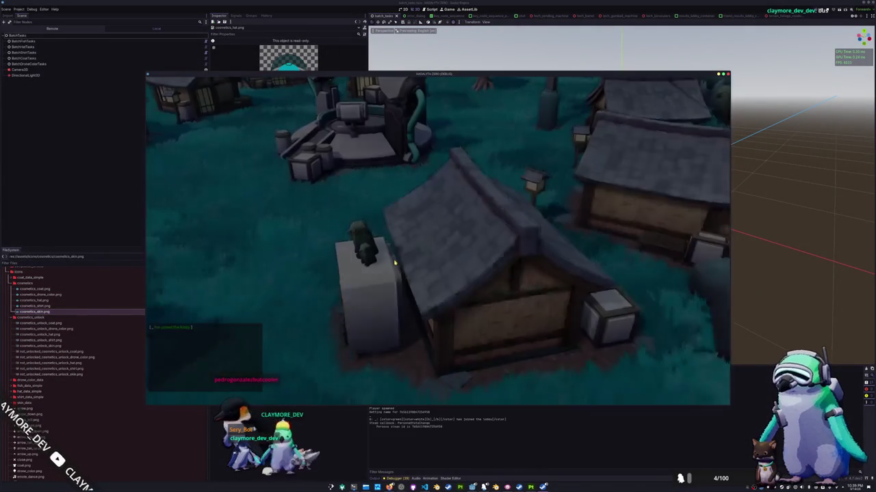
key("Tab")
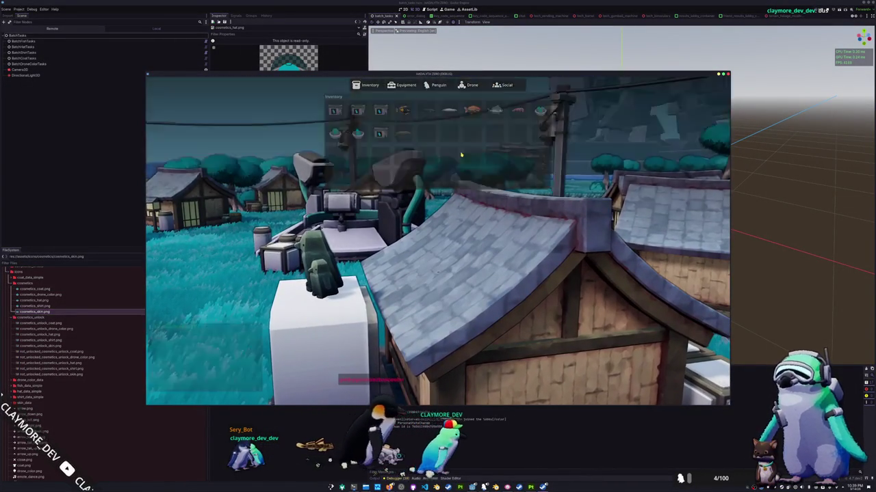
key("Tab")
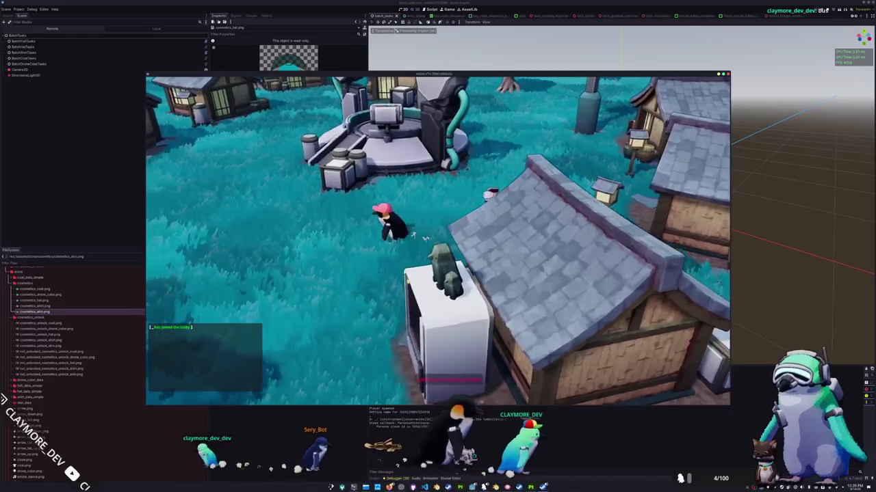
key("Tab")
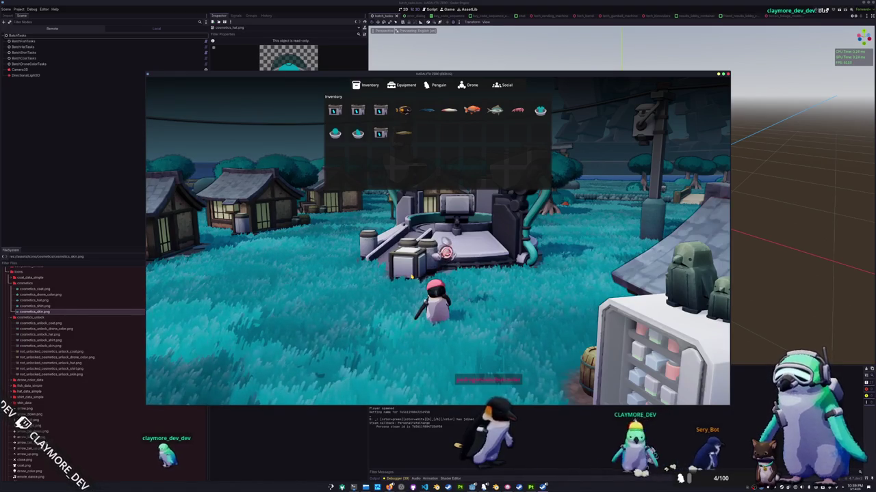
Step: Add the 'Item Data Cosmetics Unlock' item through the developer console, check its icon, then stop the game
key("grave")
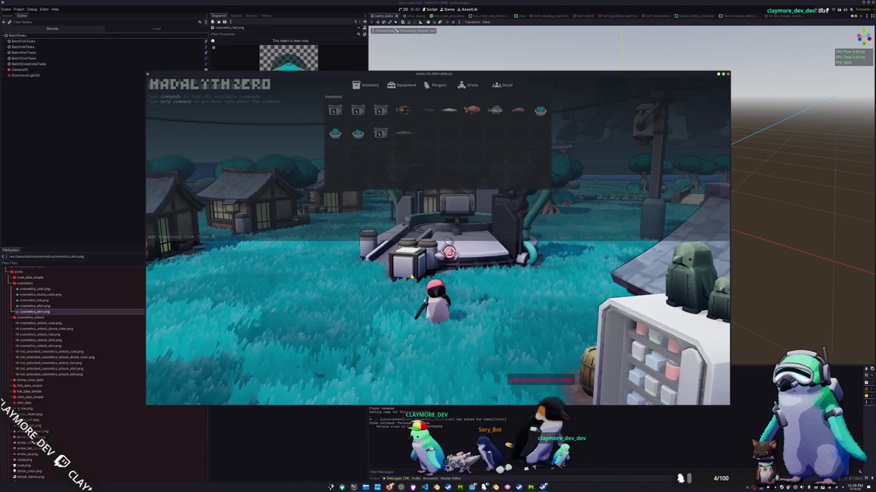
key("Return")
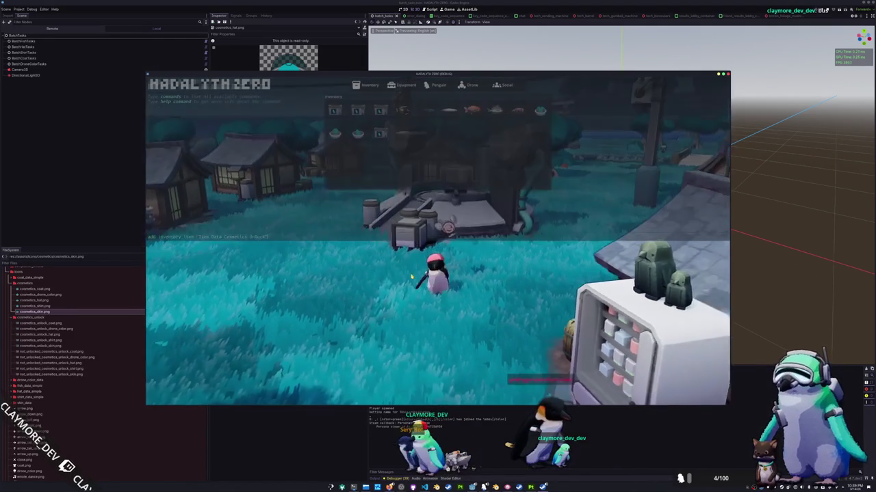
key("grave")
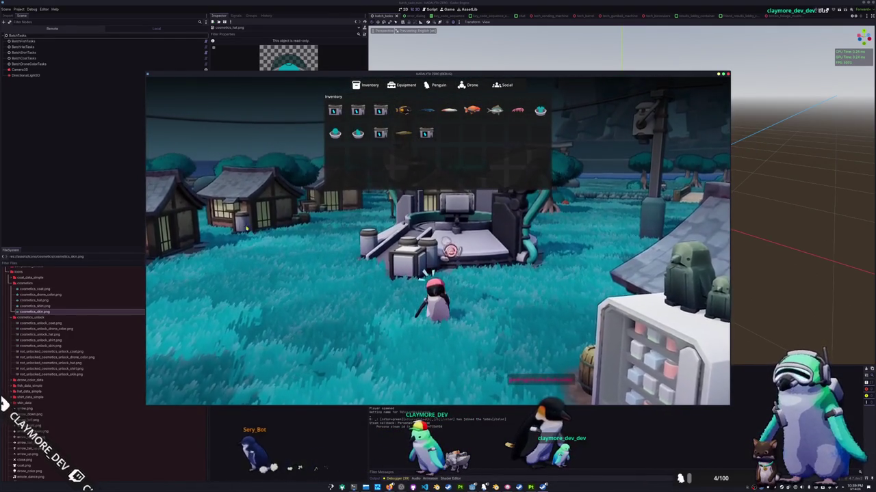
key("F8")
Step: Select the shirt unlock icon file and expand the cosmetics_data folder in the FileSystem dock
left_click(85, 341)
scroll(83, 335, "down", 3)
scroll(79, 342, "down", 3)
scroll(76, 356, "down", 3)
scroll(77, 361, "down", 3)
double_click(54, 313)
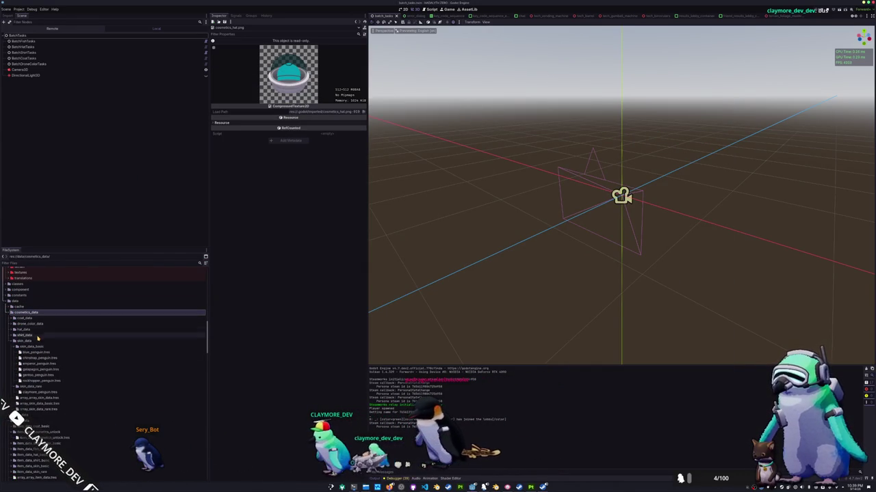
Step: Collapse cosmetics_data, select item_data_cosmetics_unlock.tres, then move to Visual Studio Code
double_click(39, 314)
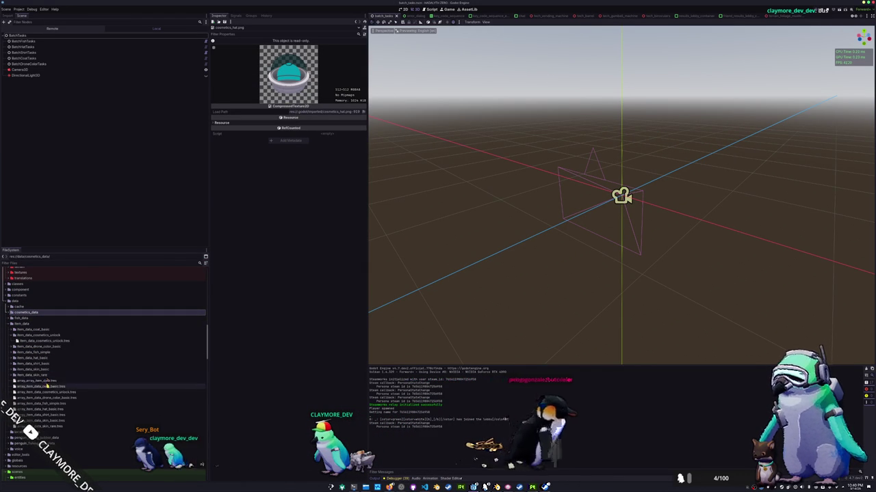
left_click(46, 341)
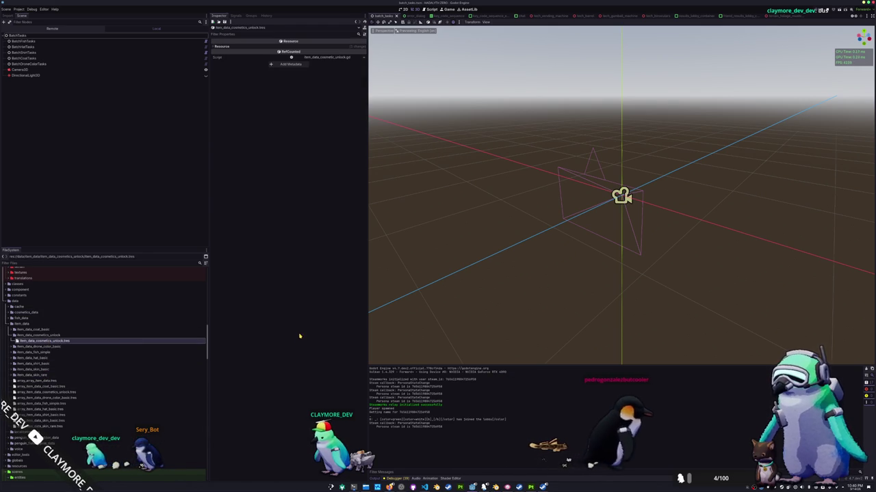
key("alt+Tab")
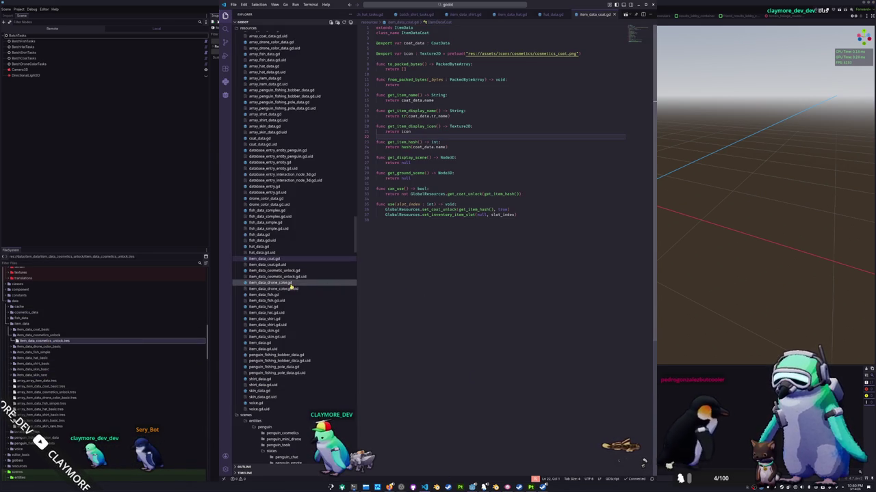
Step: Review the use() function in item_data_cosmetic_unlock.gd, then return to the running game
left_click(298, 272)
scroll(434, 287, "down", 5)
scroll(434, 288, "down", 5)
scroll(434, 288, "down", 5)
scroll(434, 288, "down", 3)
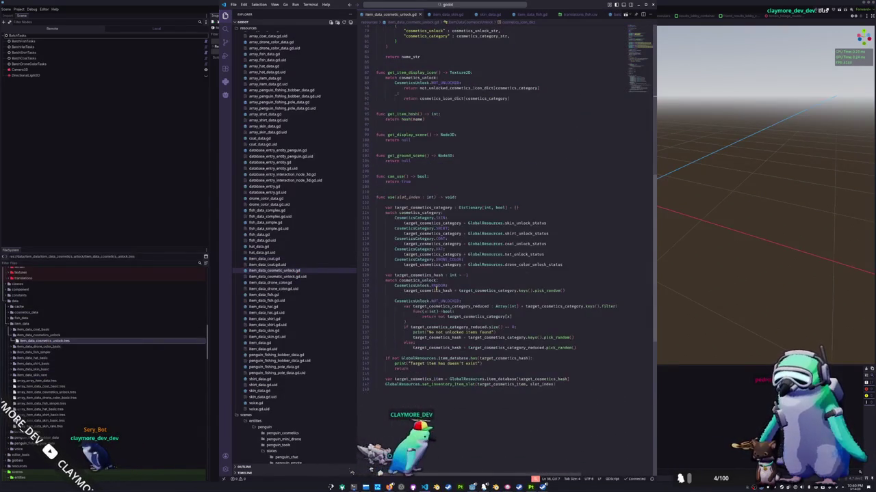
left_click(427, 271)
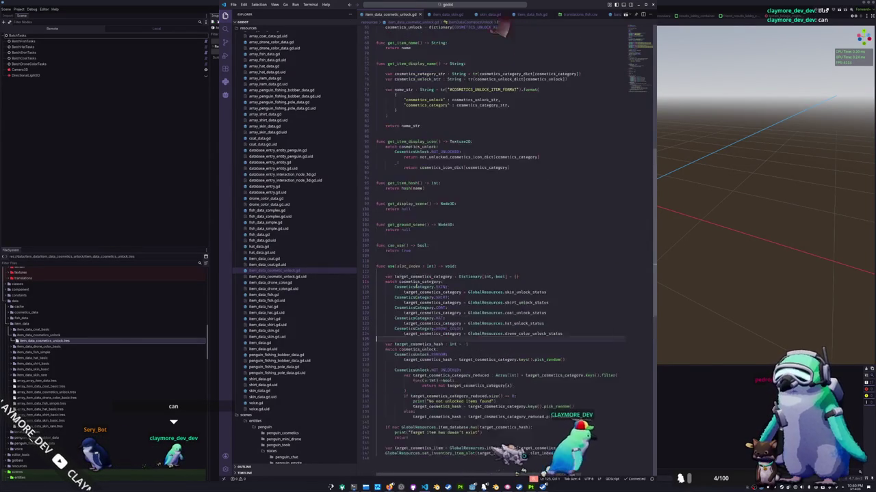
key("alt+Tab")
key("alt+Tab")
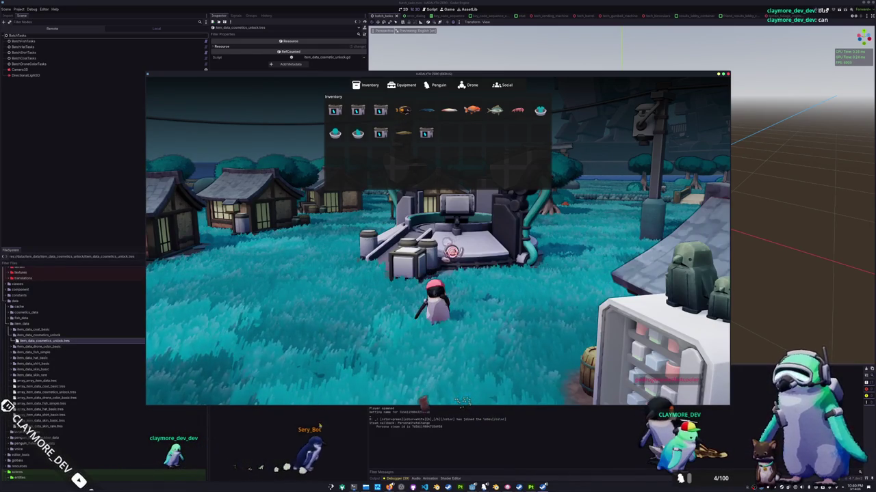
Step: Back in Godot, select the InventoryGridContainer node in the user_interface scene
key("alt+Tab")
scroll(522, 14, "down", 2)
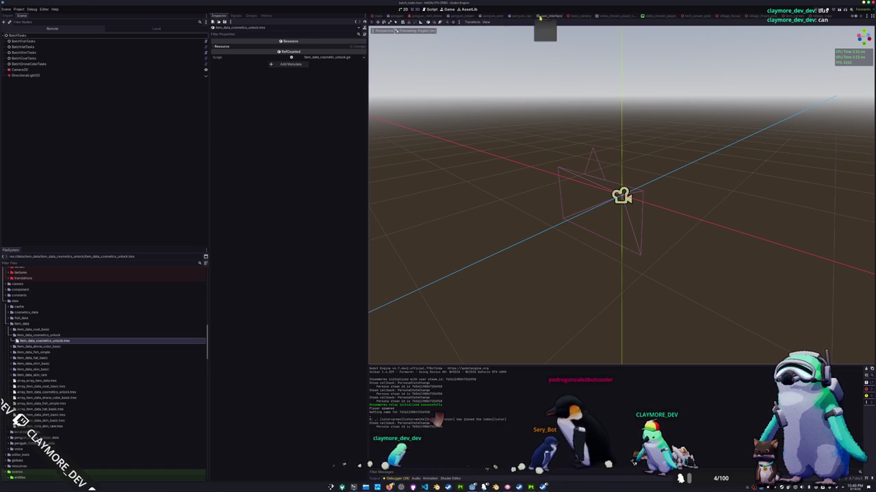
left_click(461, 16)
scroll(48, 174, "down", 5)
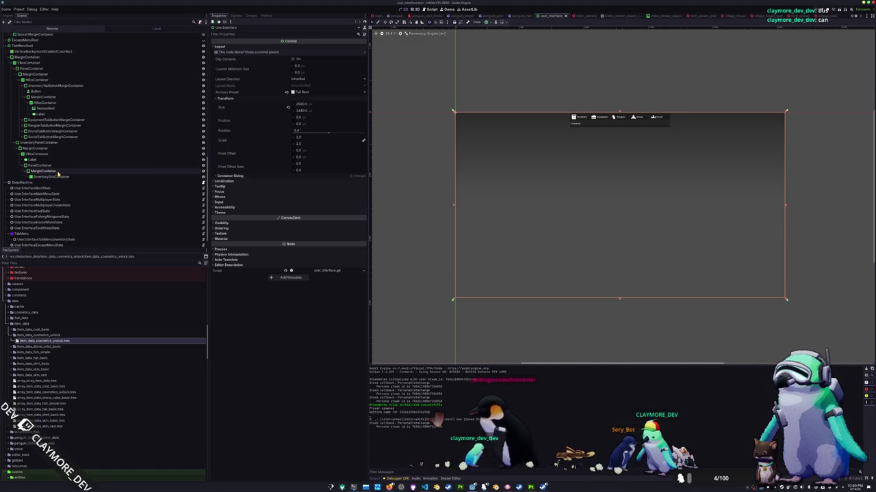
scroll(52, 111, "down", 1)
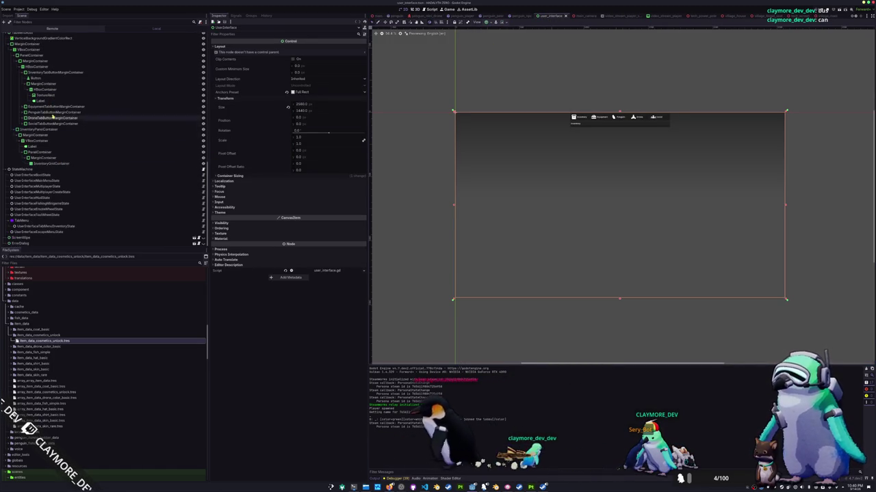
left_click(42, 164)
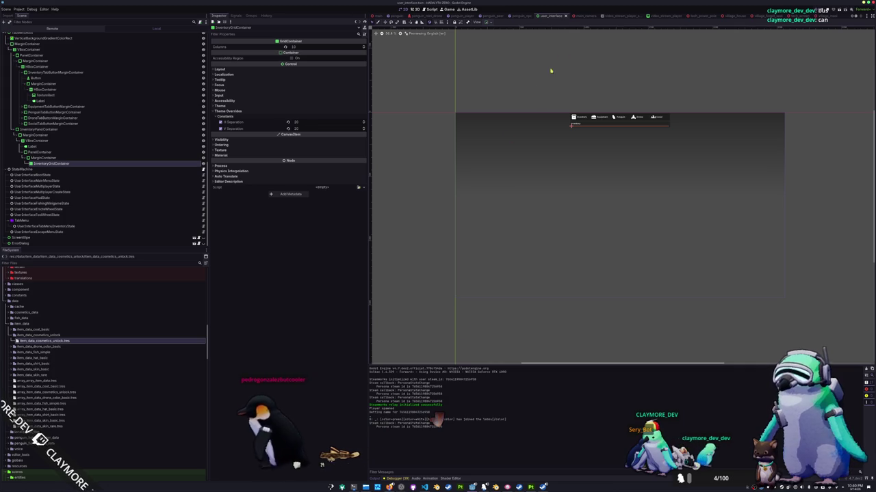
Step: Override the MarginContainer's four margins to 20, then open the item_data_container scene
scroll(611, 21, "down", 3)
scroll(609, 25, "down", 1)
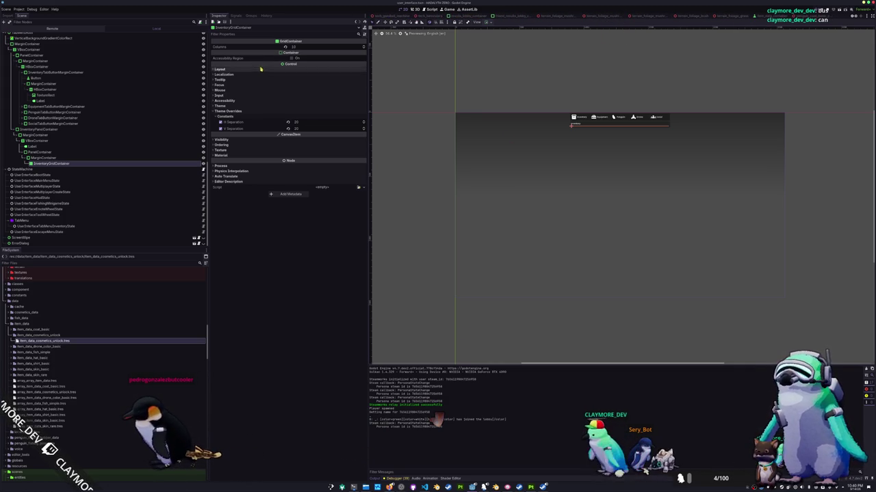
left_click(61, 158)
left_click(54, 163)
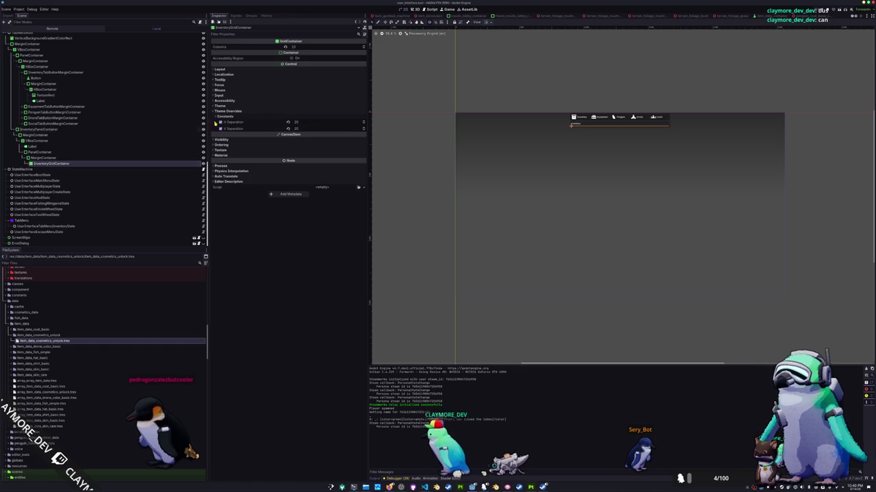
left_click(59, 158)
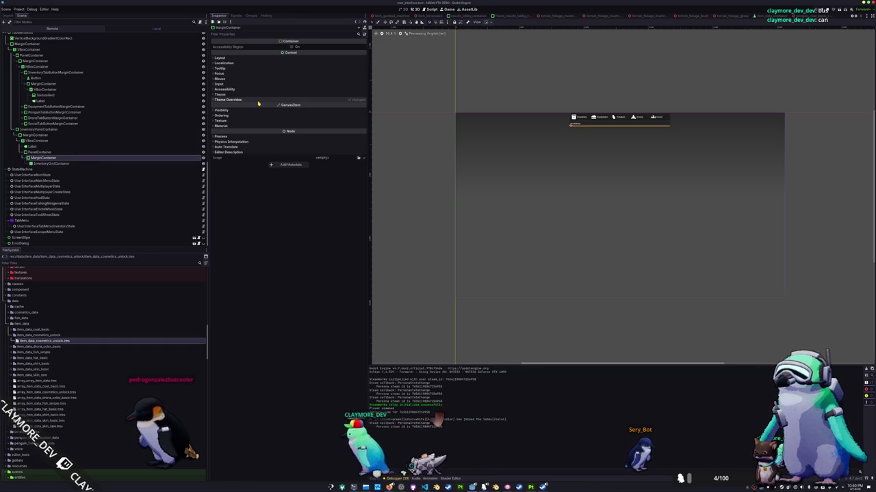
mouse_move(295, 110)
left_mouse_down()
mouse_move(307, 111)
mouse_move(303, 130)
left_mouse_up()
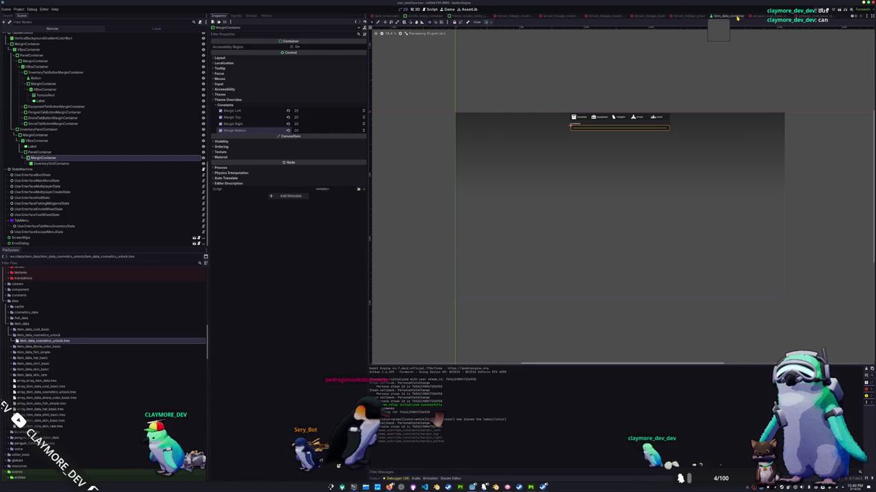
left_click(736, 16)
scroll(451, 121, "up", 2)
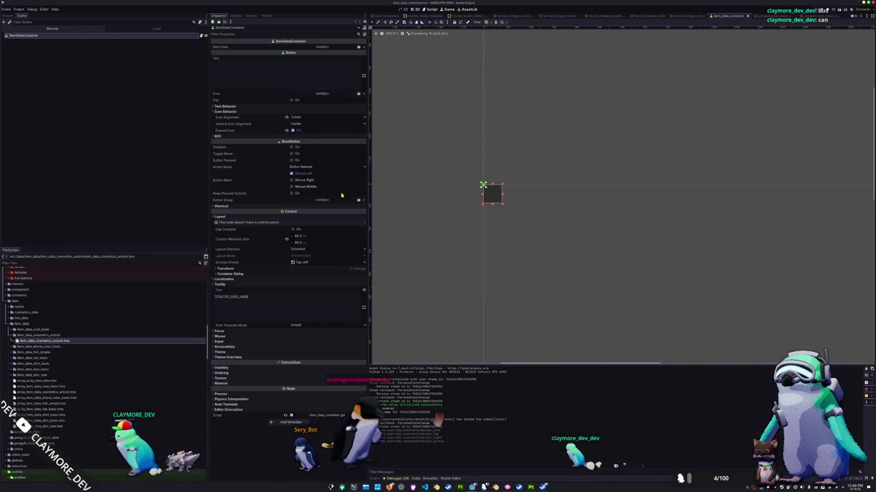